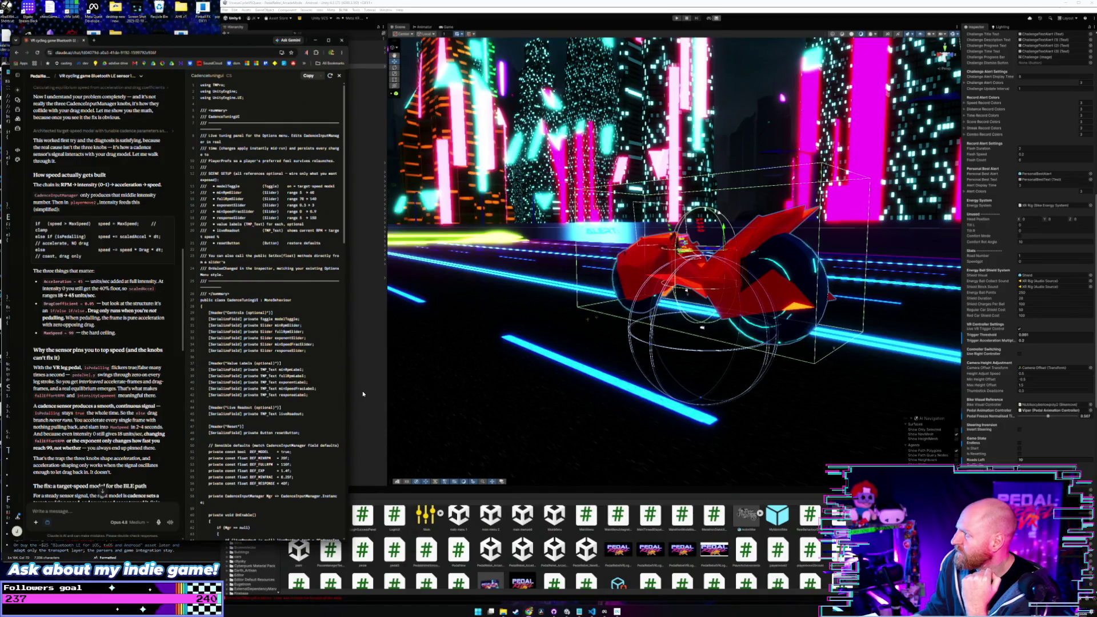
Step: Scroll through Claude's explanation proposing a target-speed model for the BLE cadence sensor
scroll(987, 389, up, 10)
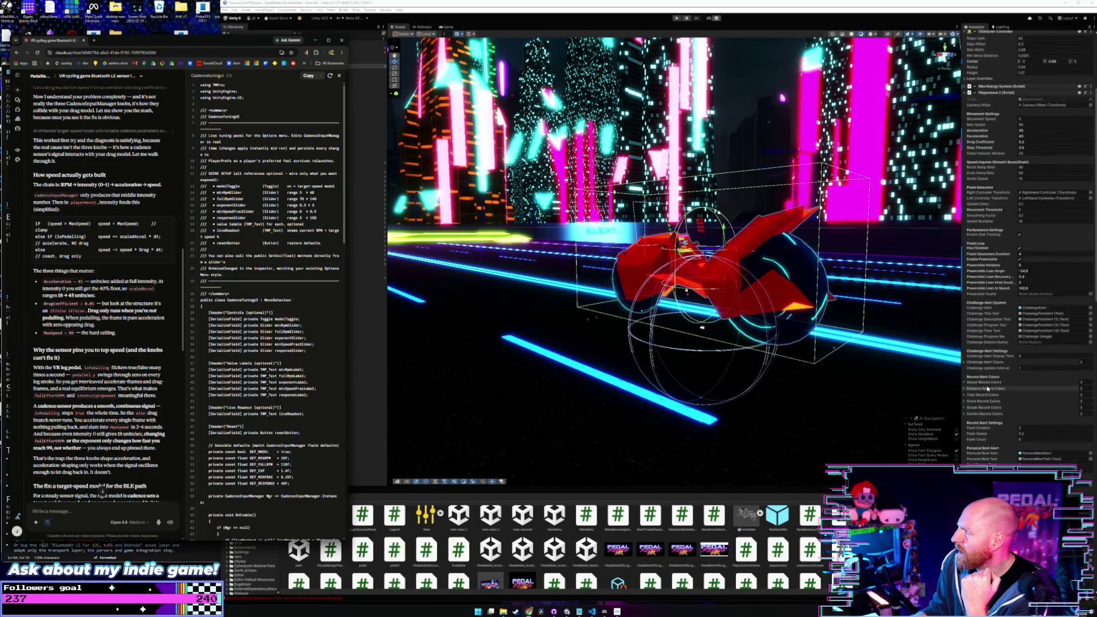
scroll(986, 389, up, 3)
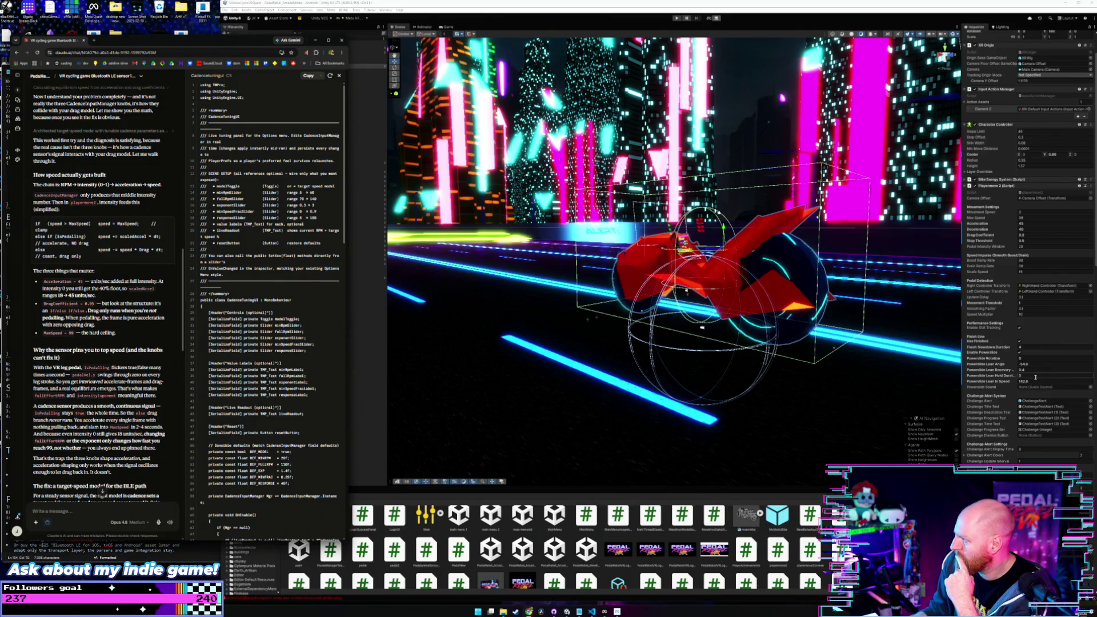
scroll(1035, 376, up, 2)
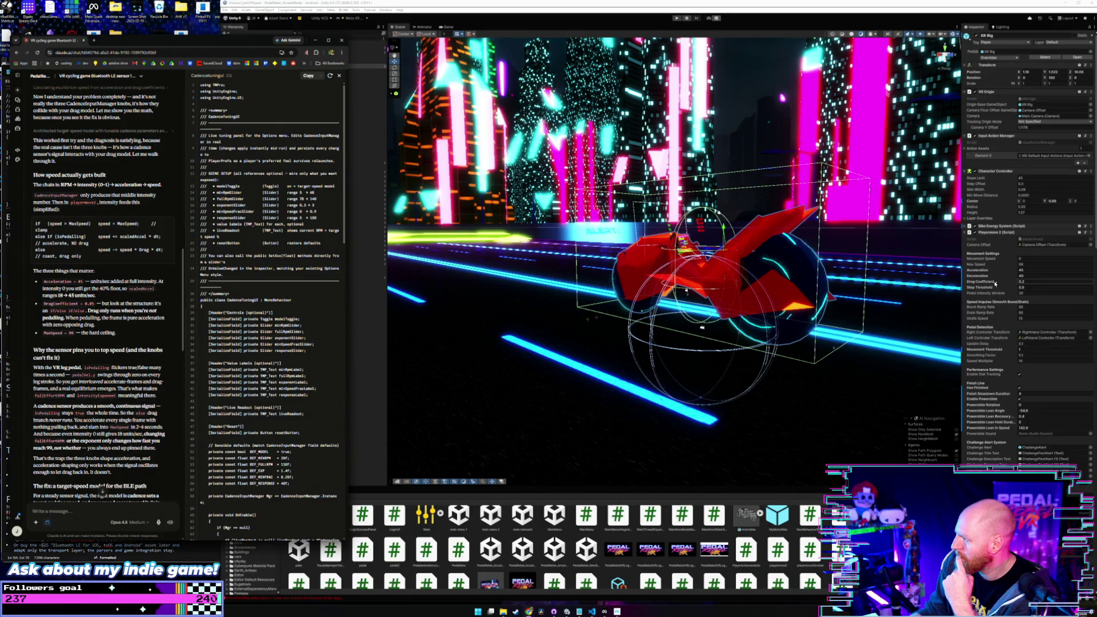
mouse_move(988, 288)
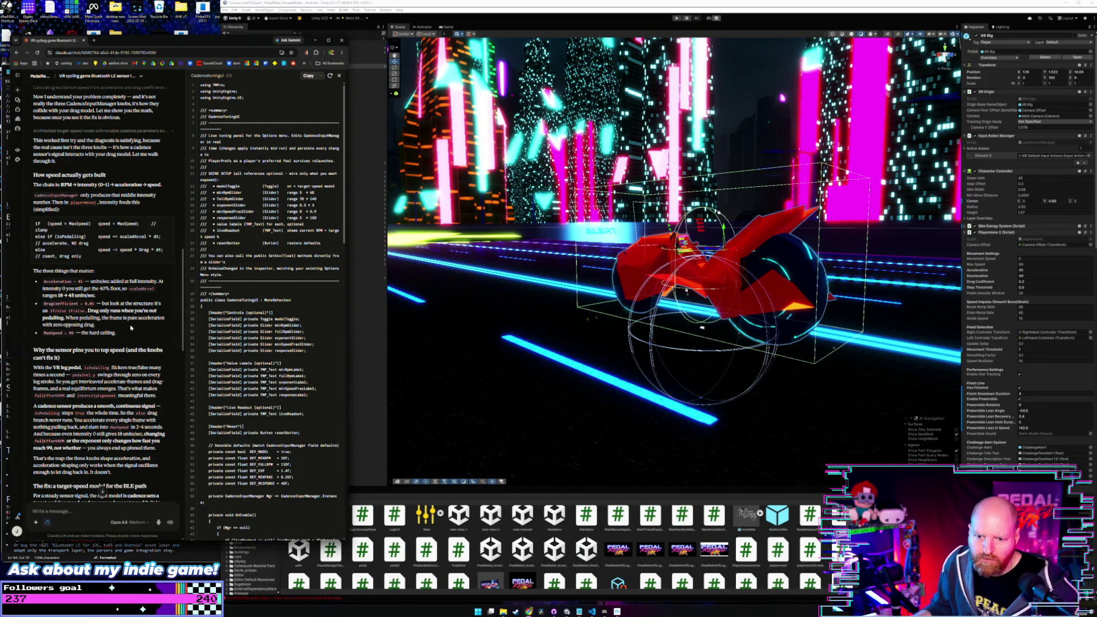
scroll(131, 374, down, 1)
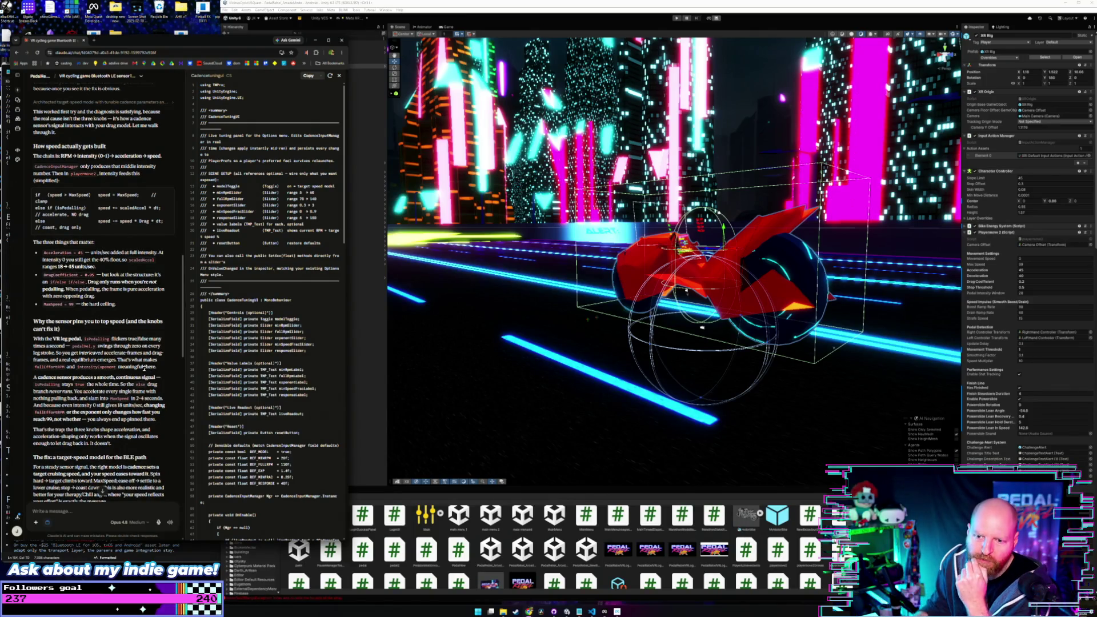
scroll(139, 353, down, 1)
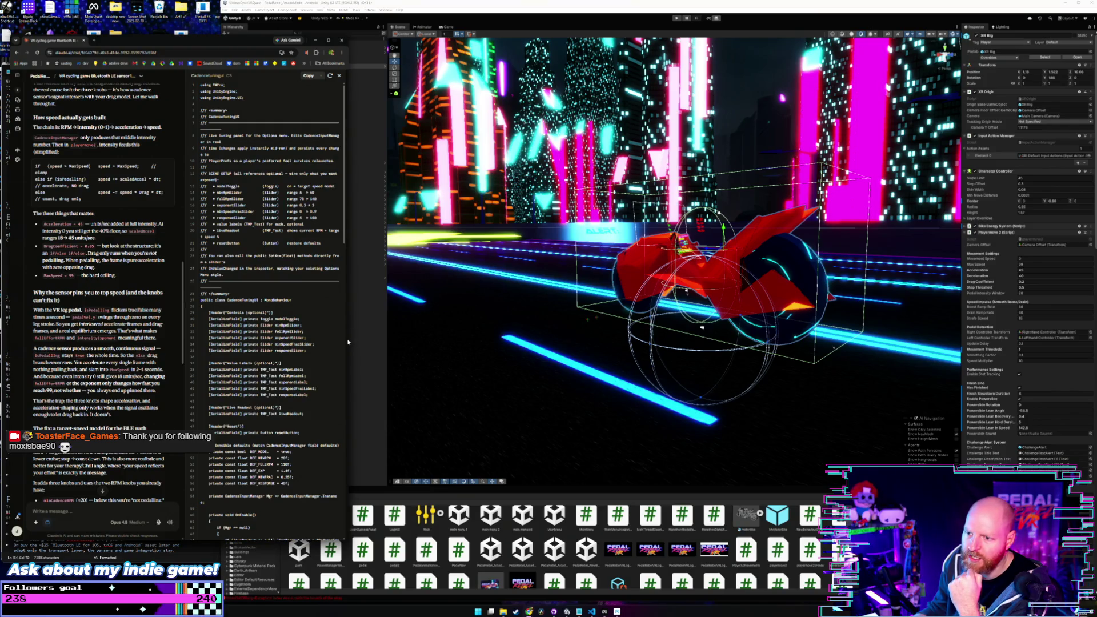
Step: Narrow the chat to reveal the Hierarchy, frame the Canvas, and orbit around the red bike
drag(348, 340, 220, 339)
mouse_move(662, 285)
mouse_down()
mouse_move(638, 296)
mouse_move(720, 217)
mouse_move(794, 102)
mouse_up()
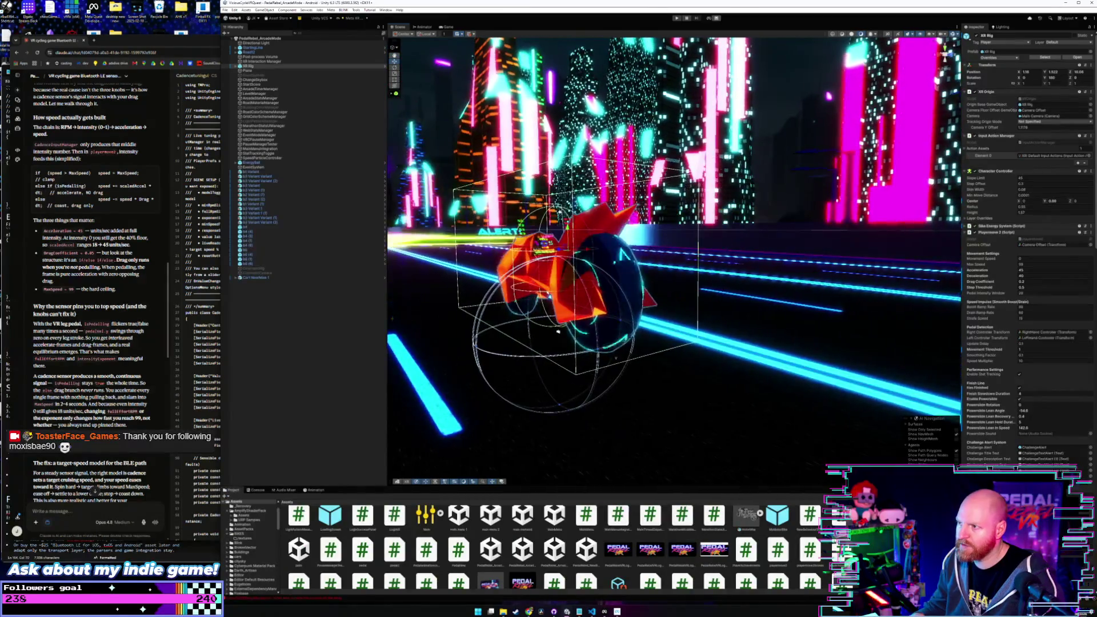
click(809, 82)
key(f)
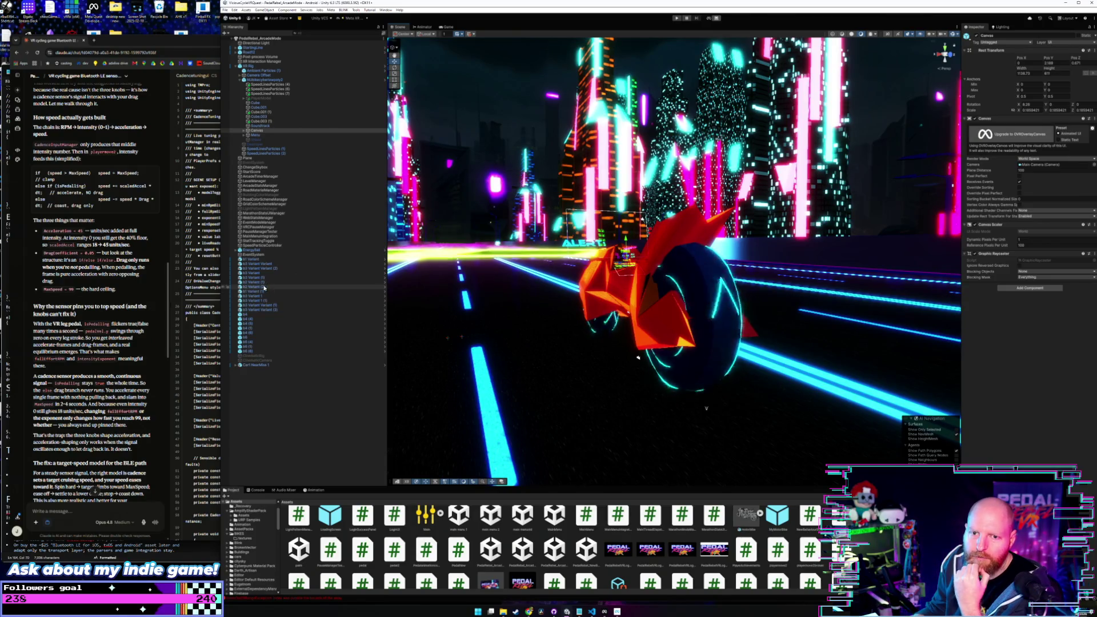
drag(637, 357, 712, 358)
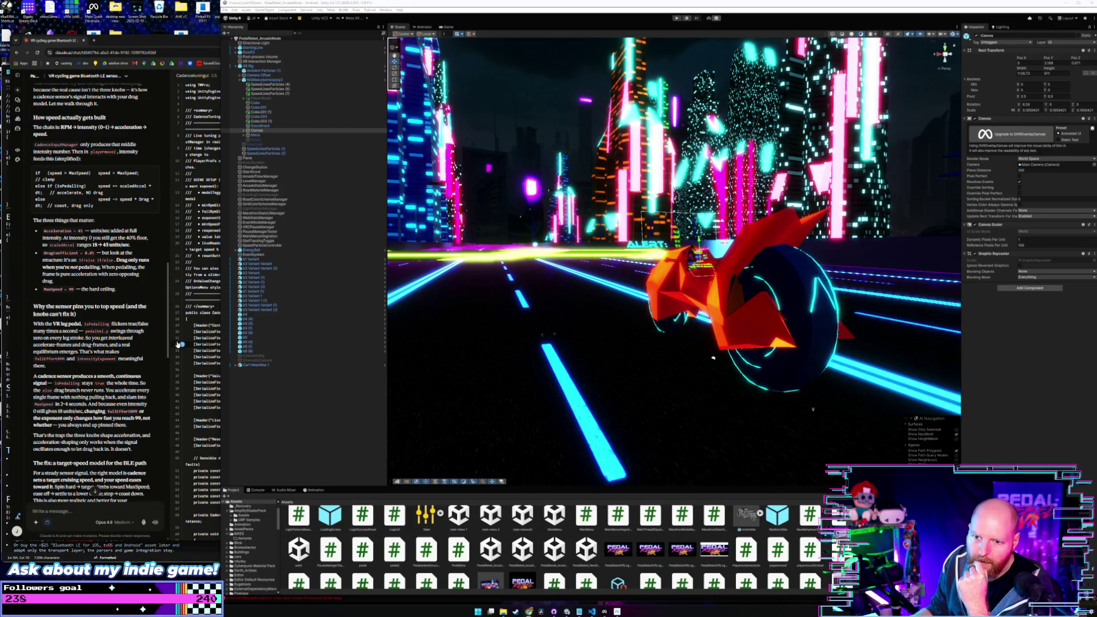
Step: Bring Claude forward and read the target-speed model, with its targetSpeedResponse and idleSpeedFraction knobs
click(169, 326)
scroll(169, 327, down, 1)
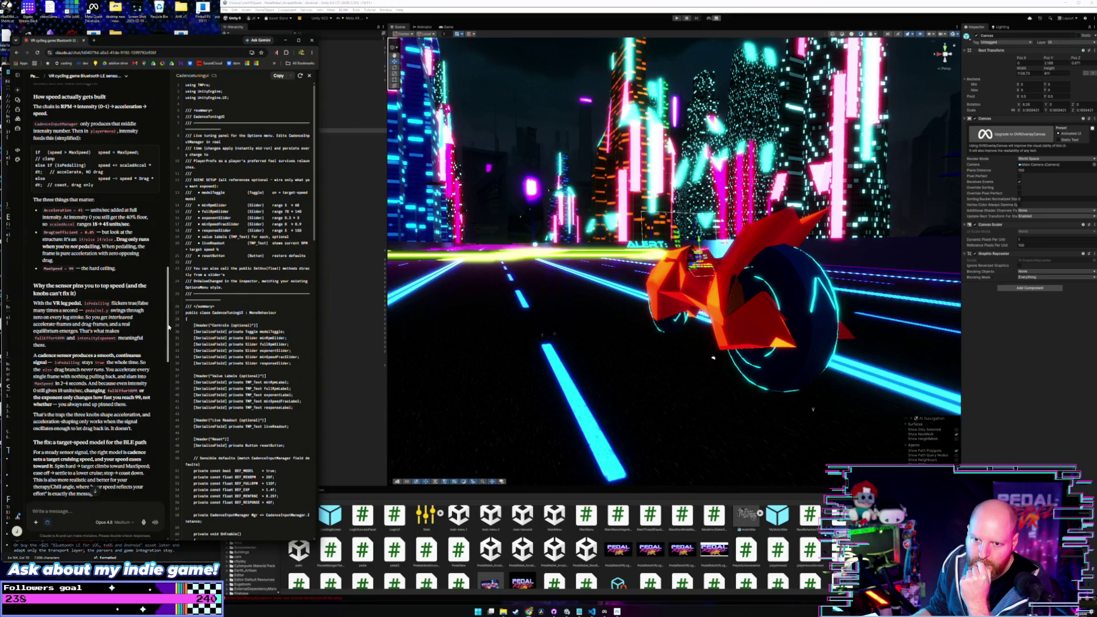
scroll(167, 329, down, 1)
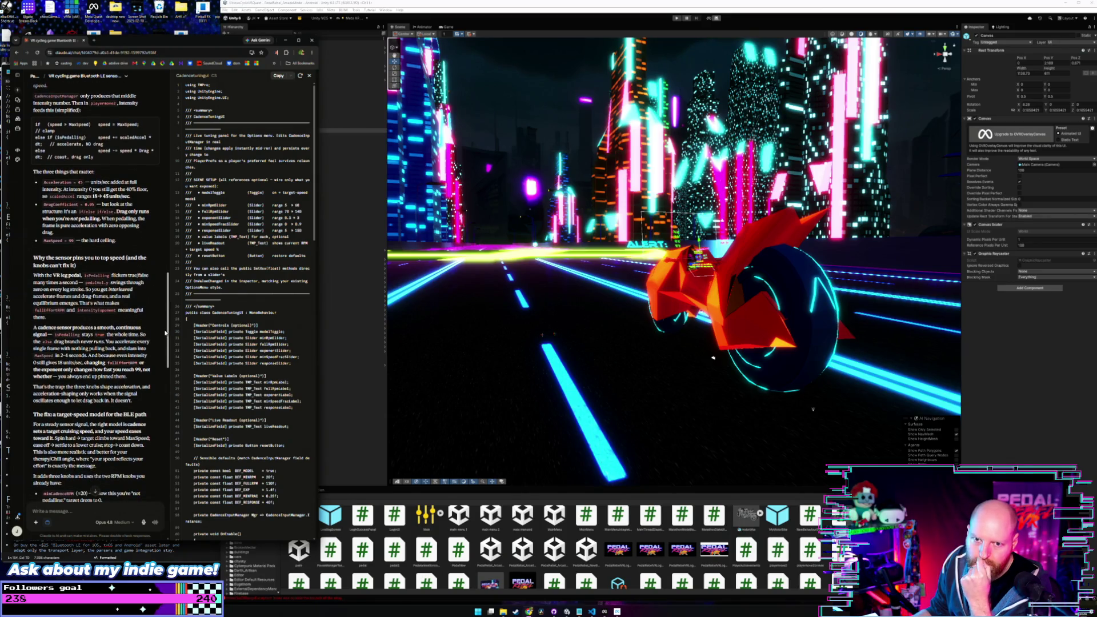
scroll(165, 333, down, 2)
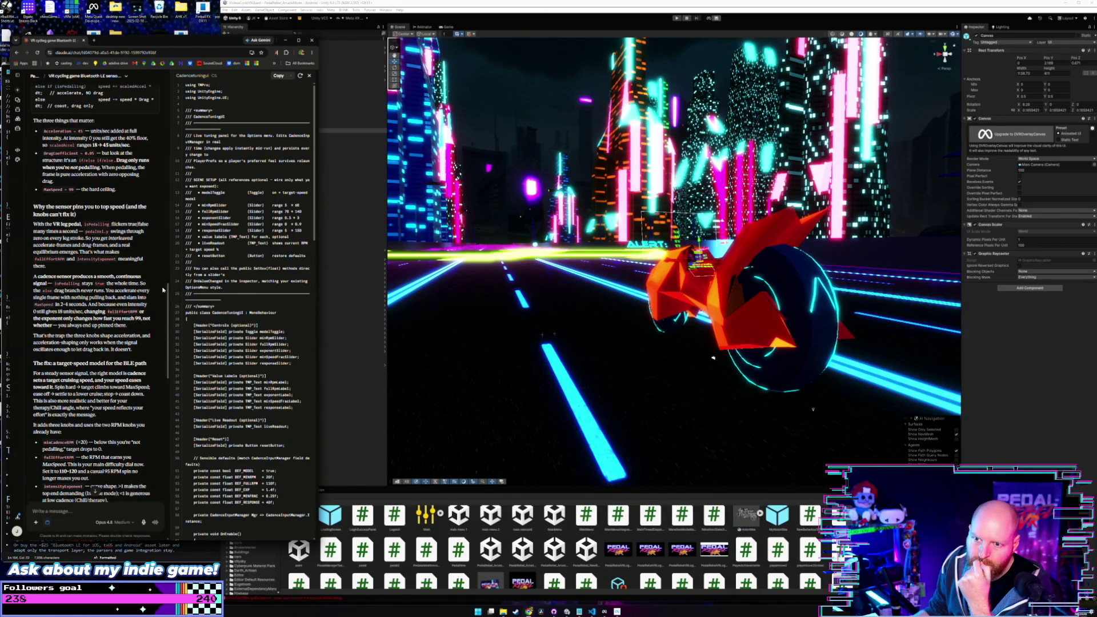
scroll(166, 294, down, 2)
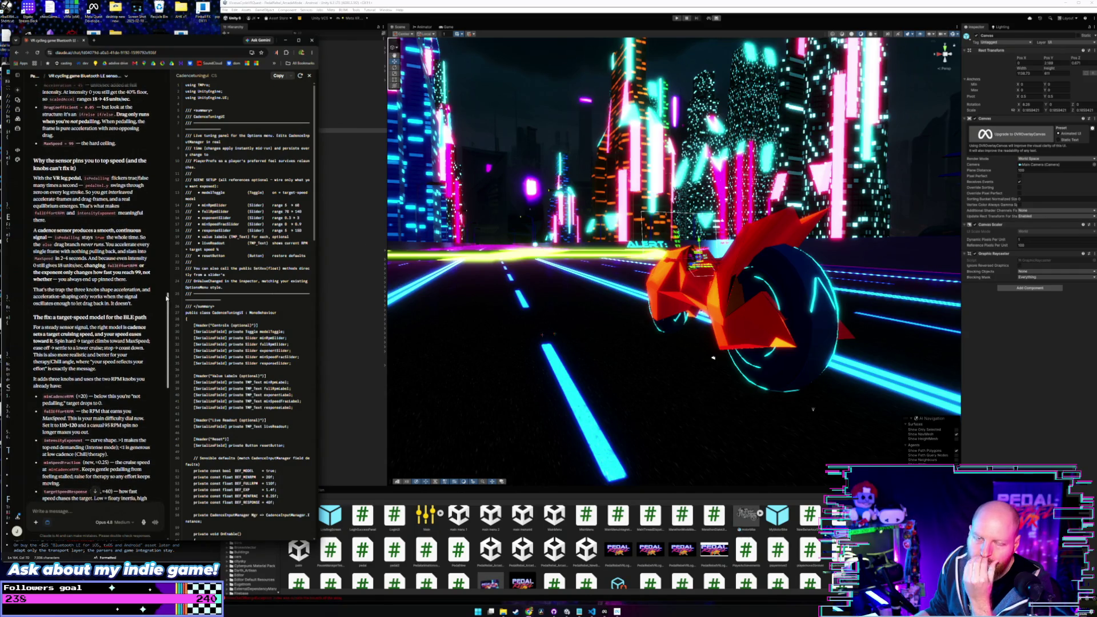
scroll(166, 298, down, 1)
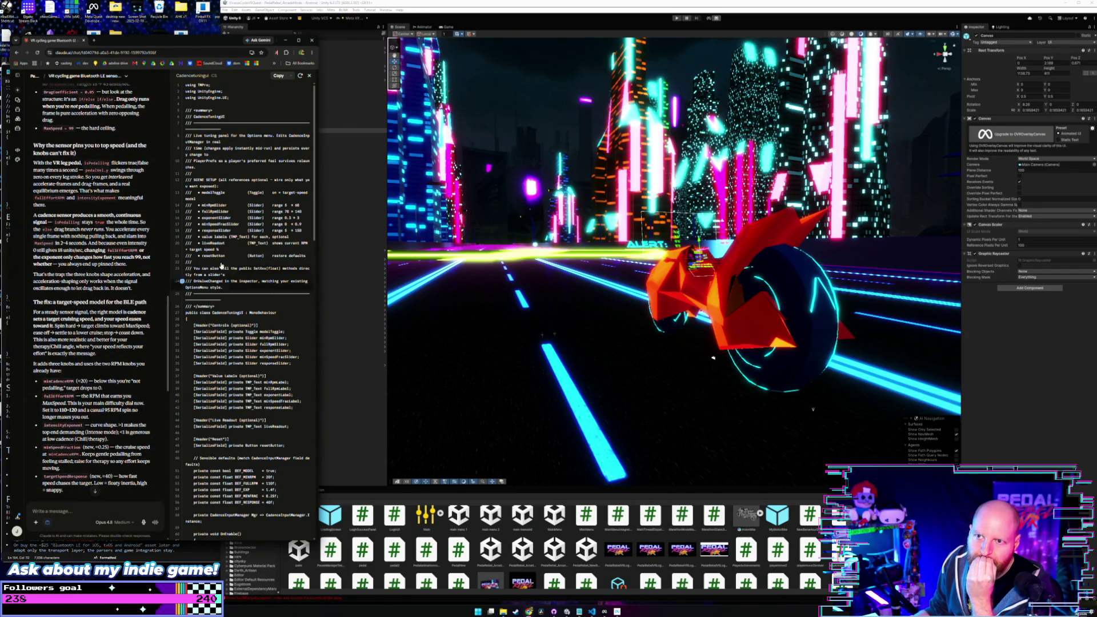
scroll(135, 211, up, 5)
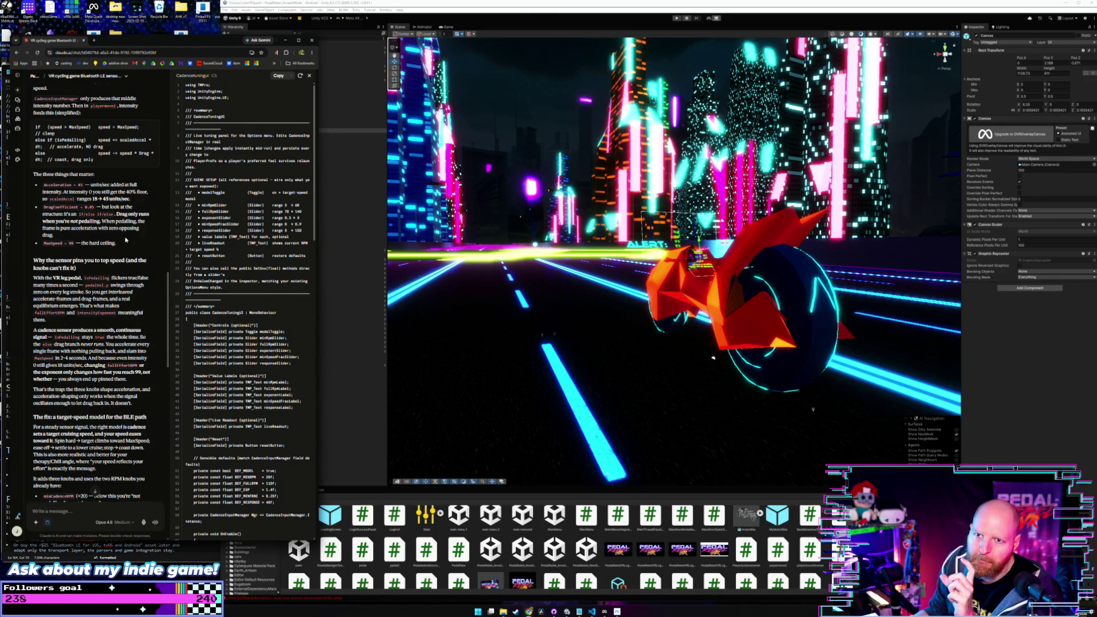
scroll(126, 240, up, 2)
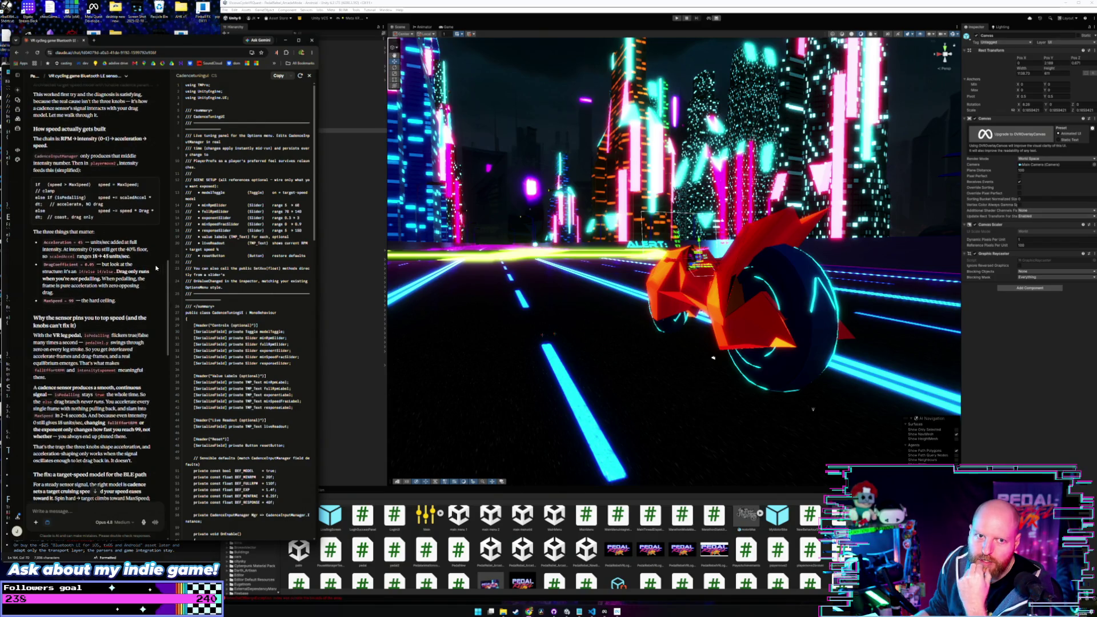
scroll(144, 278, down, 5)
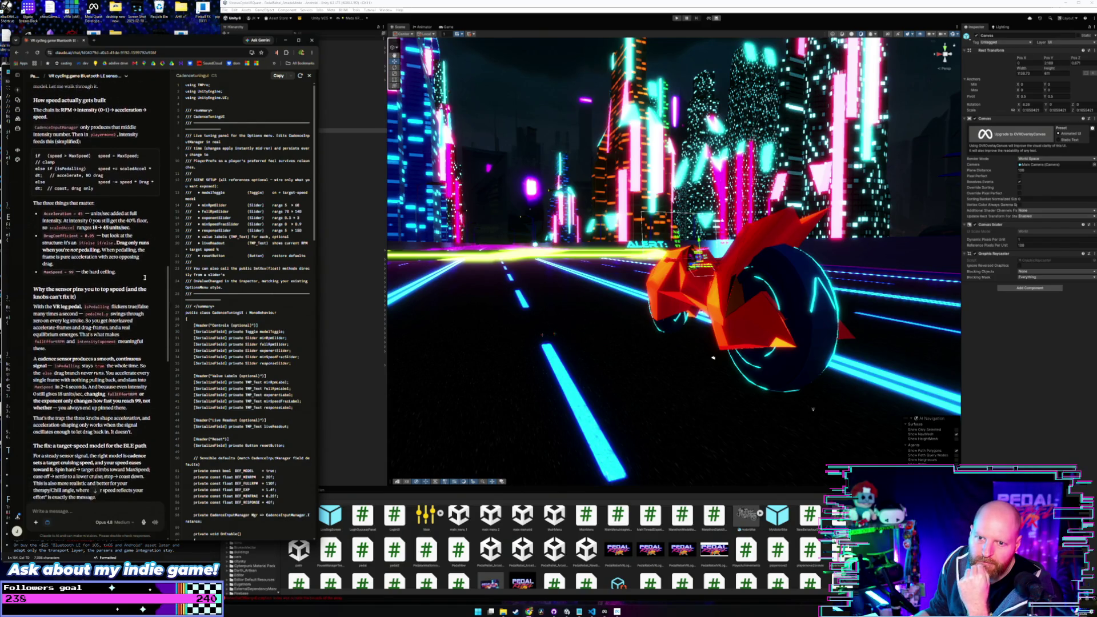
scroll(141, 274, down, 1)
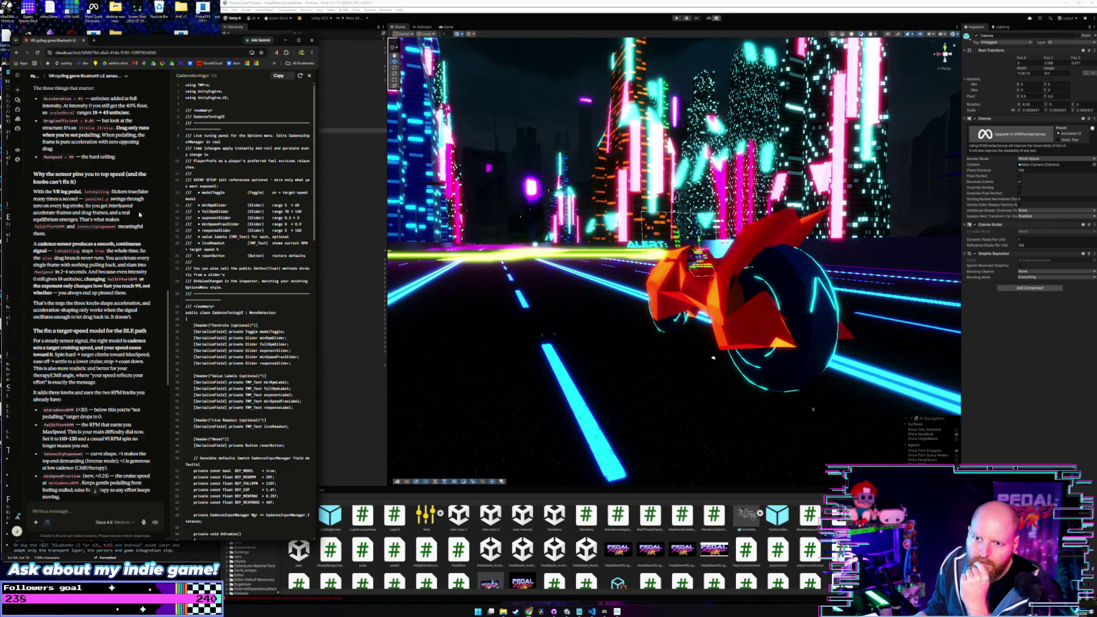
scroll(139, 214, down, 1)
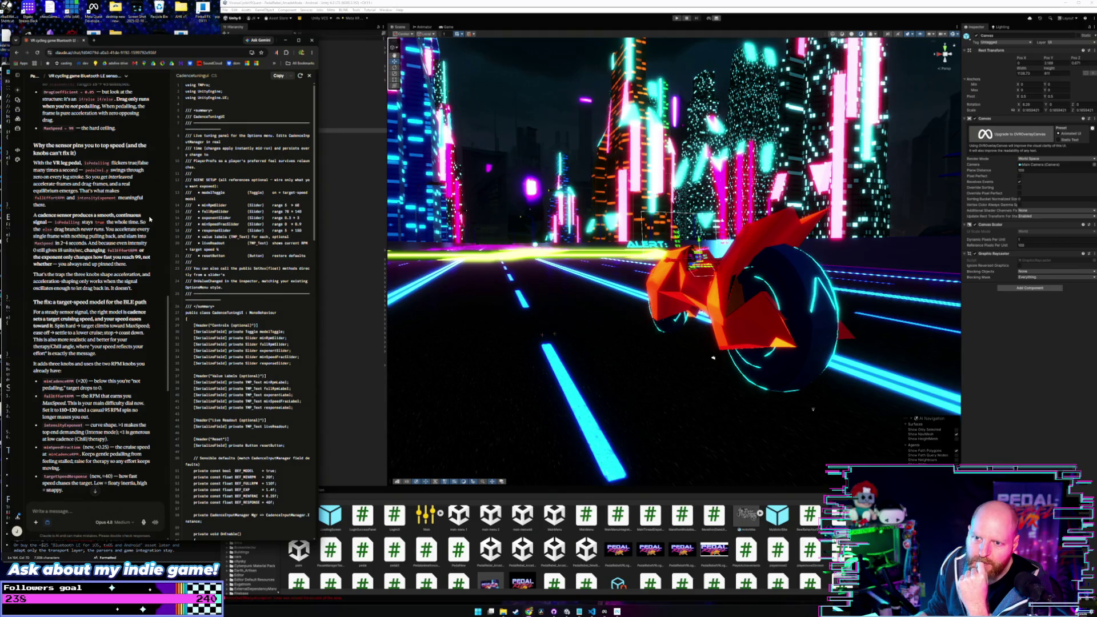
scroll(150, 221, down, 1)
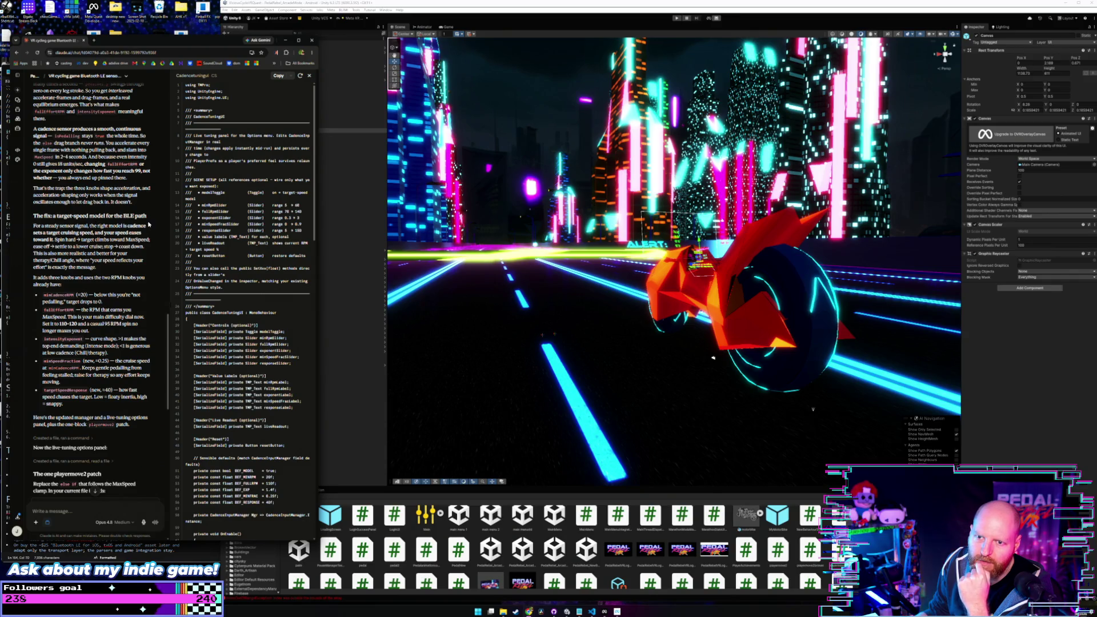
scroll(148, 224, down, 1)
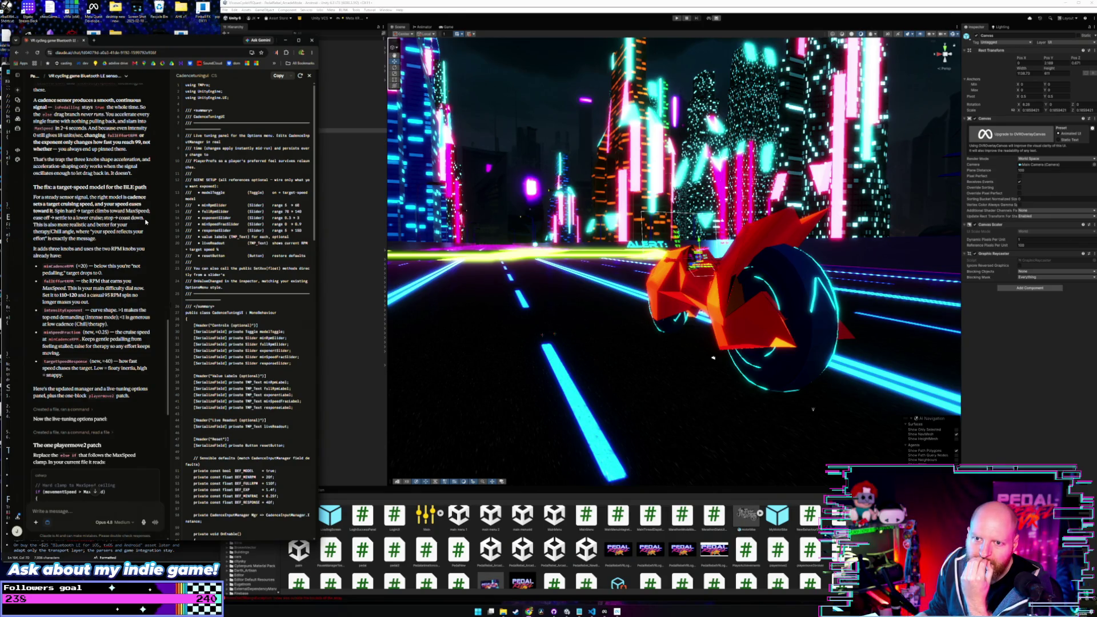
scroll(146, 222, down, 1)
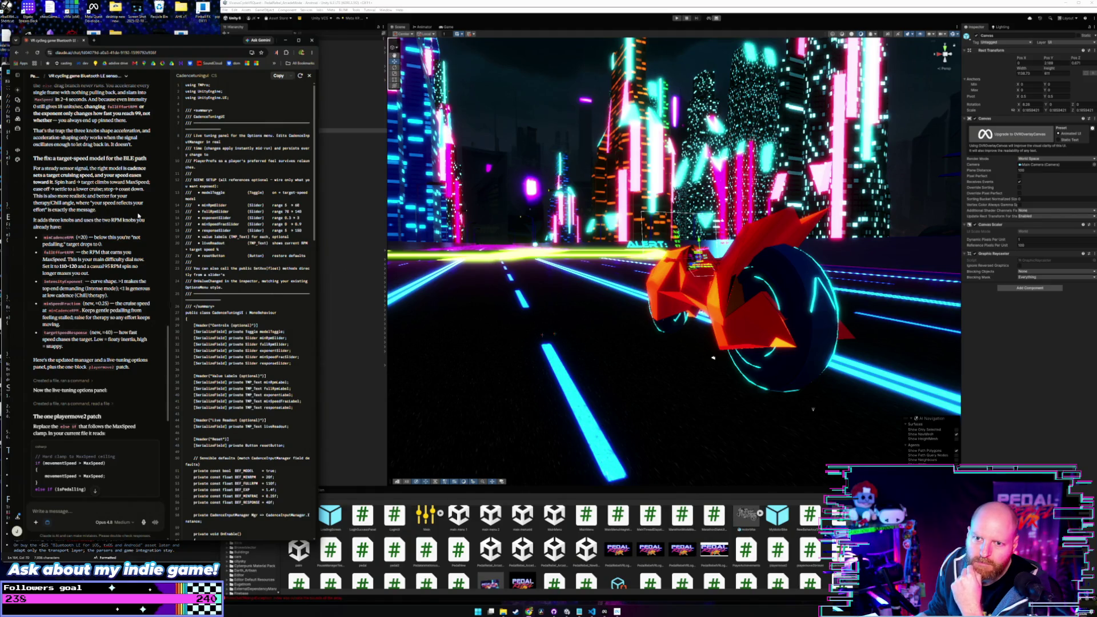
scroll(138, 215, down, 1)
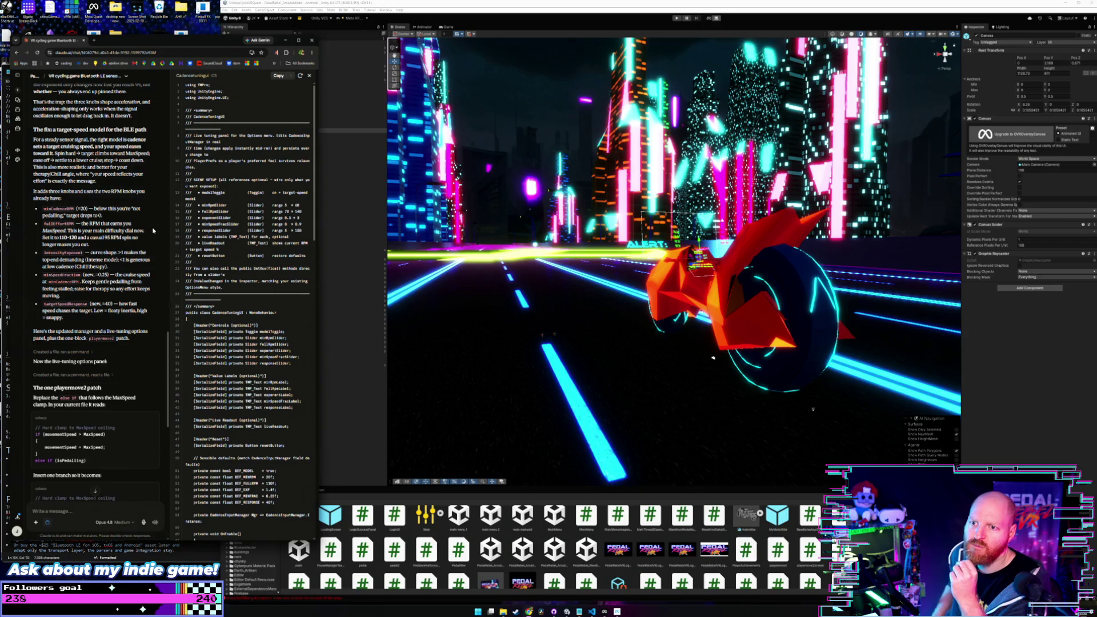
click(348, 328)
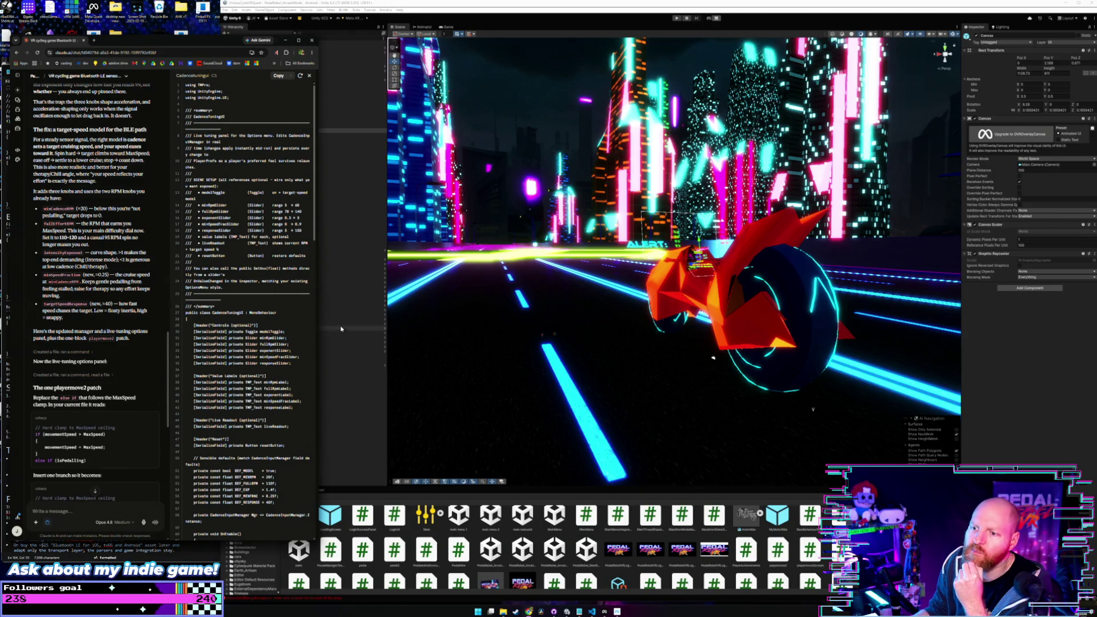
Step: Save the Unity project from the File menu, repeating the save once
click(225, 10)
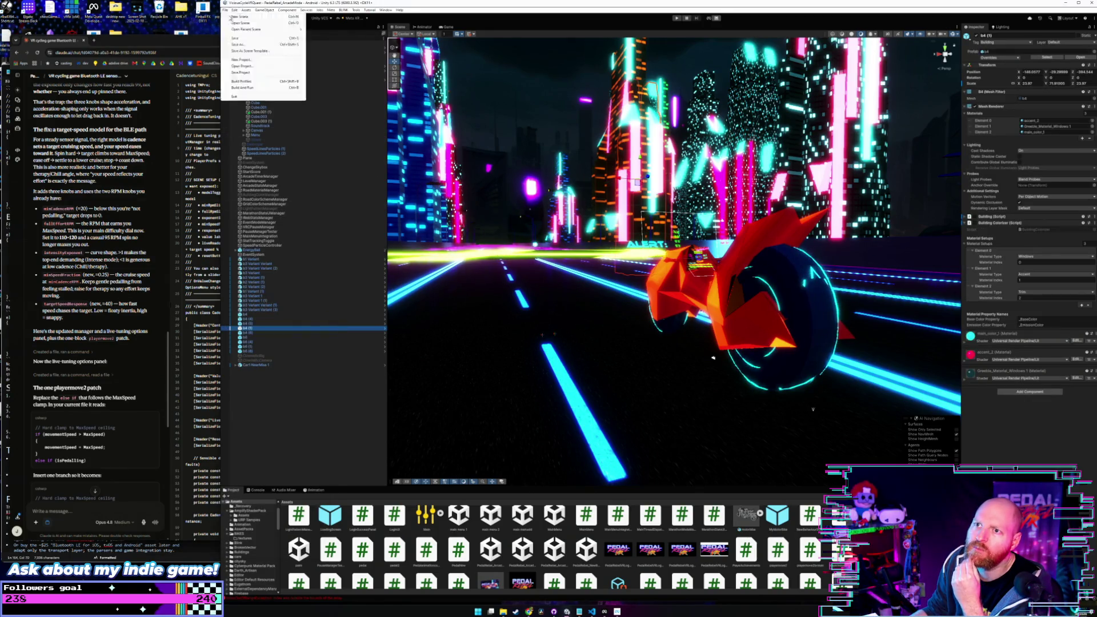
click(246, 39)
click(225, 9)
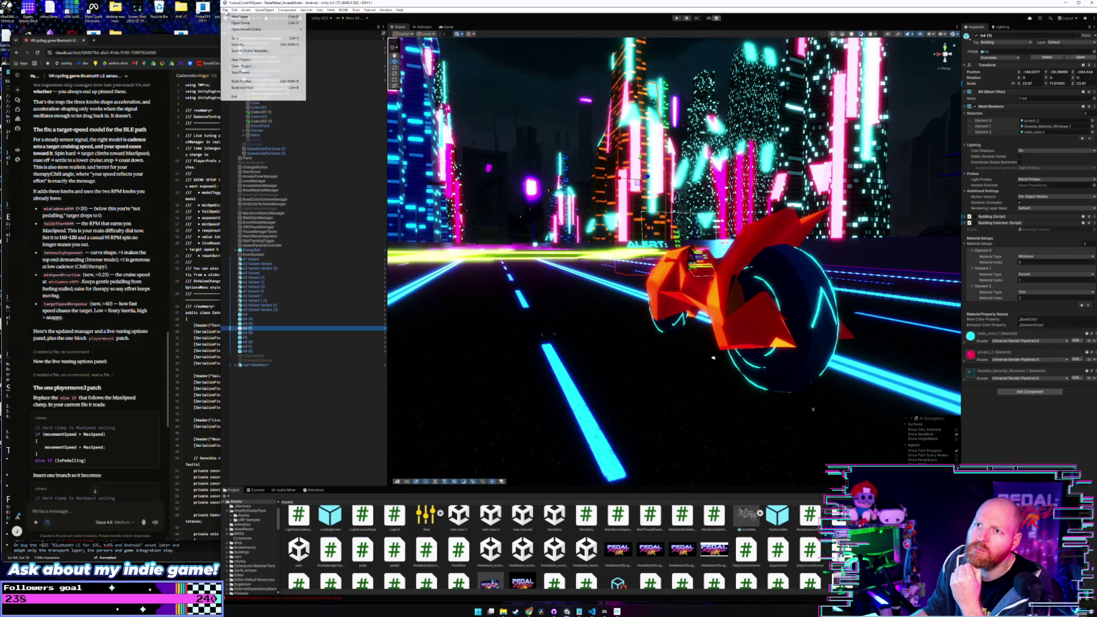
click(262, 73)
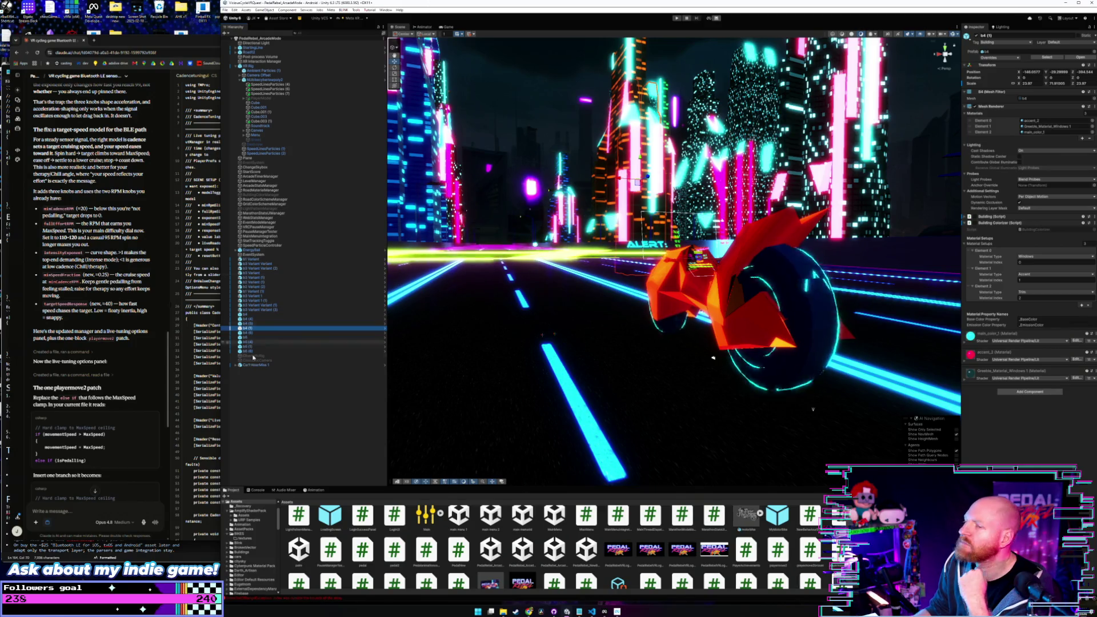
key(super)
Step: Launch Discord from Windows Search by entering 'discord'
text(discord)
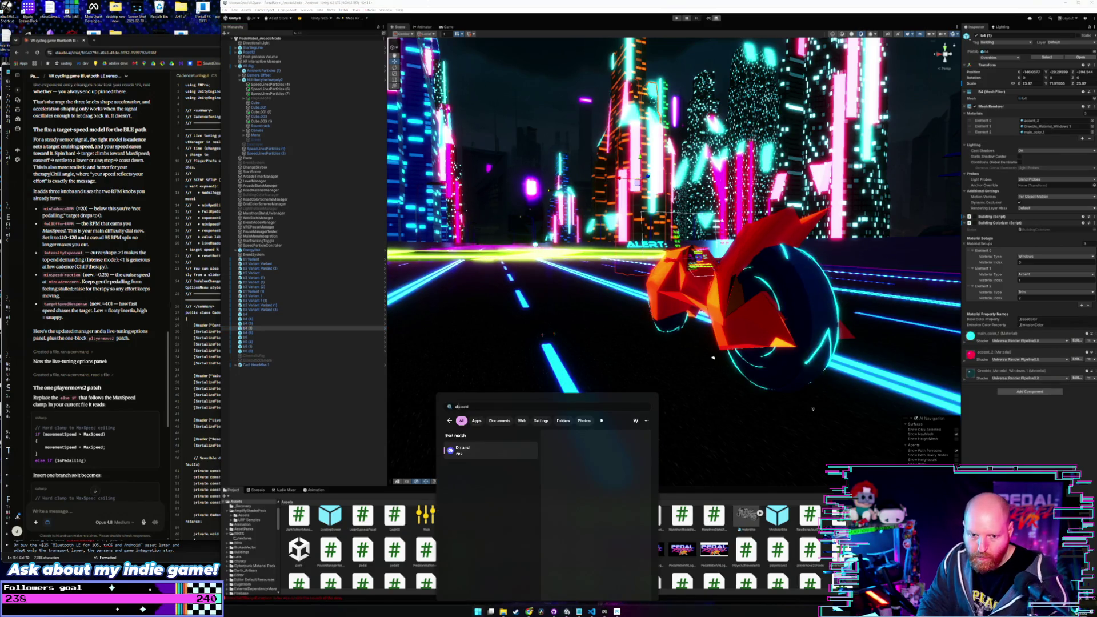
key(Return)
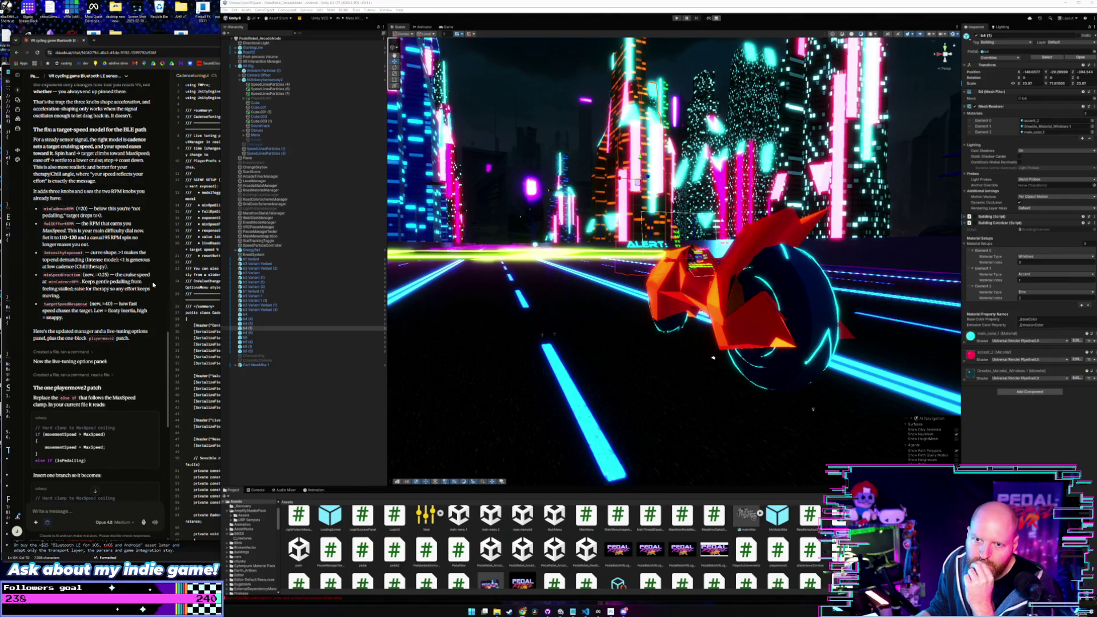
Step: Review Claude's minCadenceRPM and fullEffortRPM notes, then return to the Unity editor
click(167, 350)
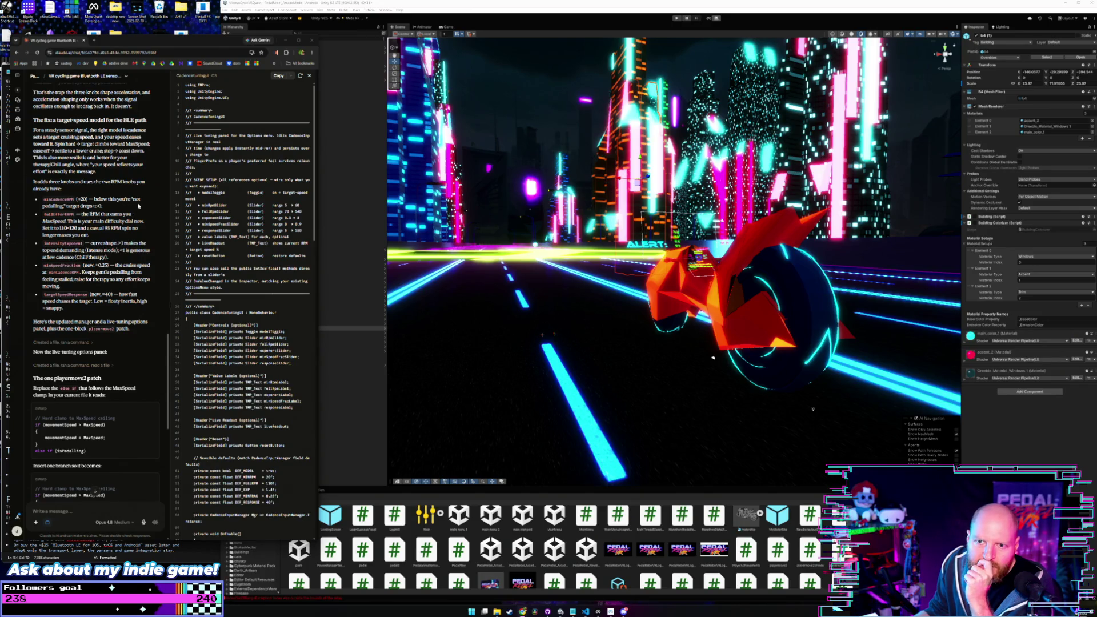
drag(82, 200, 132, 208)
click(74, 213)
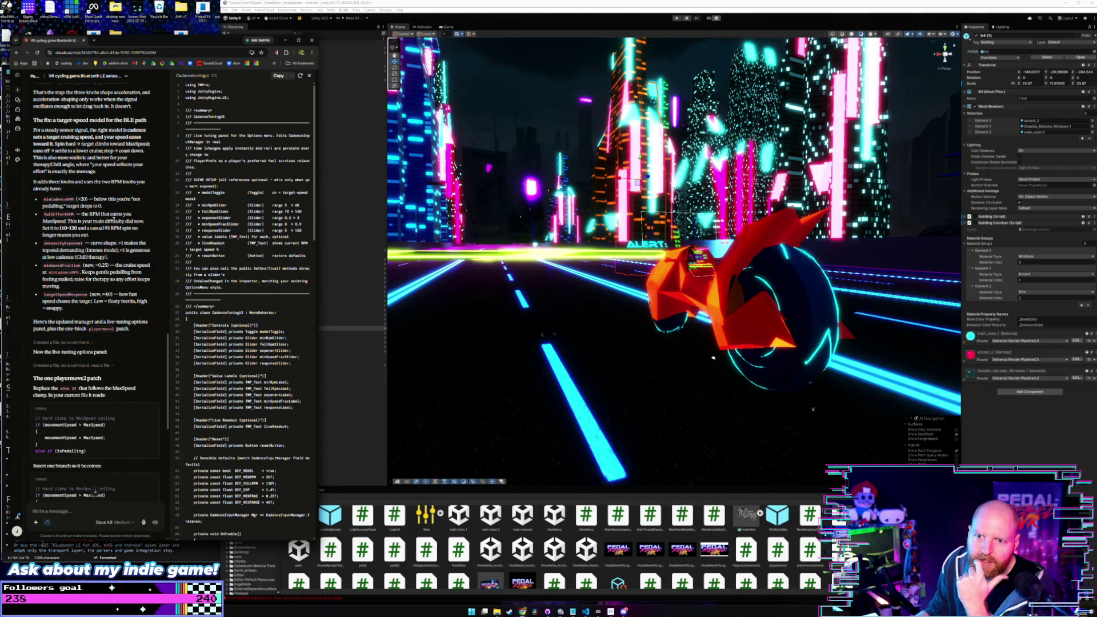
drag(82, 214, 127, 237)
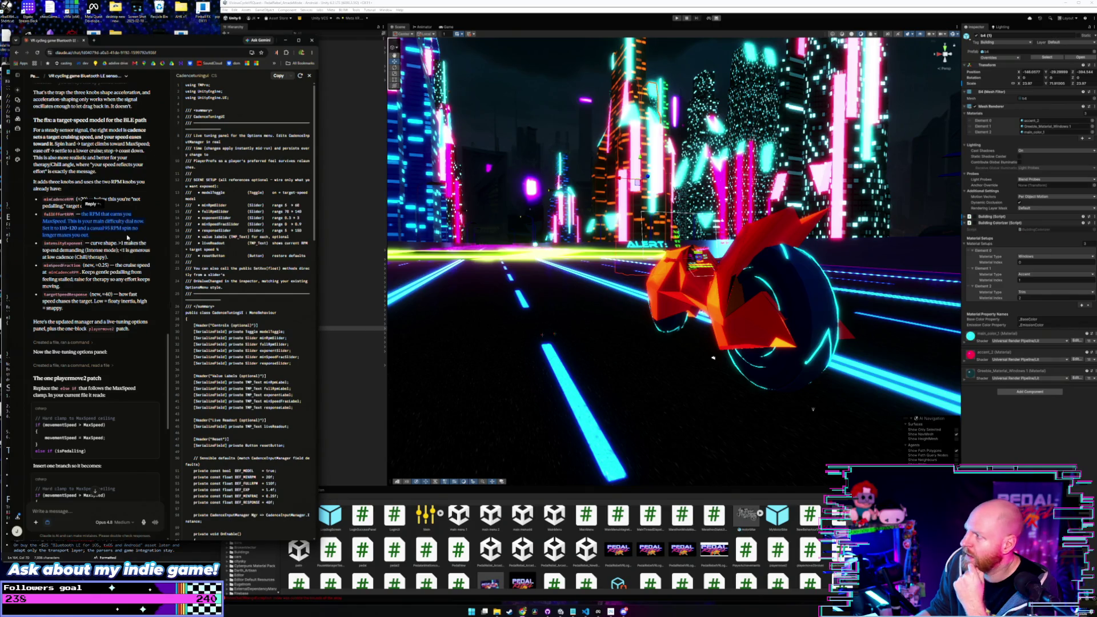
click(333, 502)
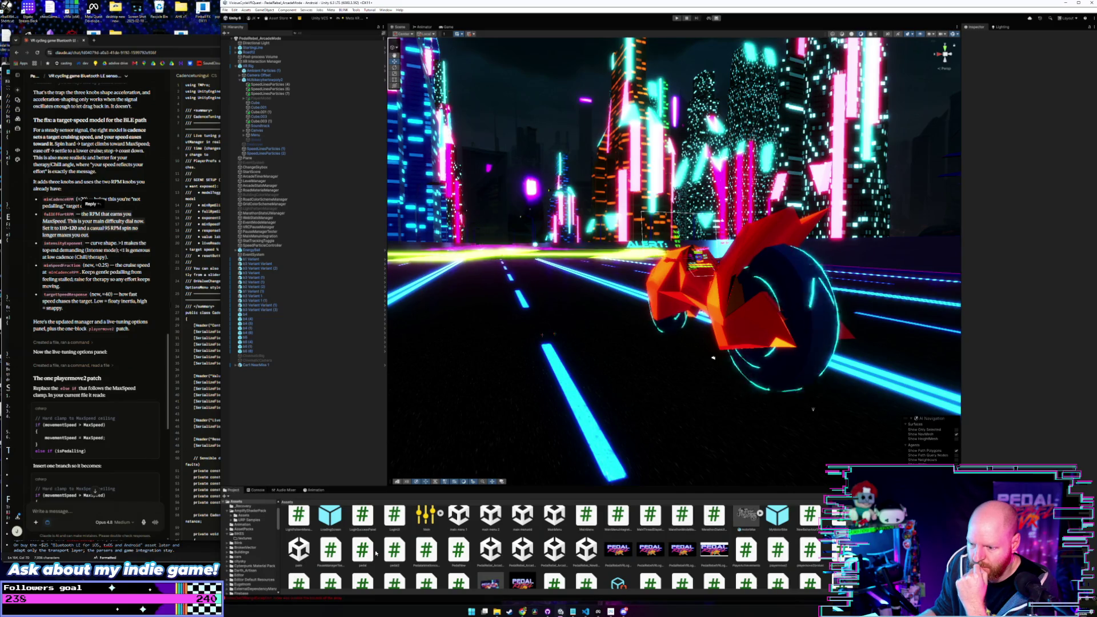
Step: Open the main menu 1 scene and raise BleCadenceService's Full Effort RPM from 11 to 110
double_click(461, 521)
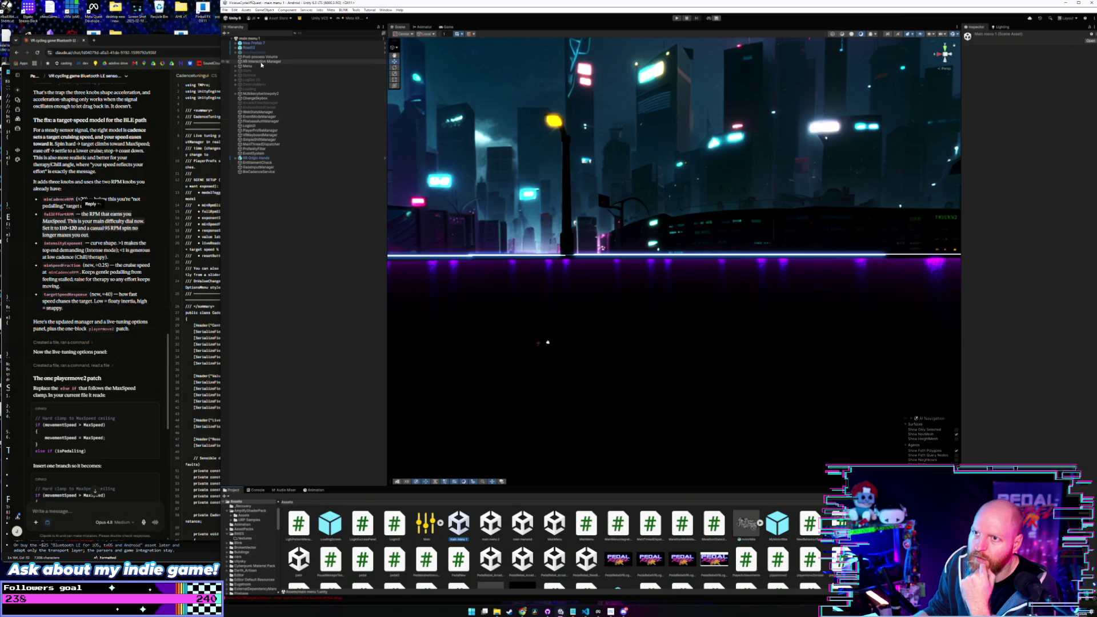
click(279, 172)
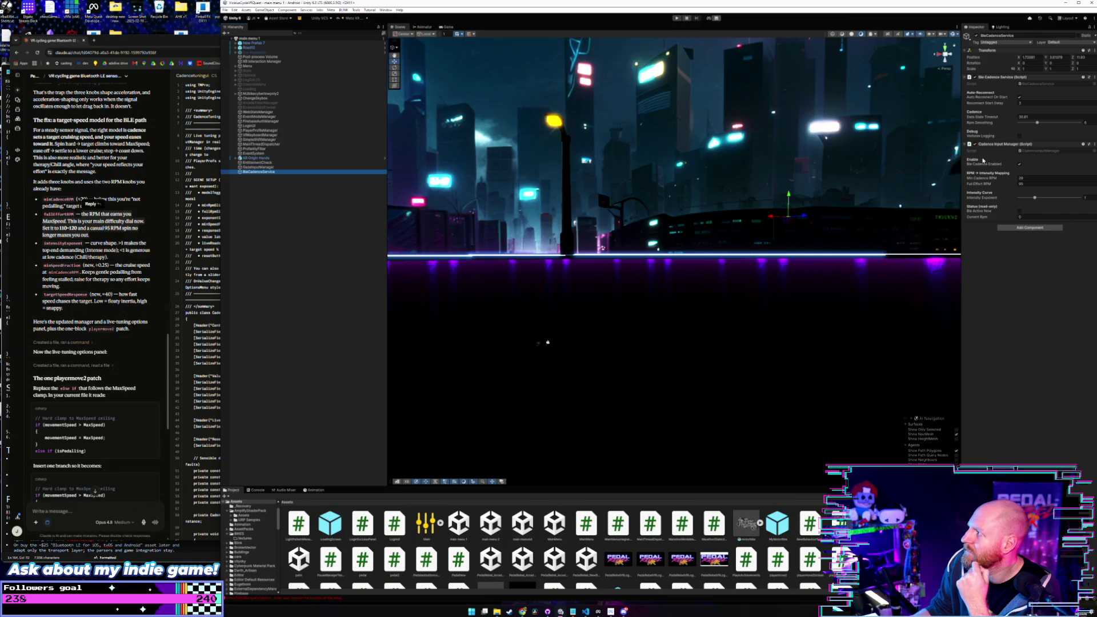
click(1028, 183)
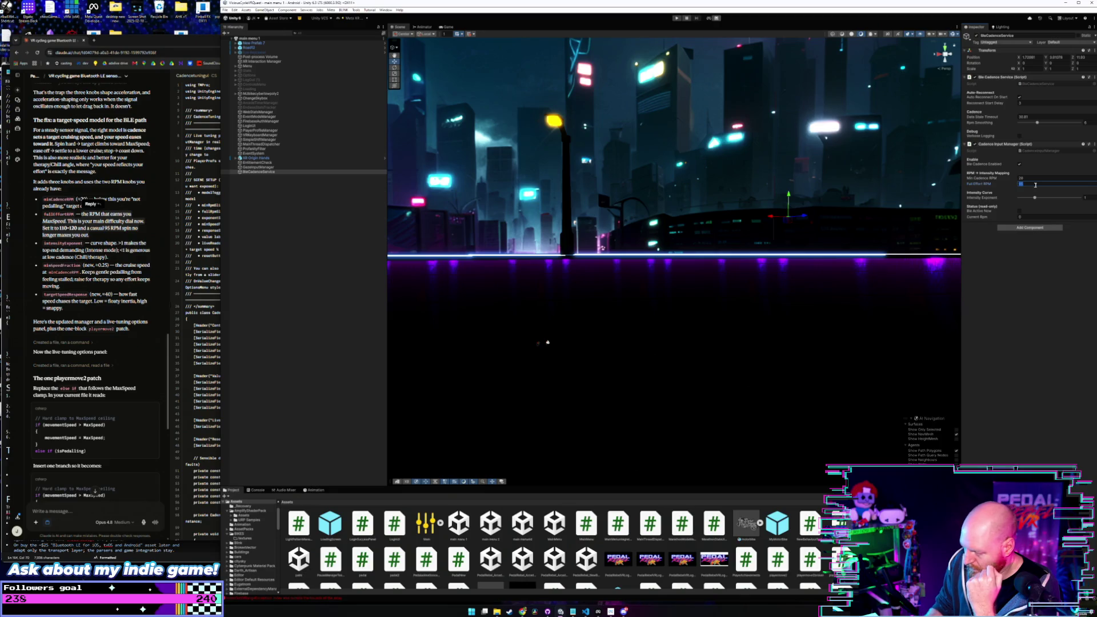
text(0)
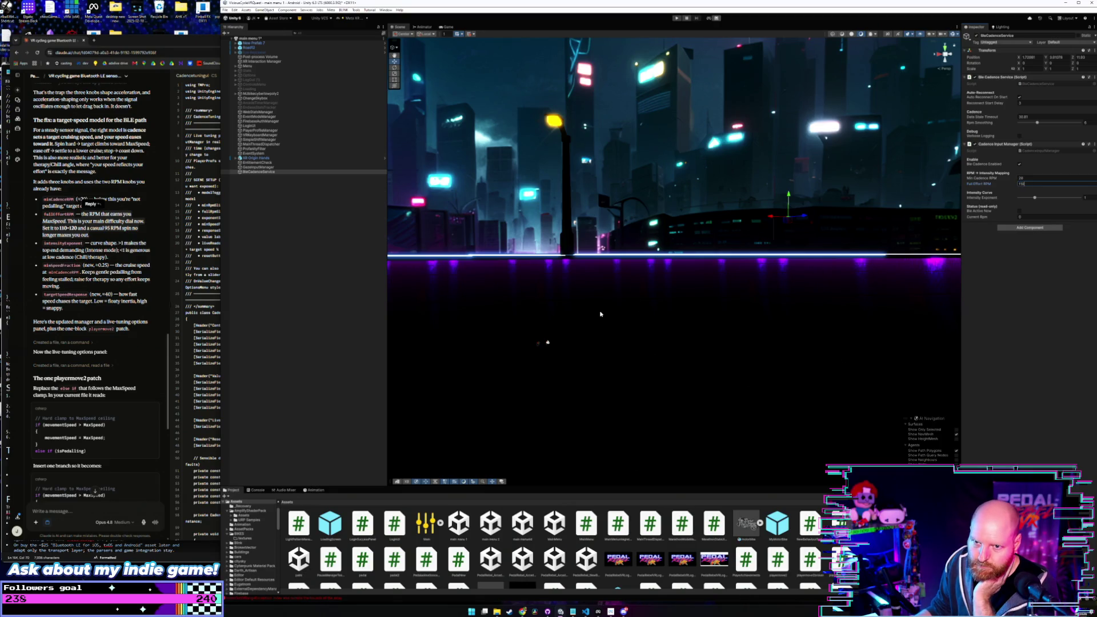
click(115, 239)
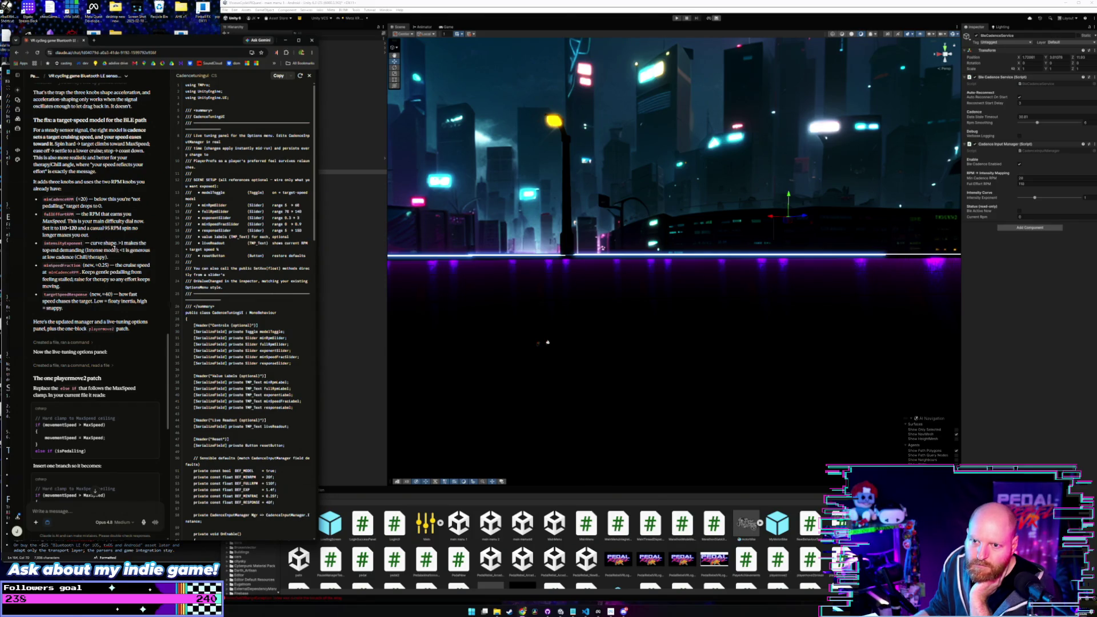
Step: Set Intensity Exponent to 1.01 and open CadenceInputManager through the component's Edit Script option
drag(90, 243, 152, 249)
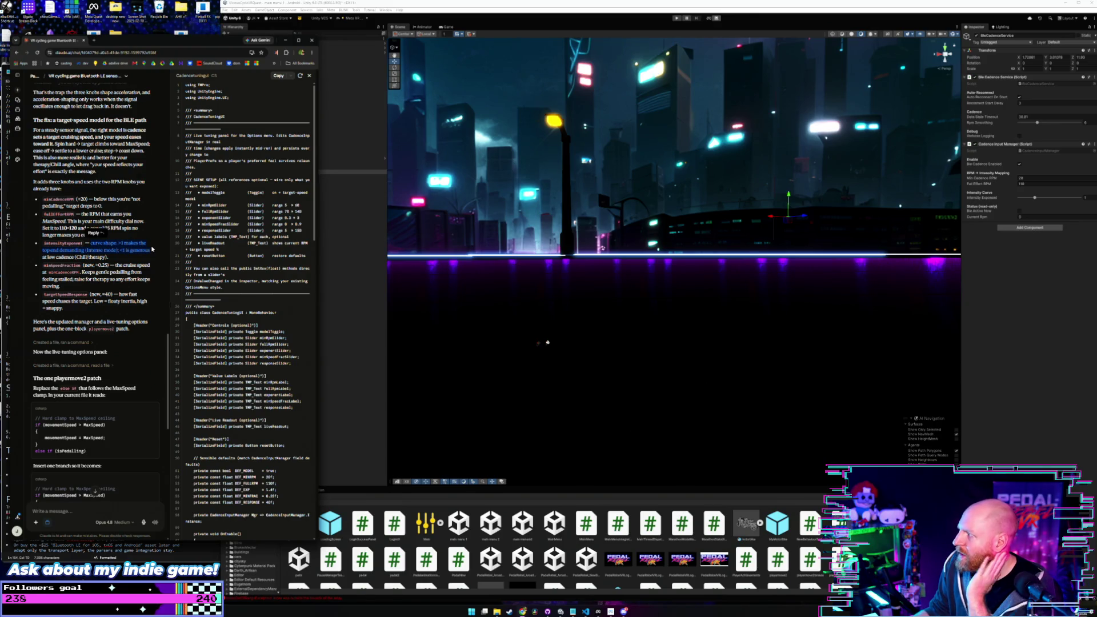
click(151, 243)
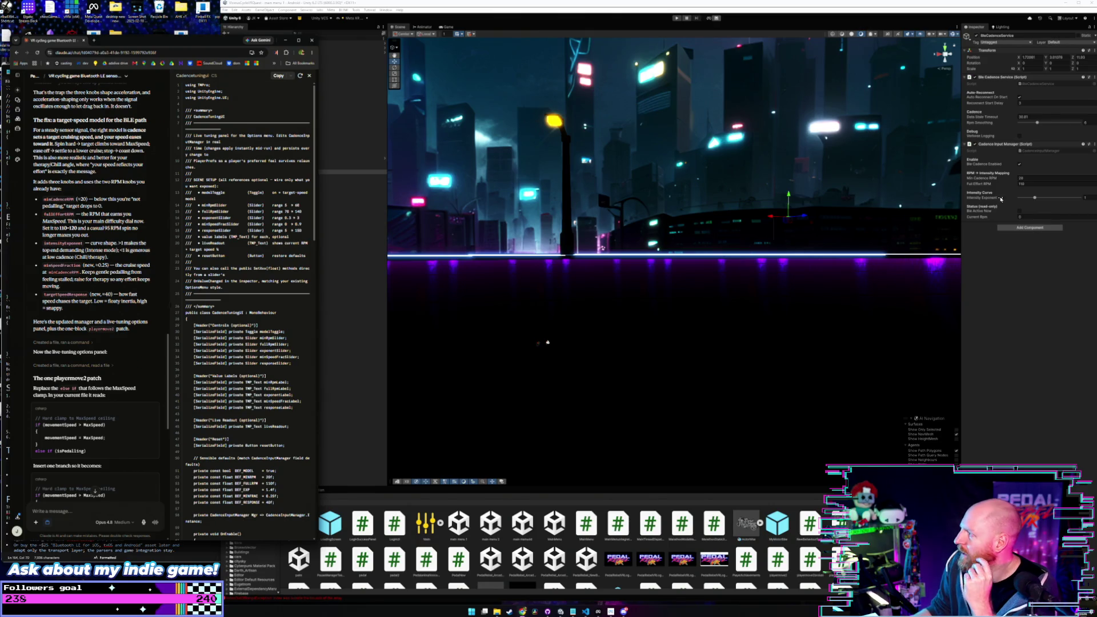
drag(1038, 199, 1037, 199)
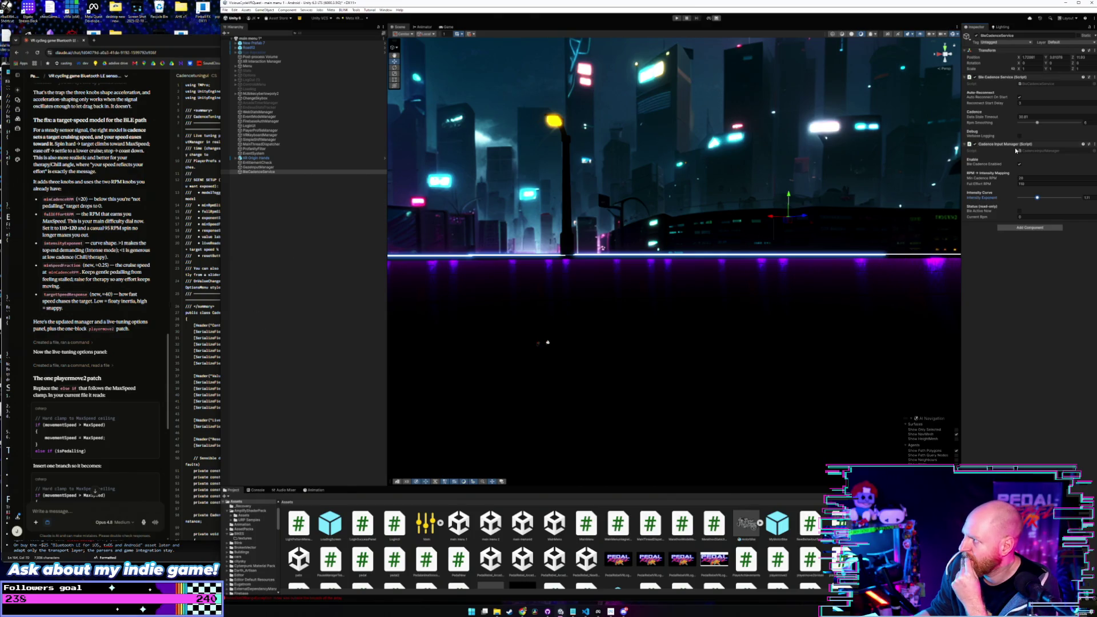
right_click(1035, 144)
click(1049, 223)
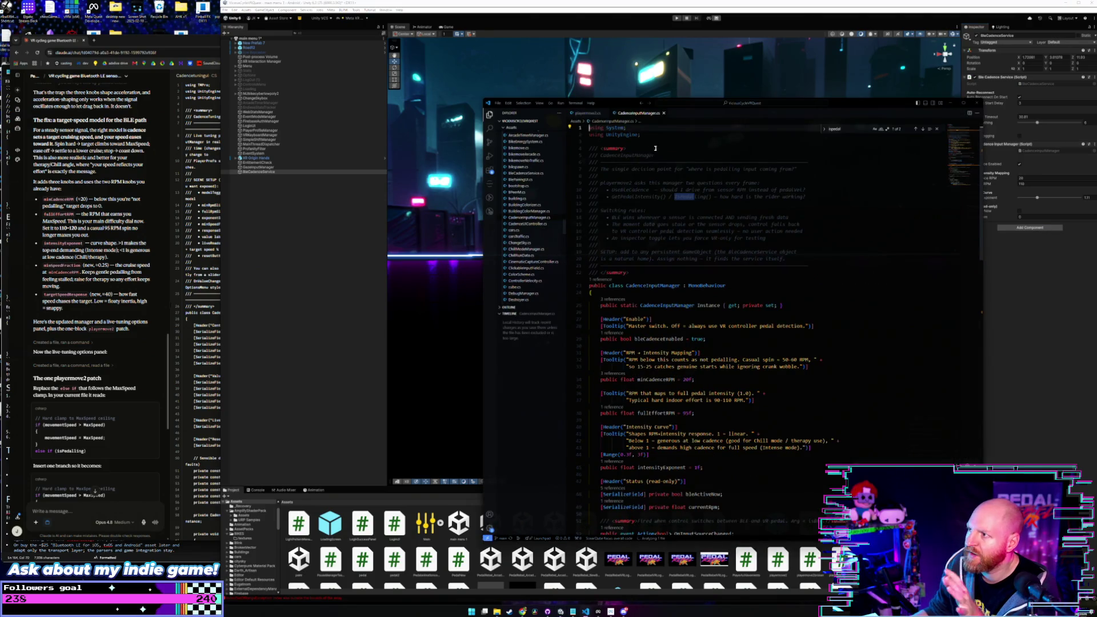
Step: Reposition VS Code and dismiss its notifications, leaving CadenceInputManager.cs readable
drag(627, 105, 606, 84)
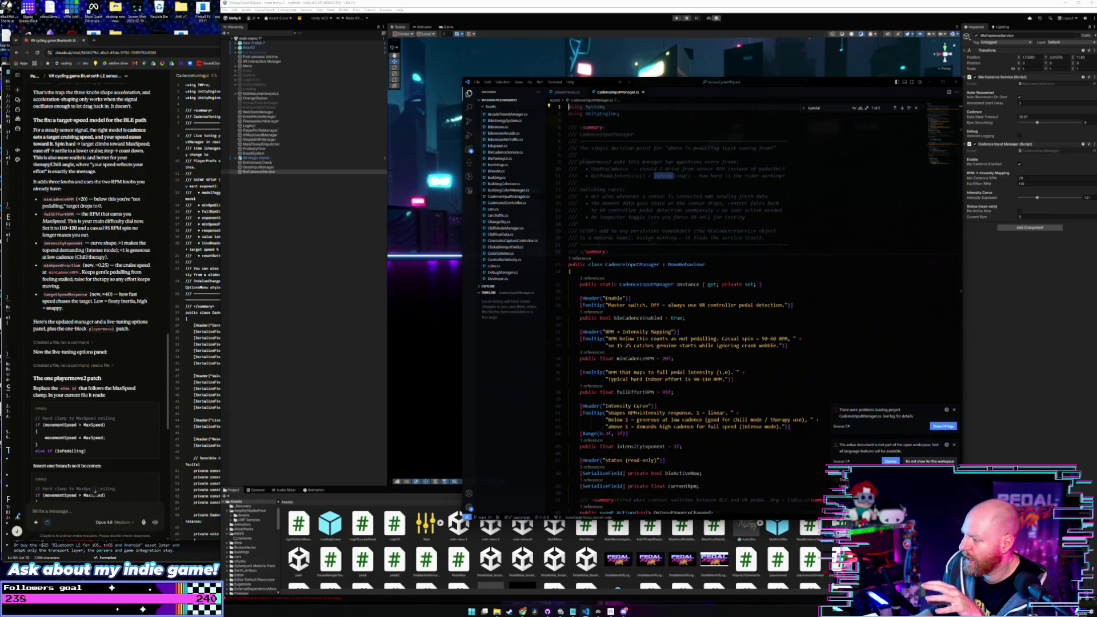
key(Escape)
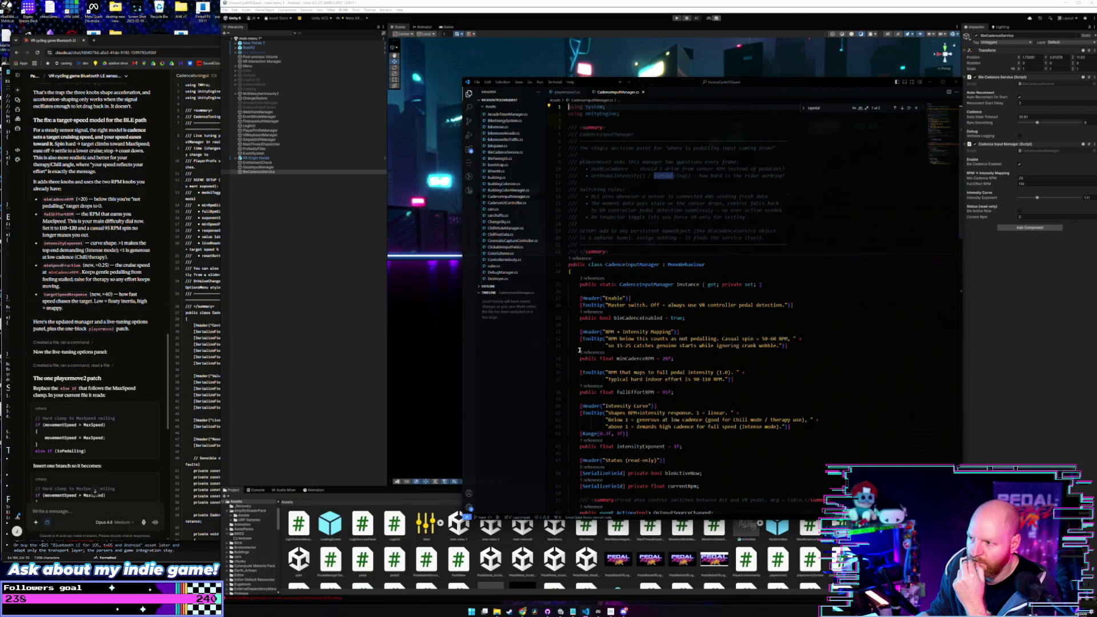
scroll(579, 349, up, 1)
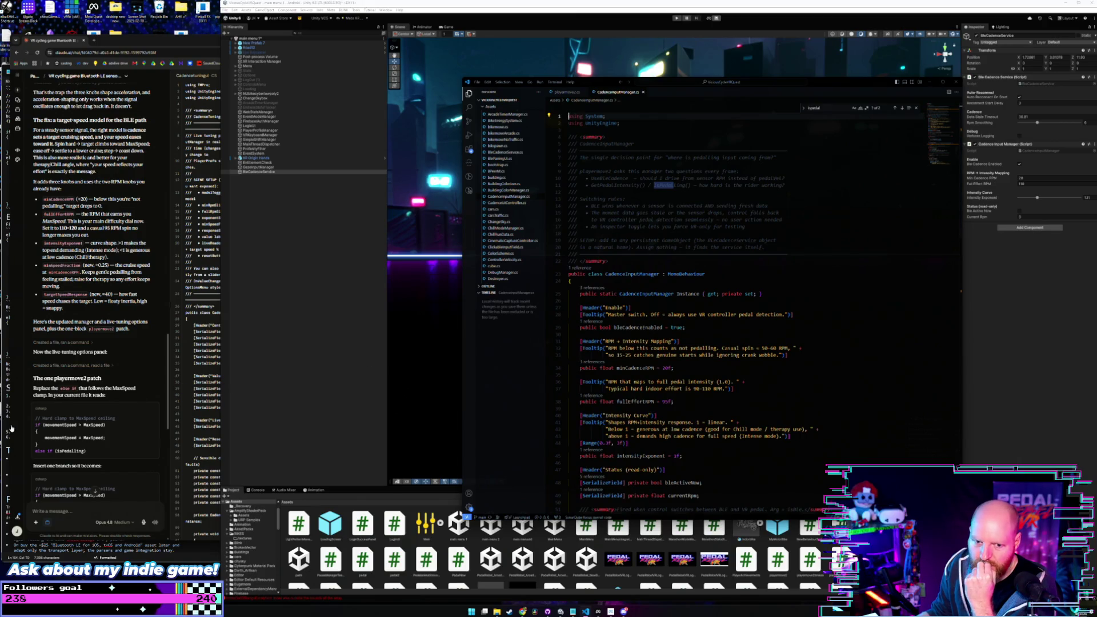
click(95, 491)
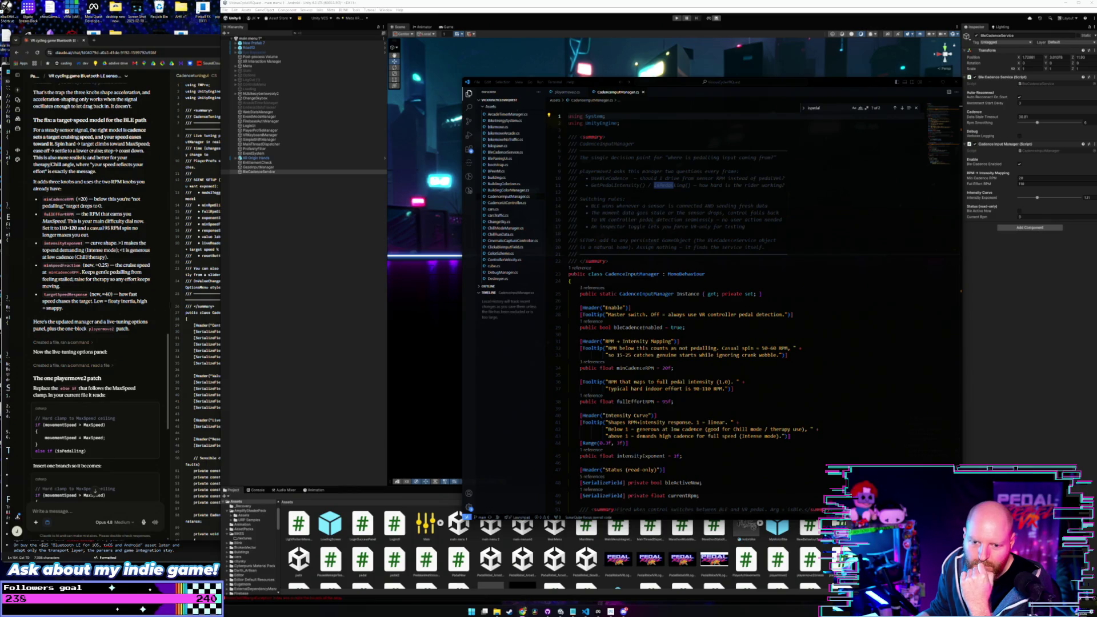
Step: Bring Claude forward, scroll through the reply, and highlight the caveat paragraph
click(161, 220)
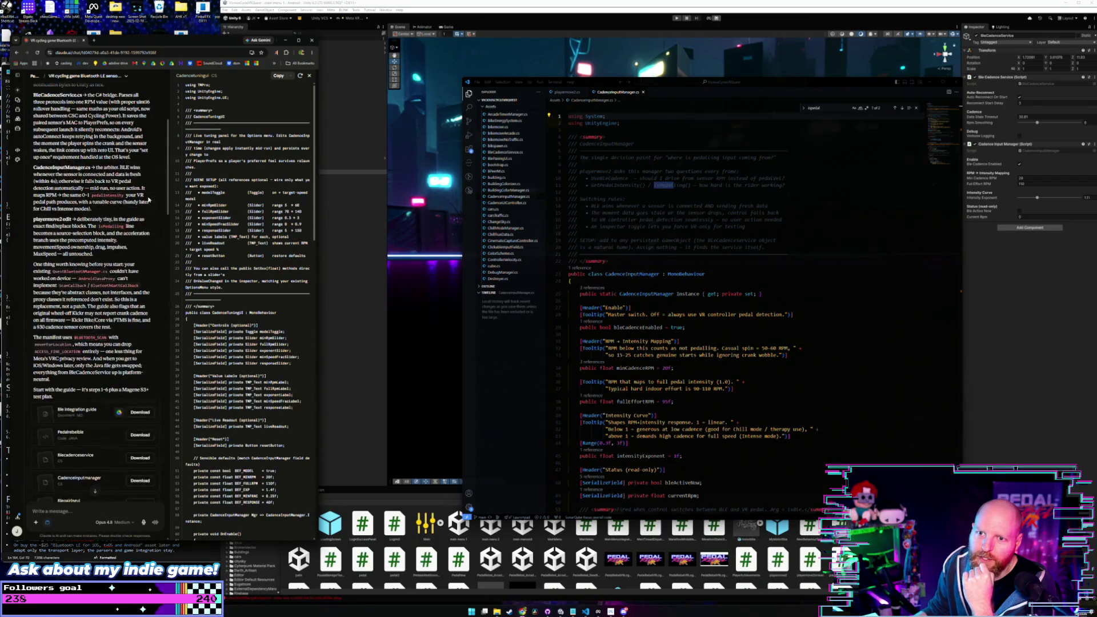
scroll(148, 200, up, 3)
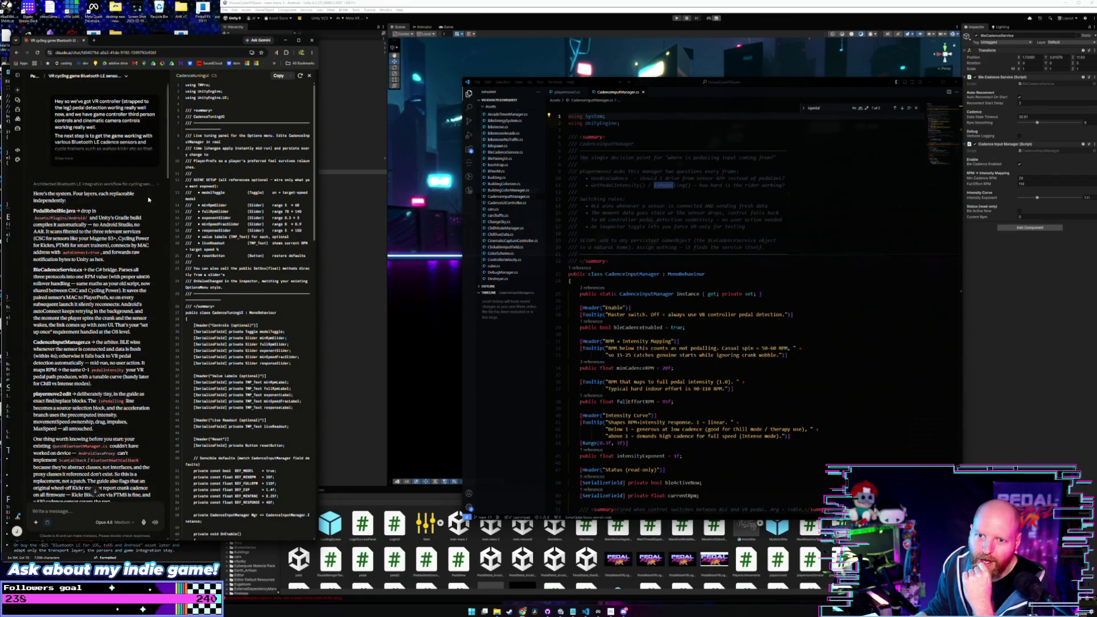
scroll(149, 200, down, 3)
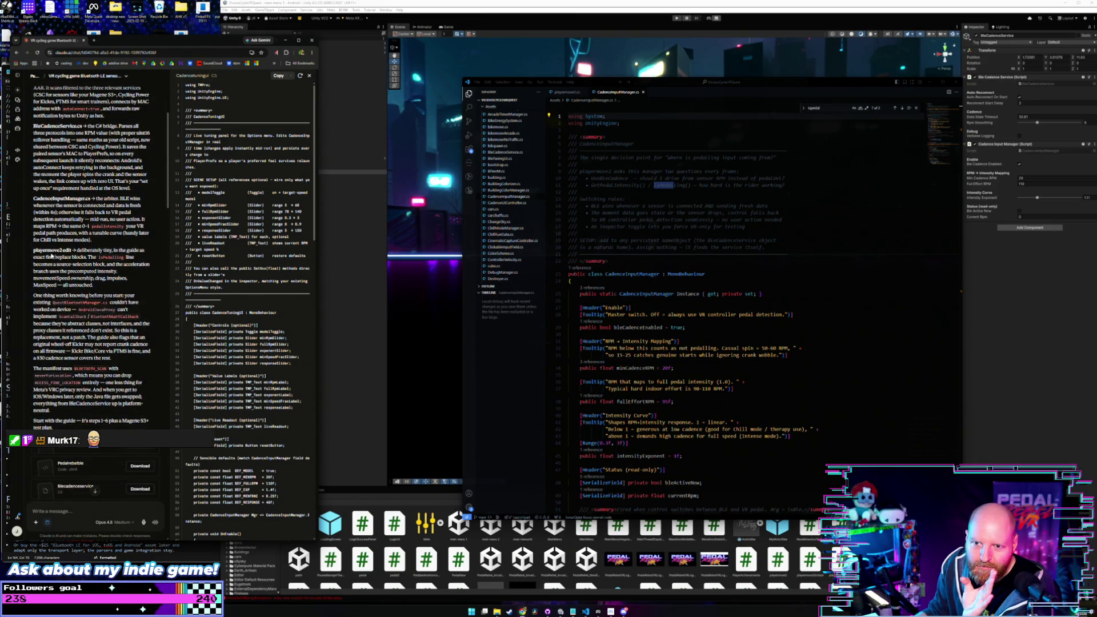
scroll(51, 256, down, 1)
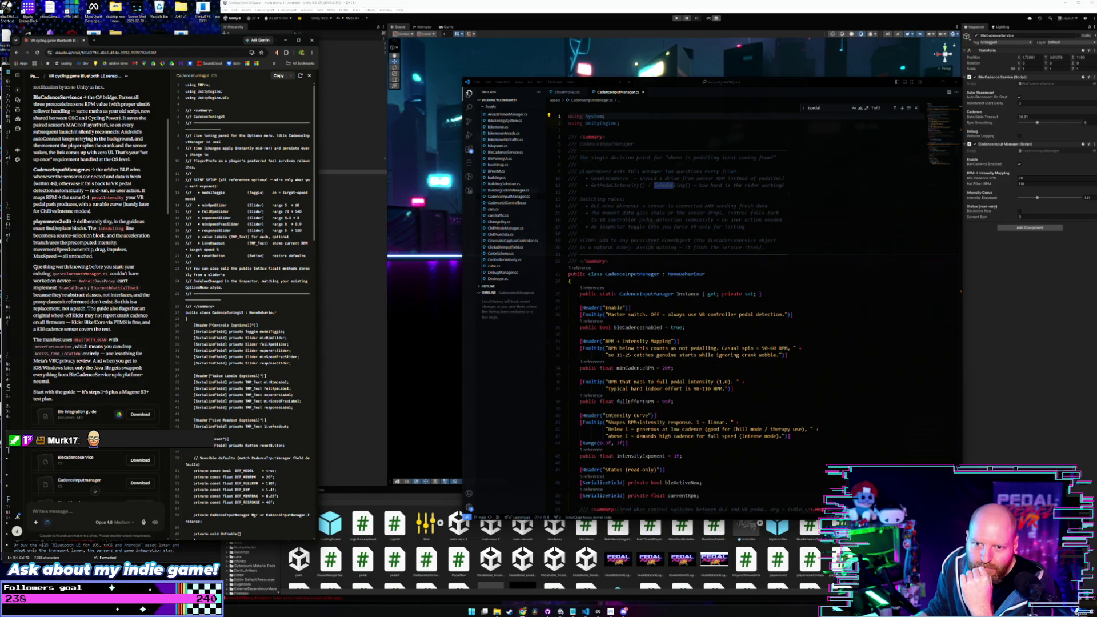
mouse_move(33, 267)
mouse_down()
mouse_move(68, 269)
mouse_move(148, 313)
mouse_move(120, 330)
mouse_up()
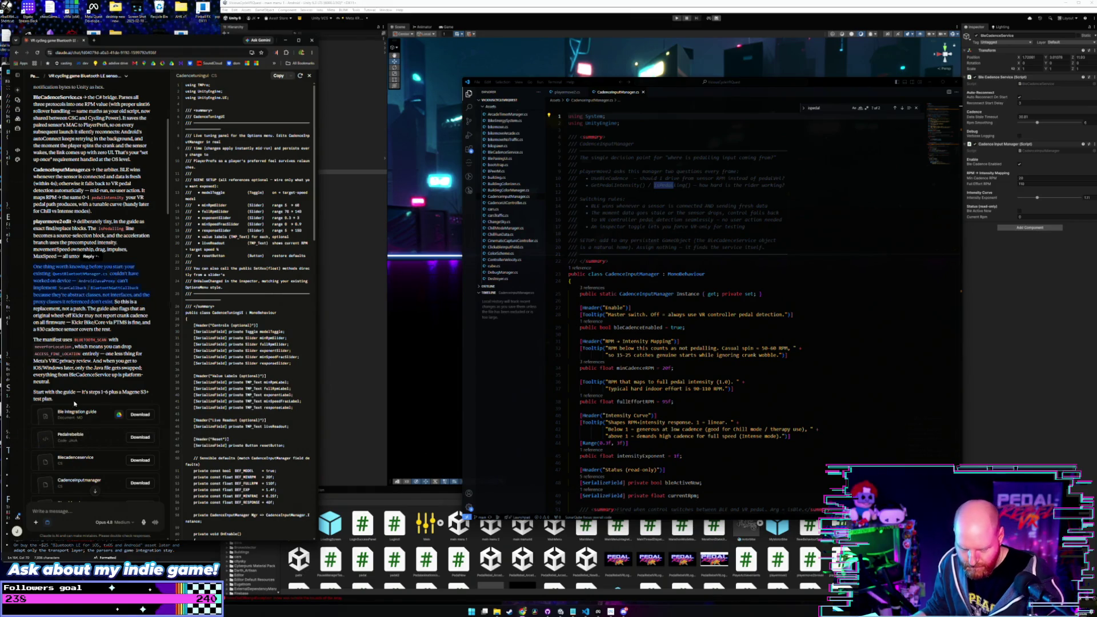
click(86, 256)
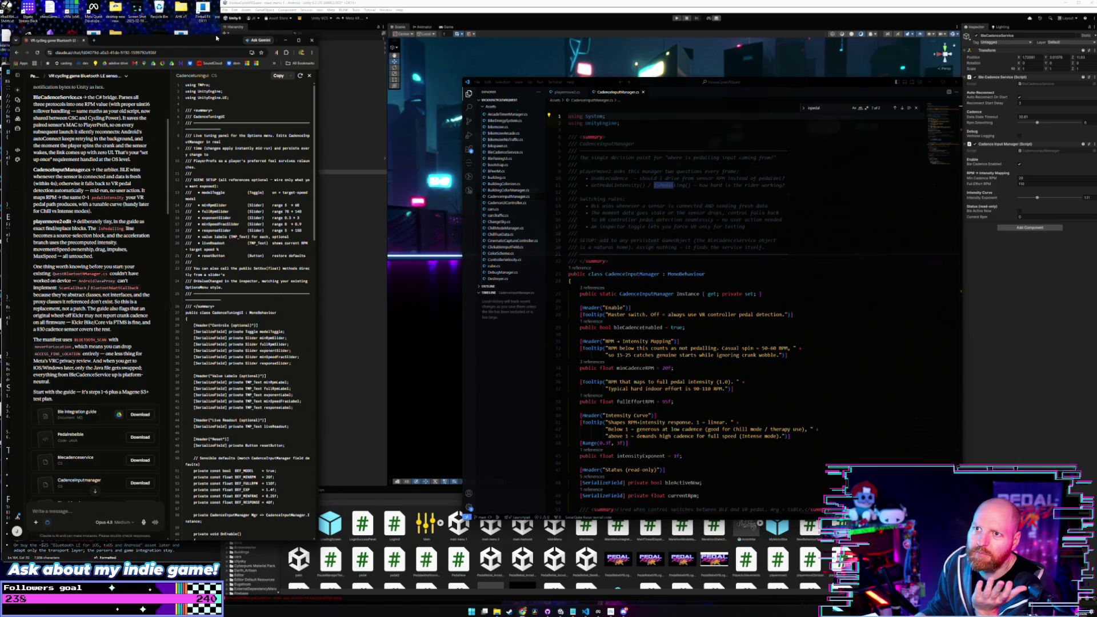
drag(216, 38, 217, 34)
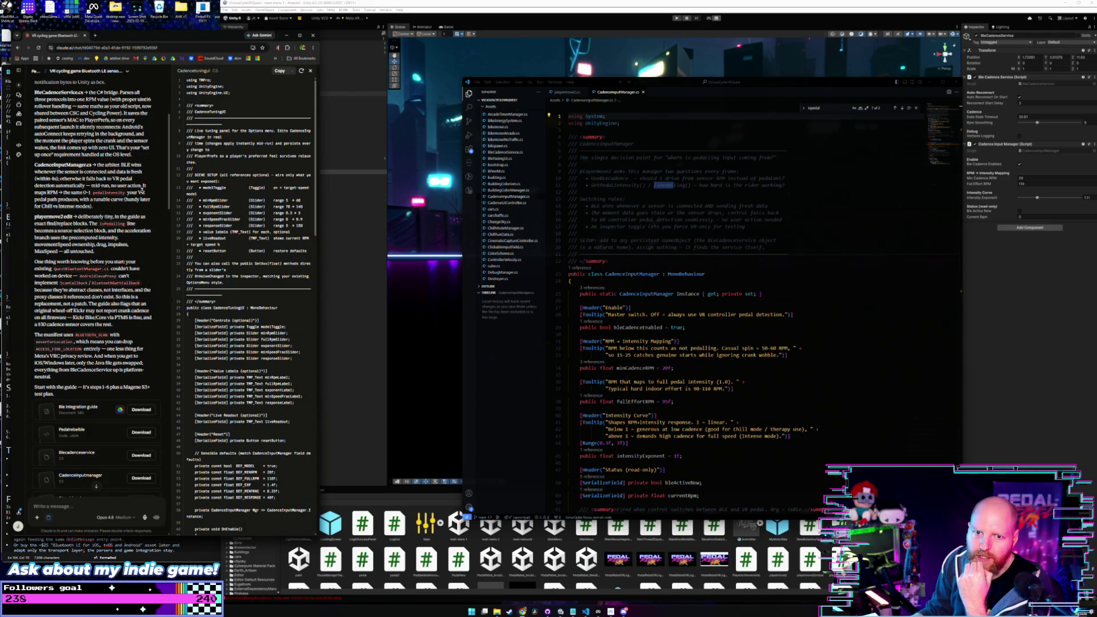
scroll(161, 202, down, 1)
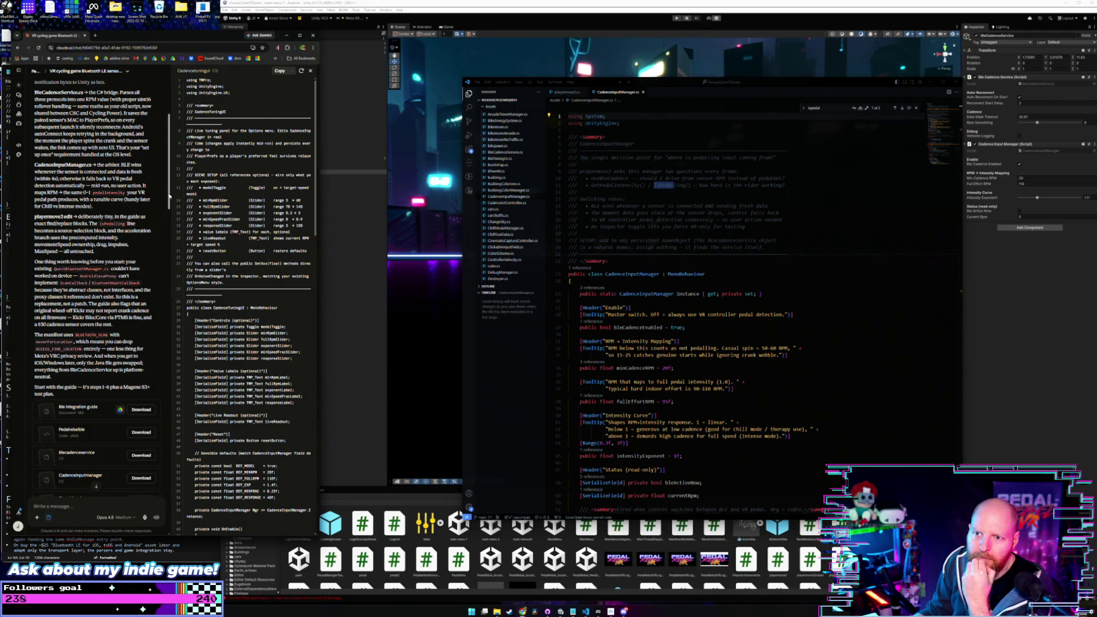
scroll(163, 211, down, 3)
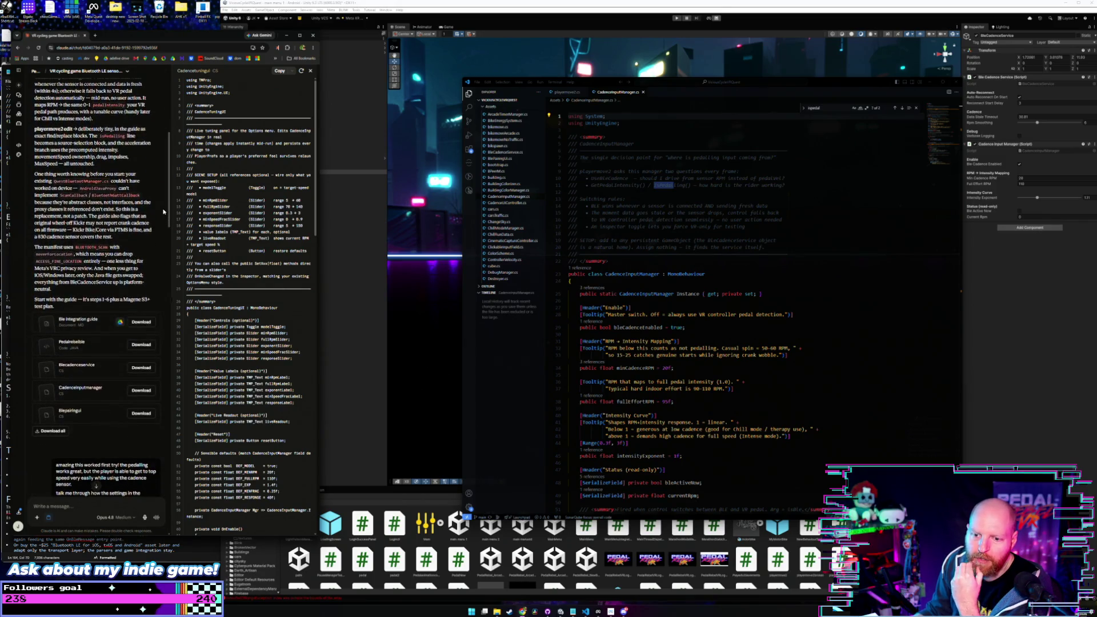
scroll(149, 174, up, 3)
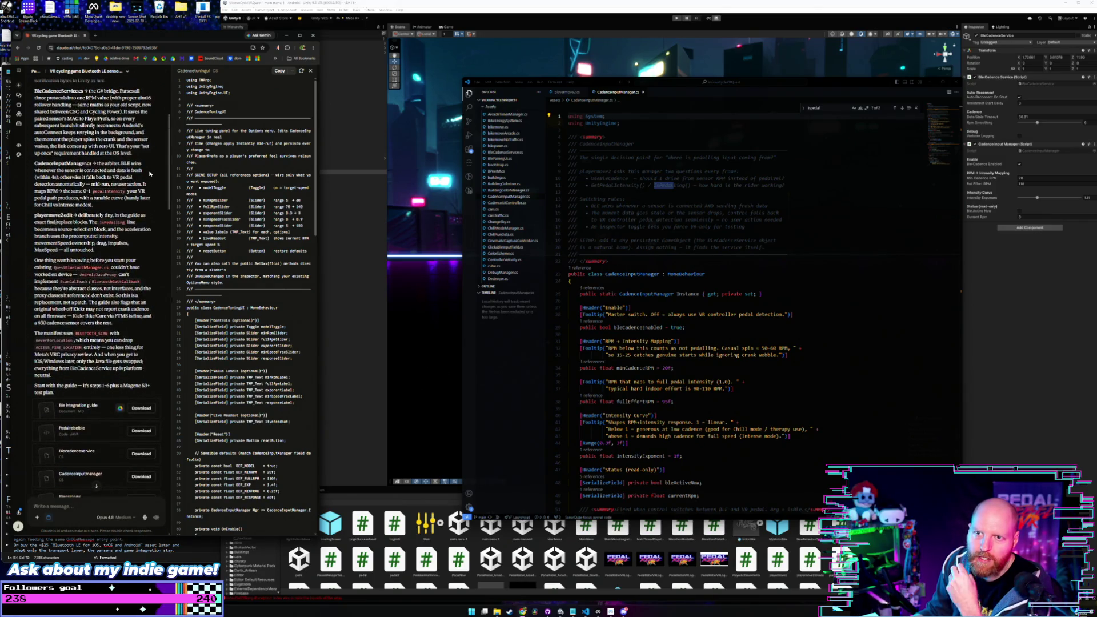
scroll(148, 182, down, 10)
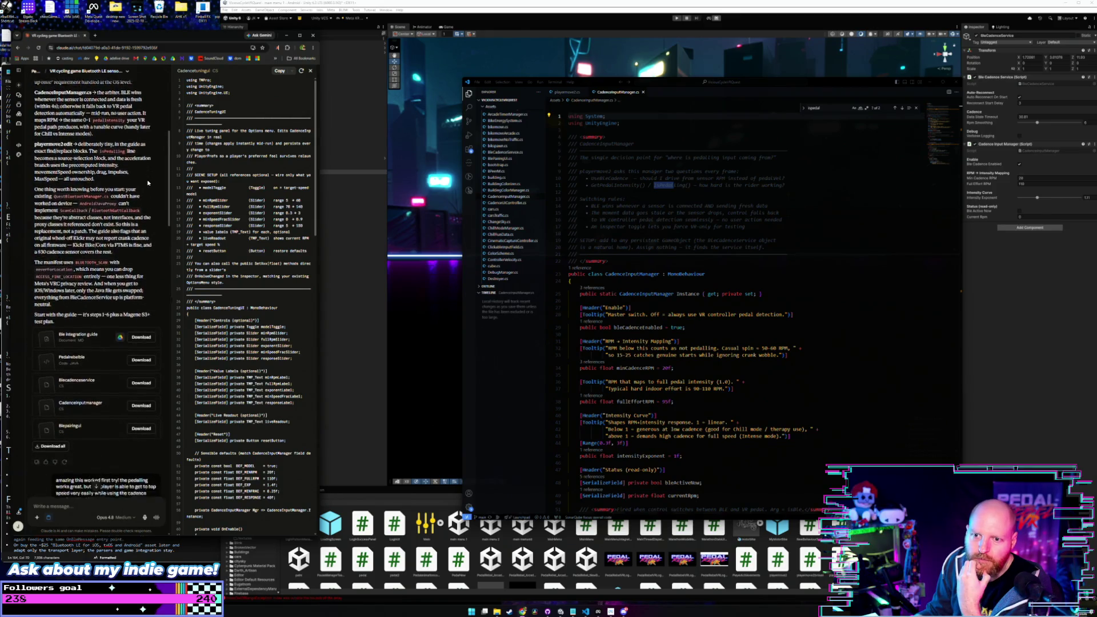
scroll(148, 183, down, 9)
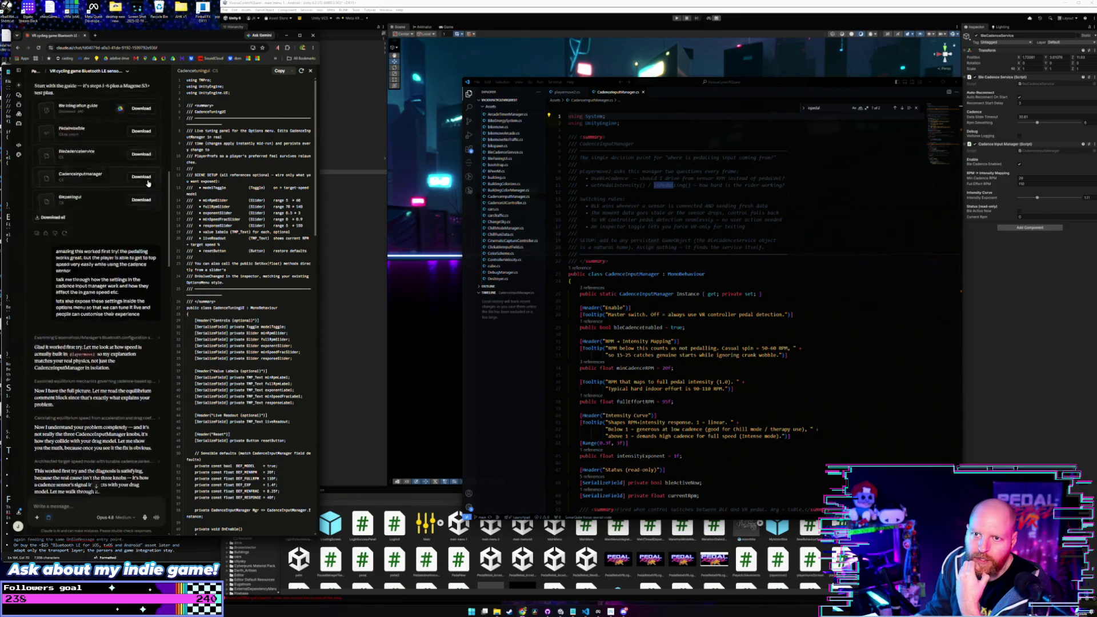
scroll(147, 182, down, 15)
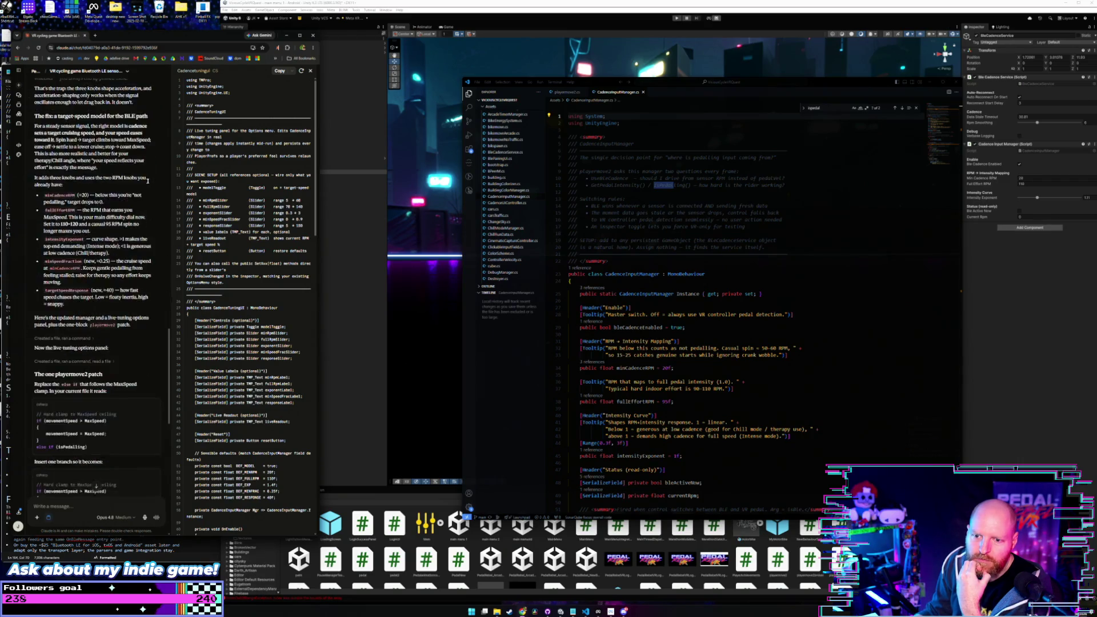
scroll(148, 184, up, 10)
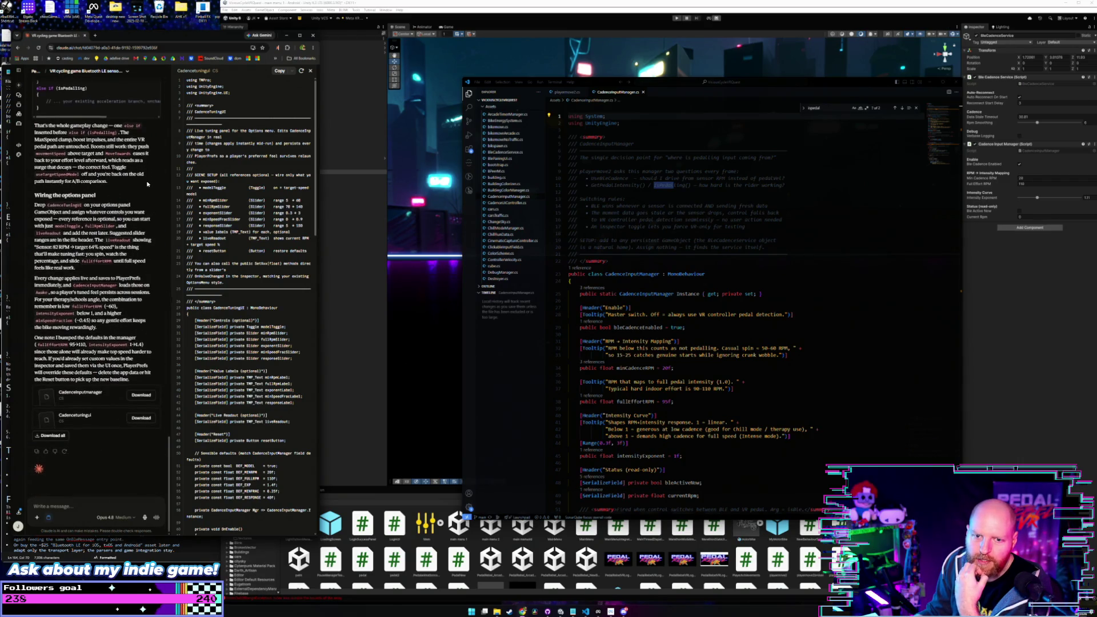
scroll(148, 183, up, 5)
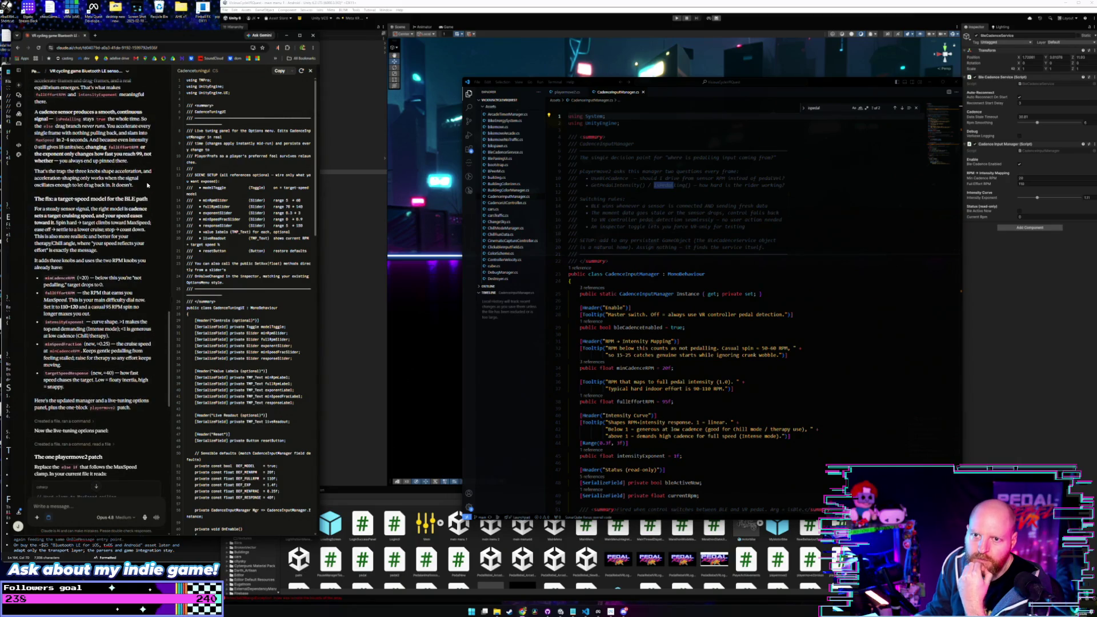
scroll(148, 184, down, 5)
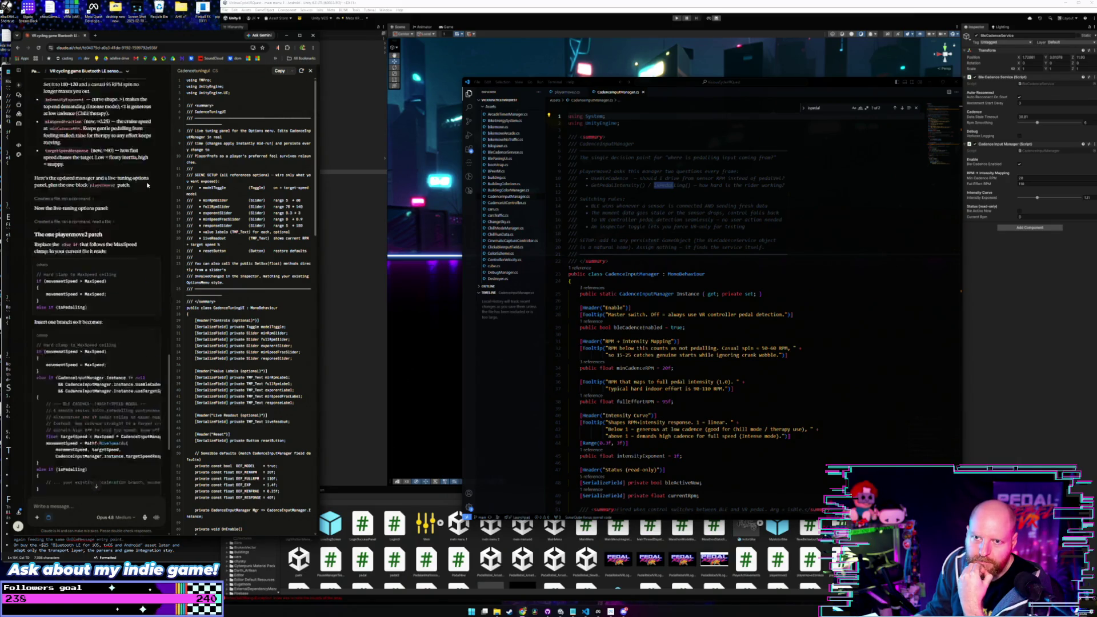
scroll(148, 185, up, 4)
scroll(148, 184, up, 5)
scroll(148, 185, up, 6)
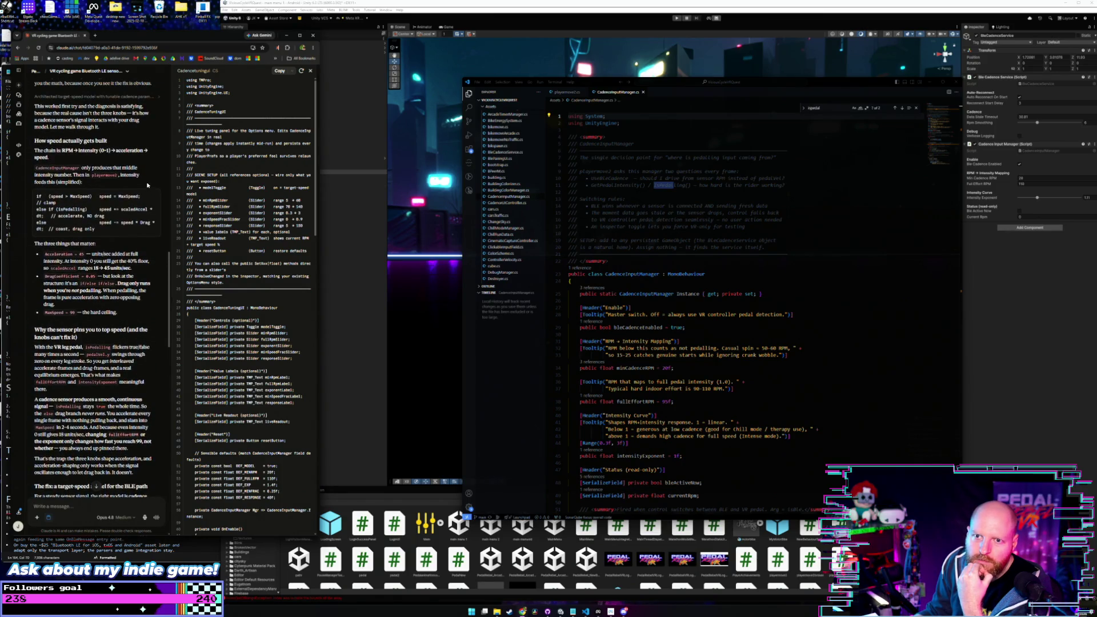
scroll(148, 184, down, 10)
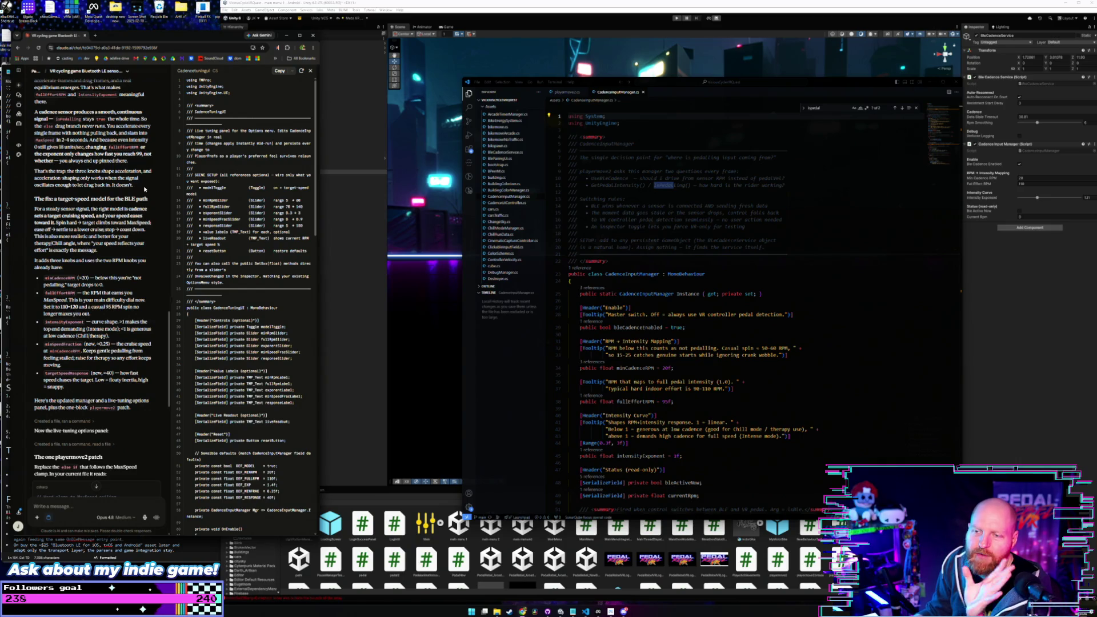
key(alt+Tab)
Step: Read the guide's intro on why the old manager failed, abstract Java classes, and its replacement
scroll(160, 251, up, 15)
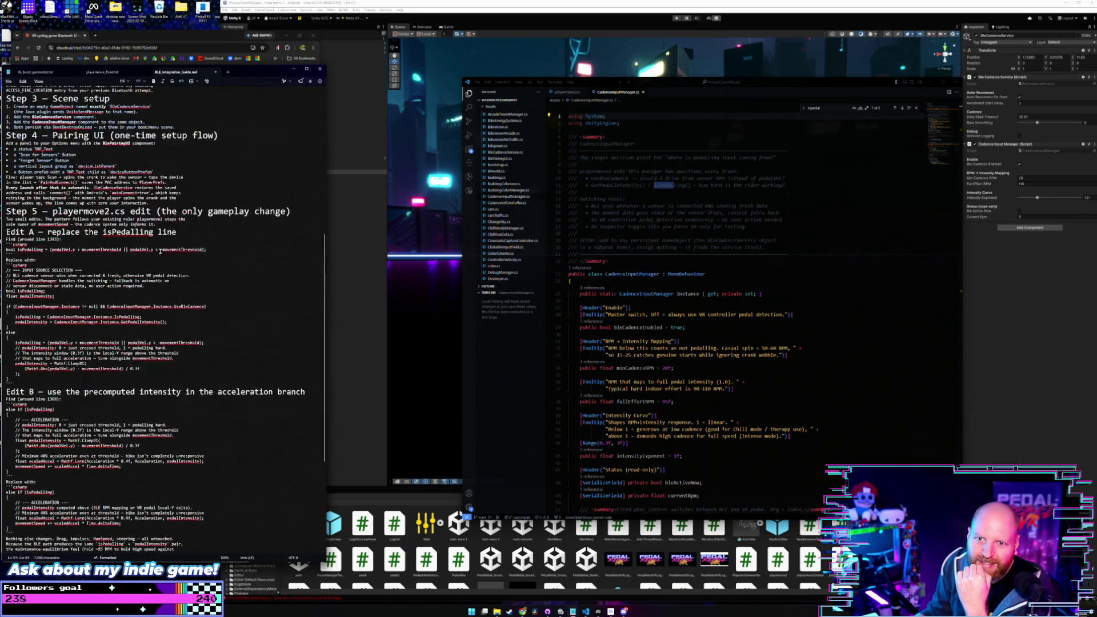
scroll(160, 251, up, 10)
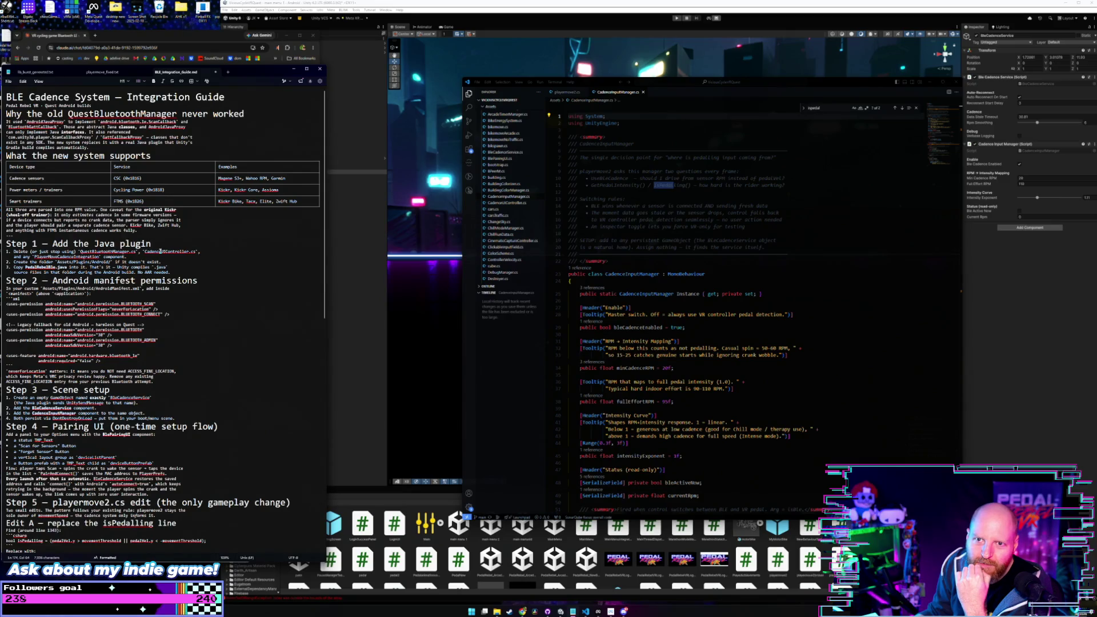
mouse_move(7, 114)
mouse_down()
mouse_move(224, 114)
mouse_move(244, 125)
mouse_up()
click(243, 125)
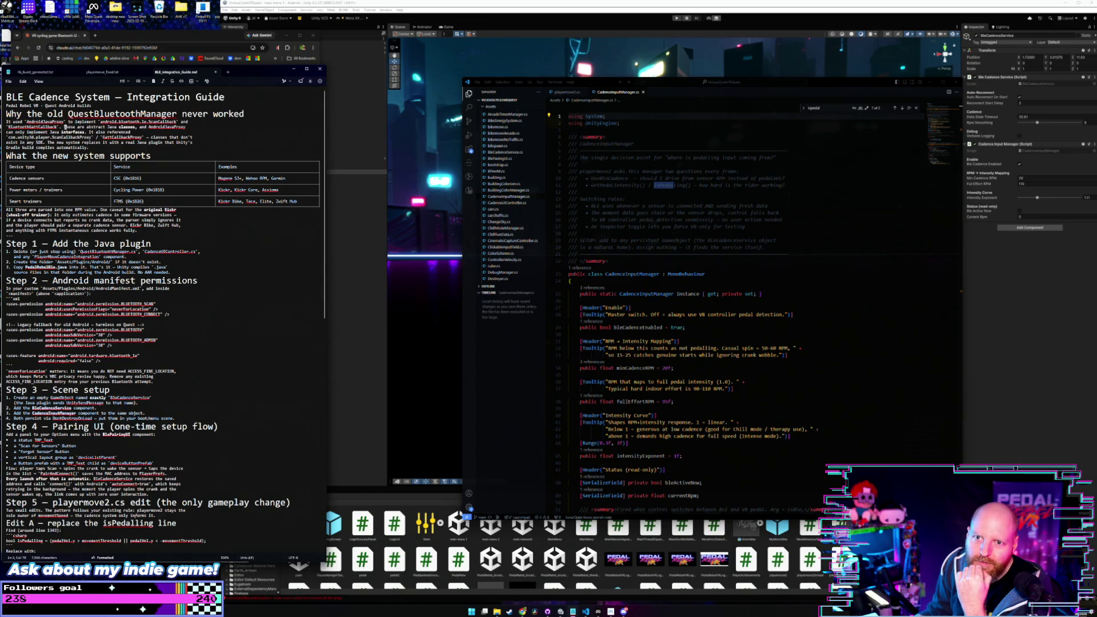
drag(63, 127, 200, 131)
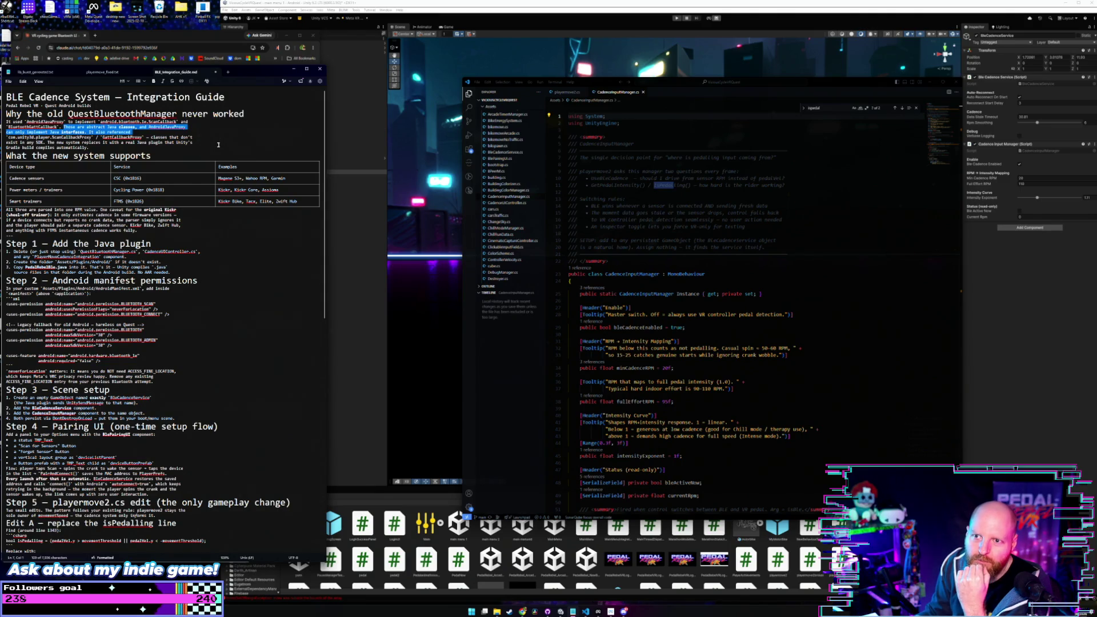
click(218, 142)
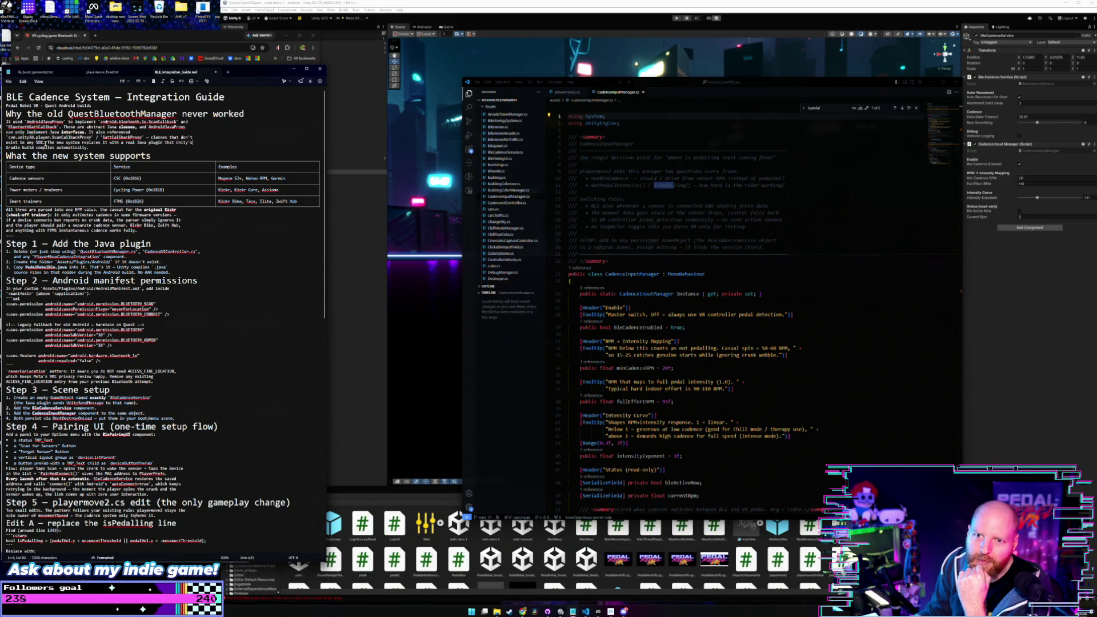
drag(71, 142, 146, 148)
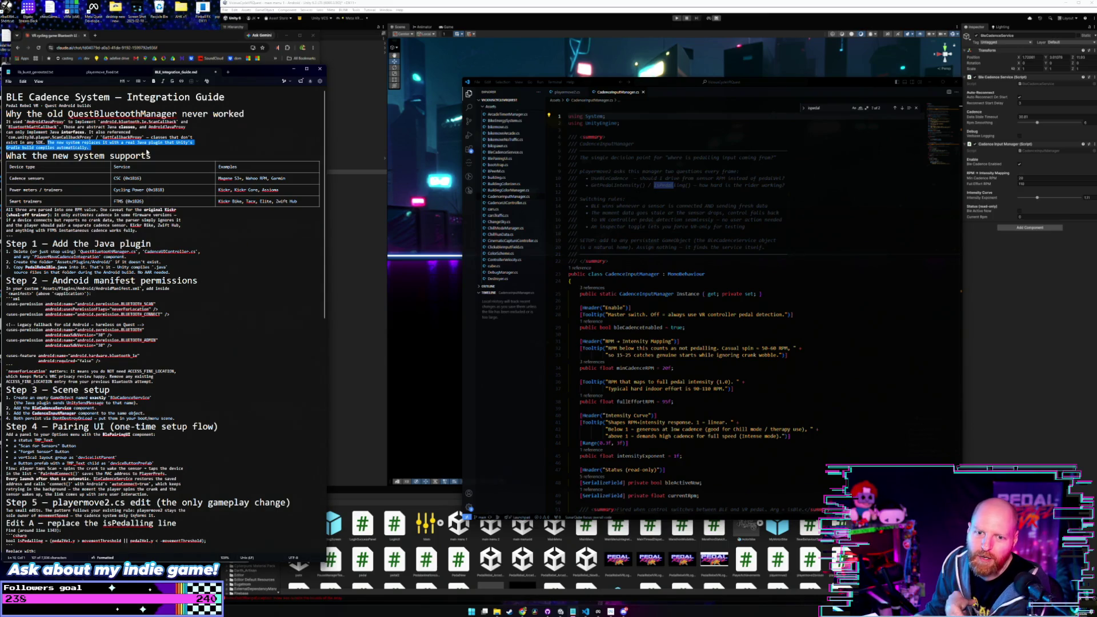
click(253, 158)
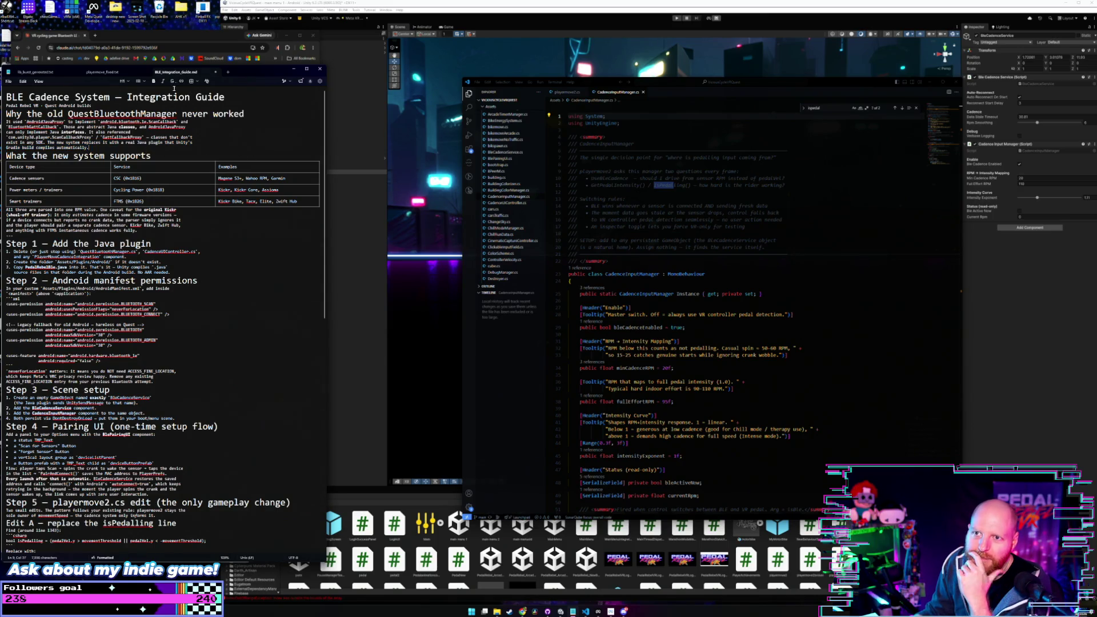
click(293, 68)
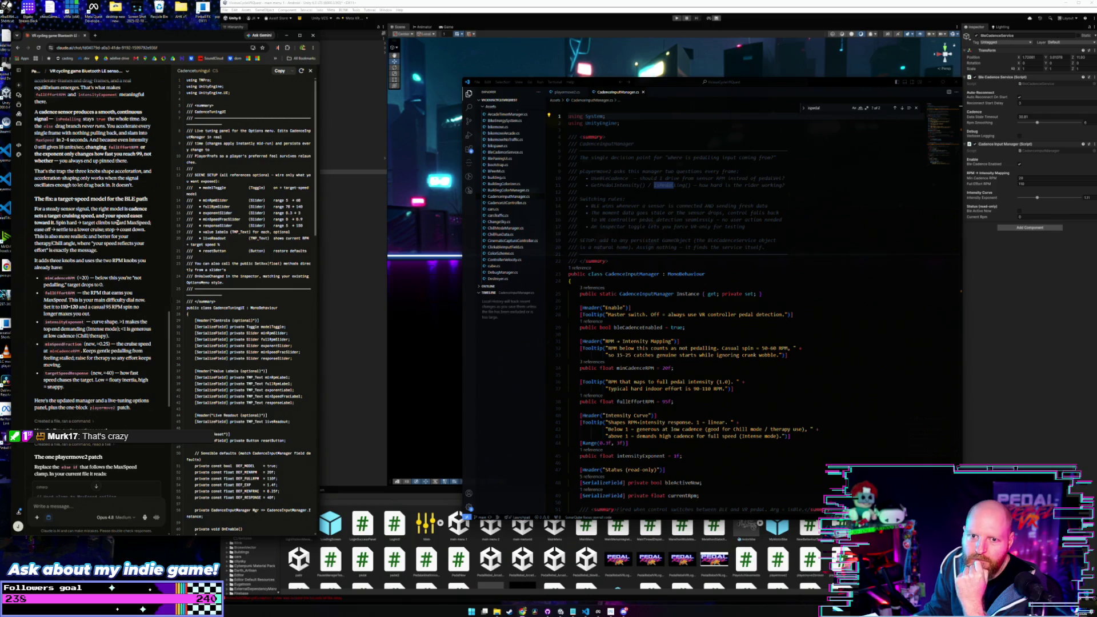
Step: Scroll the Claude chat back up to the Download file list and the earlier message
scroll(145, 217, up, 2)
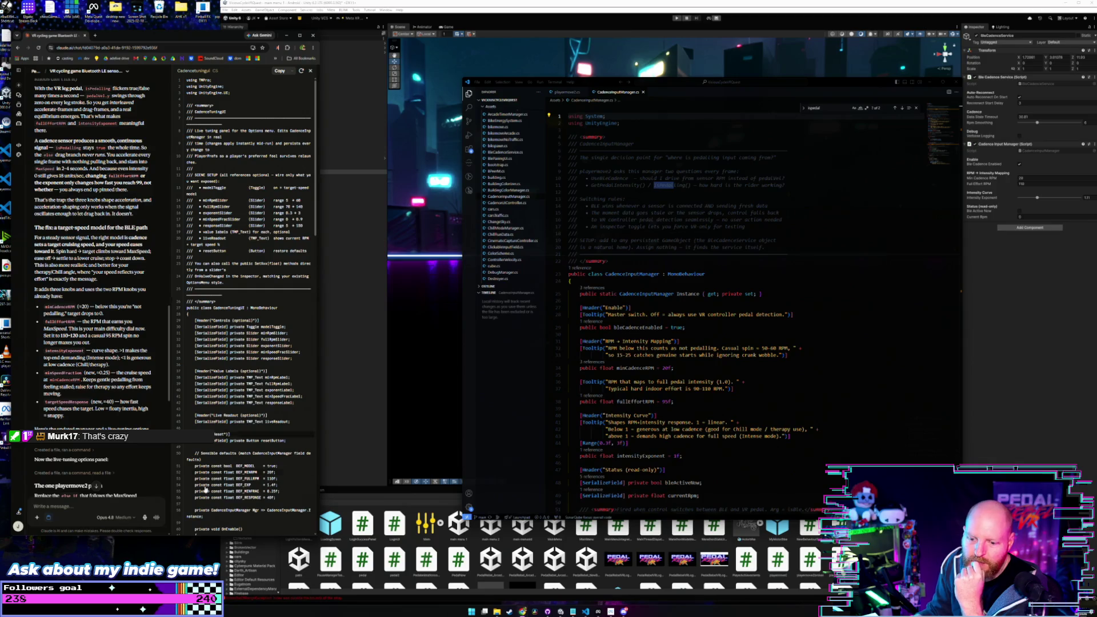
scroll(117, 349, up, 10)
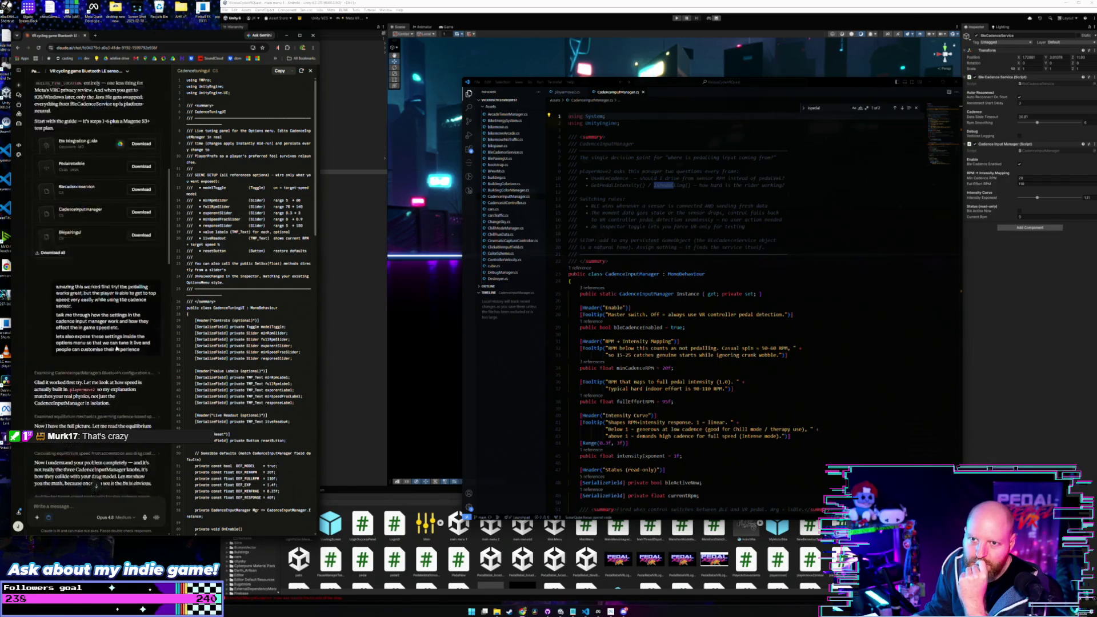
scroll(117, 349, up, 3)
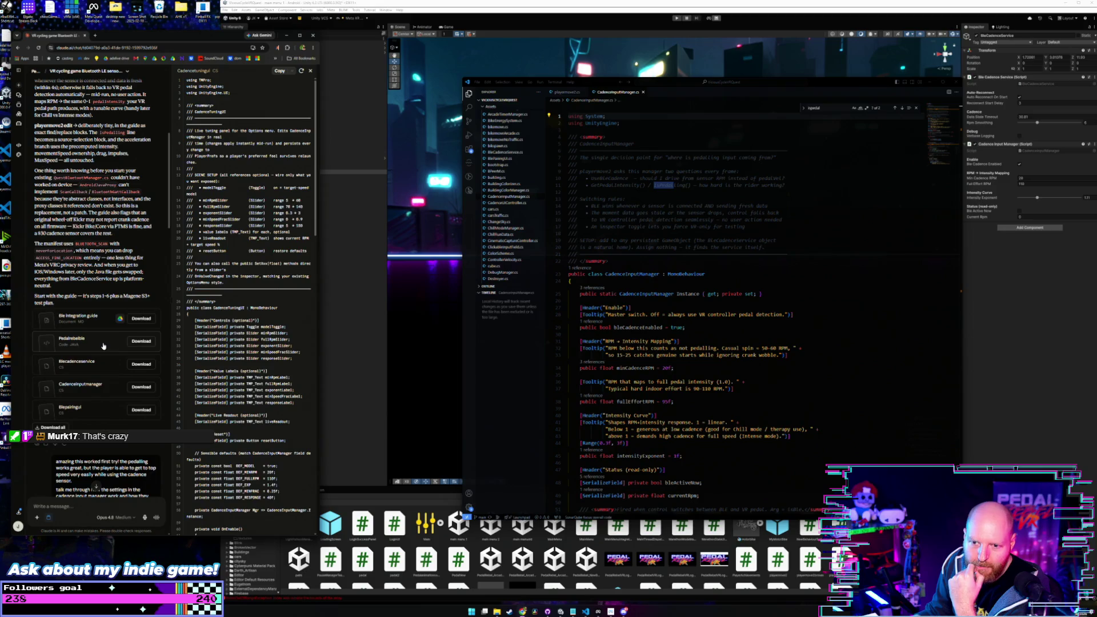
Step: Show the Pedalrebelble Java file in Claude's artifact panel and scroll through its code
click(103, 345)
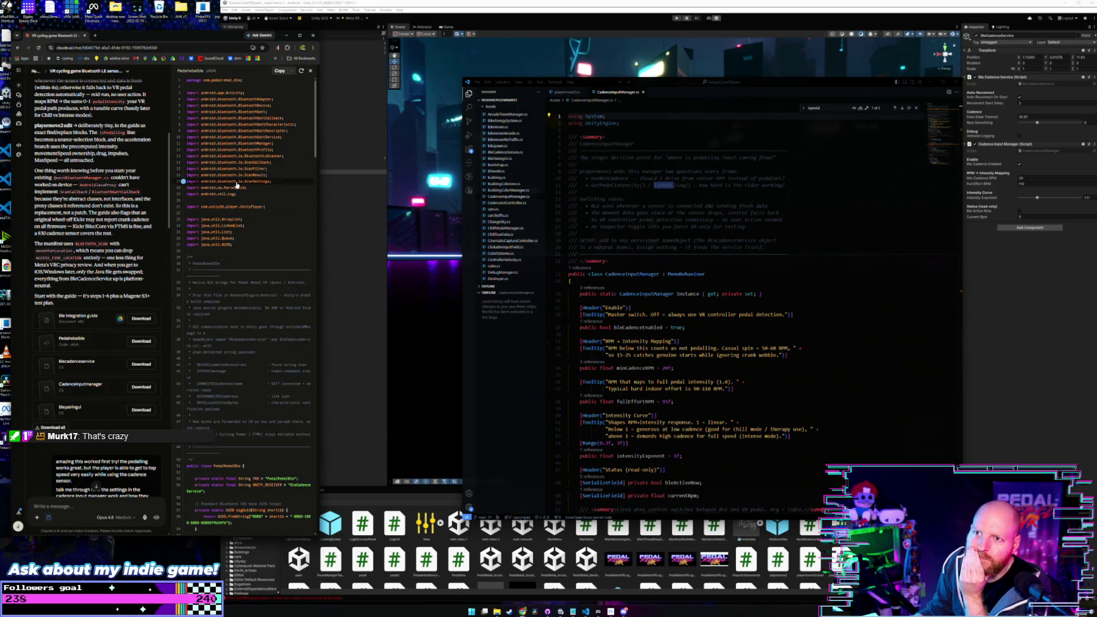
mouse_move(316, 119)
mouse_down()
mouse_move(321, 501)
mouse_move(320, 83)
mouse_up()
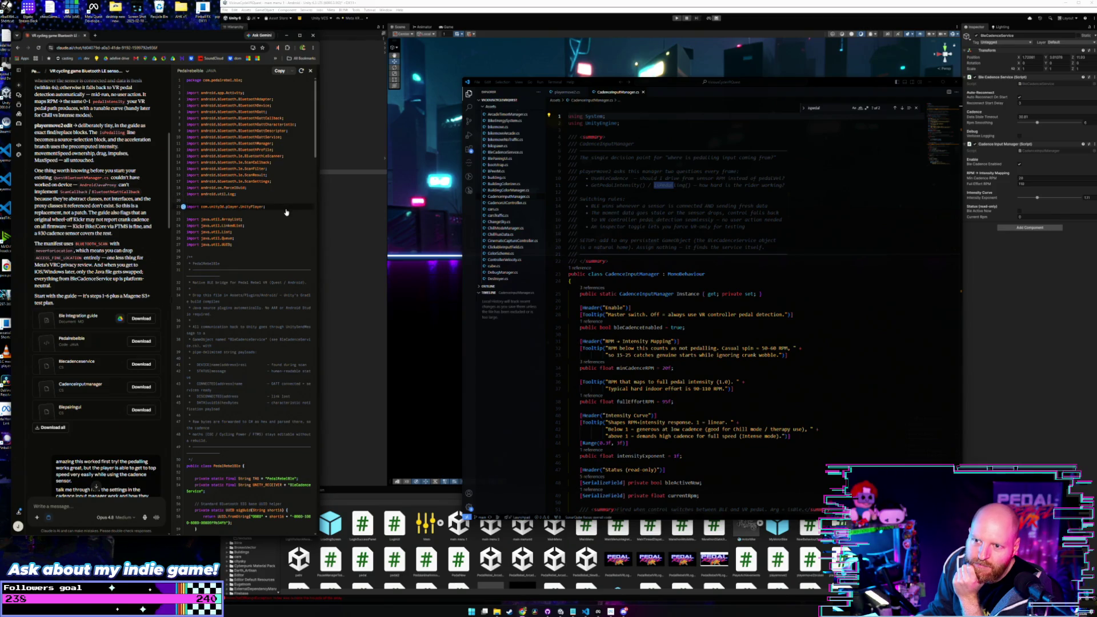
scroll(315, 152, down, 1)
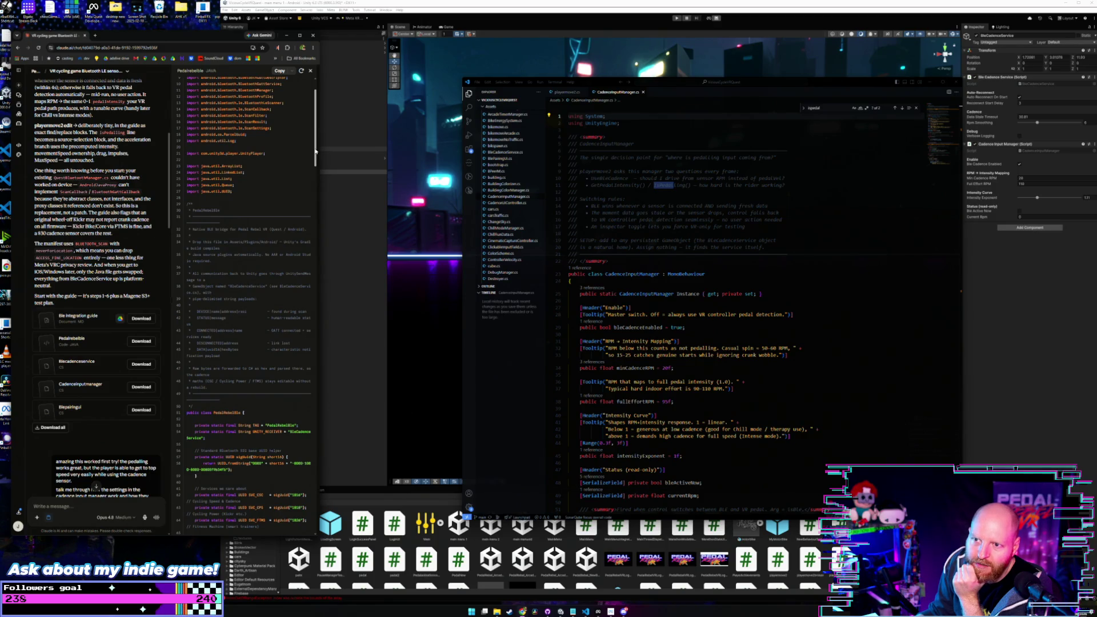
drag(316, 151, 318, 171)
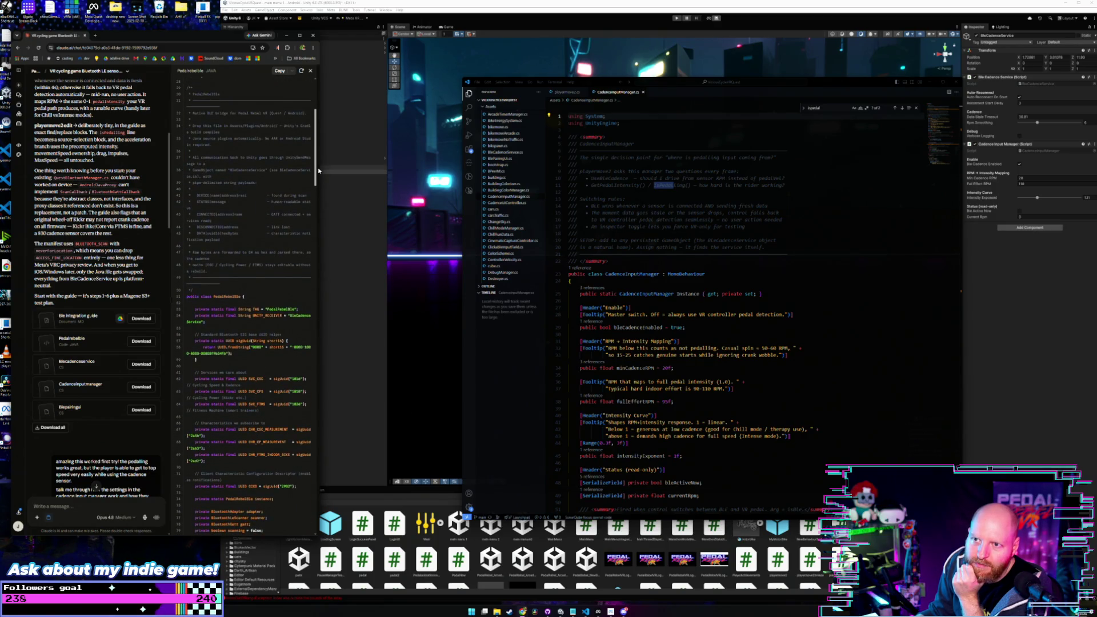
scroll(318, 168, up, 1)
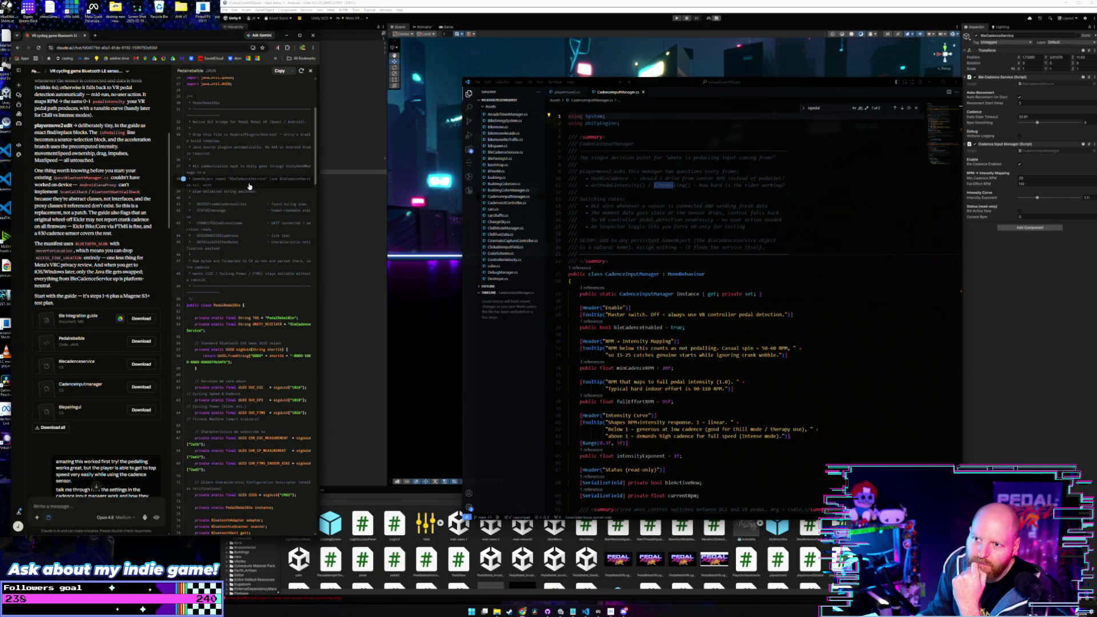
key(Escape)
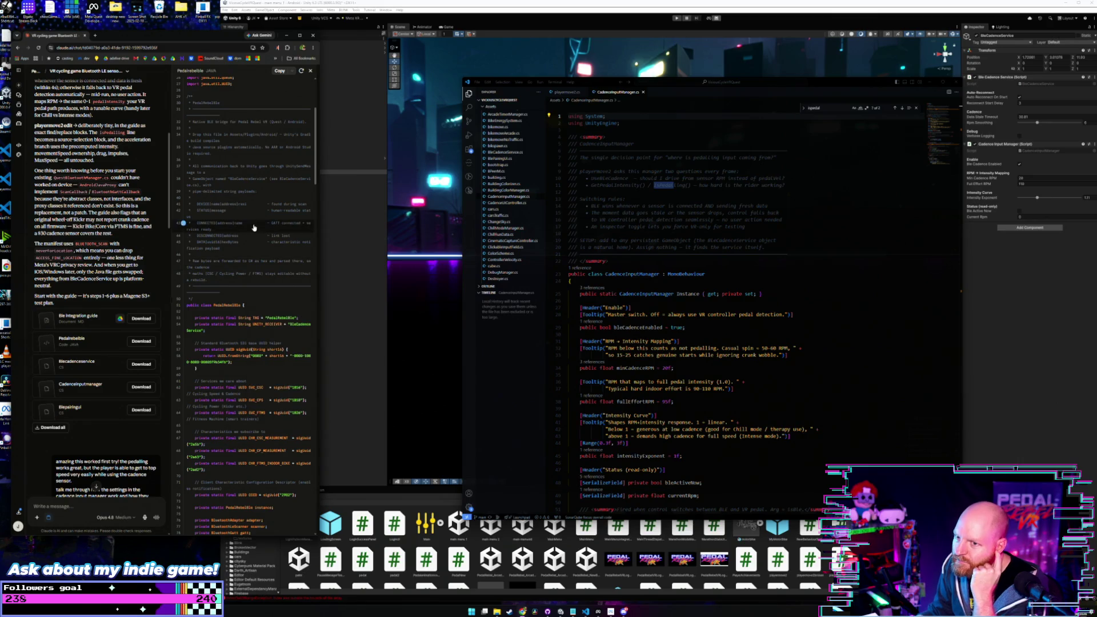
scroll(286, 183, up, 5)
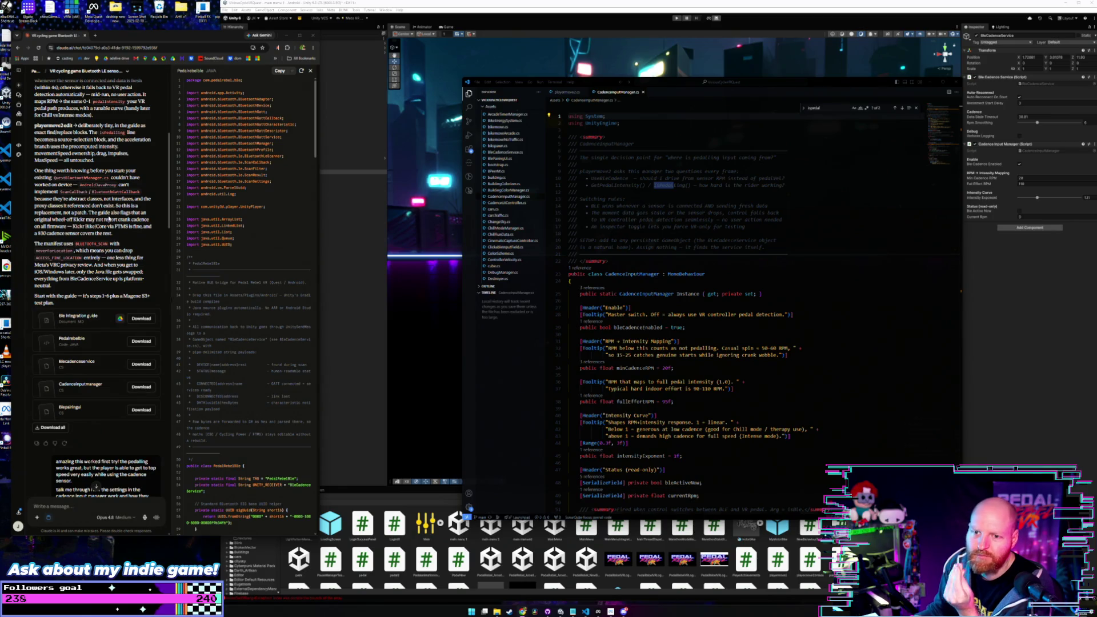
right_click(113, 250)
click(152, 240)
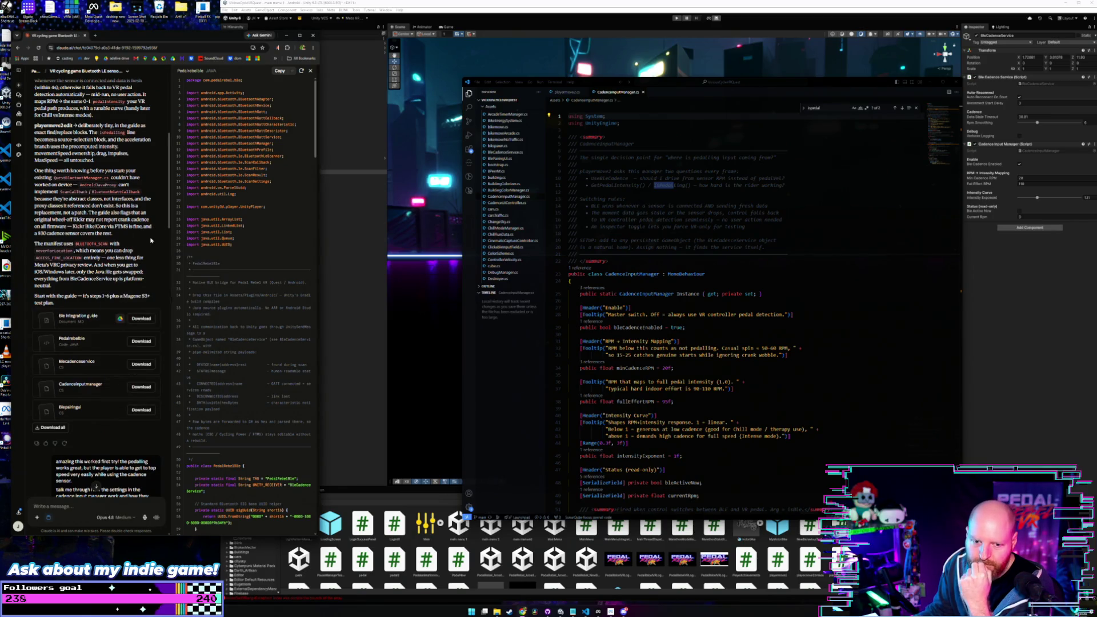
scroll(151, 240, down, 3)
scroll(151, 241, down, 3)
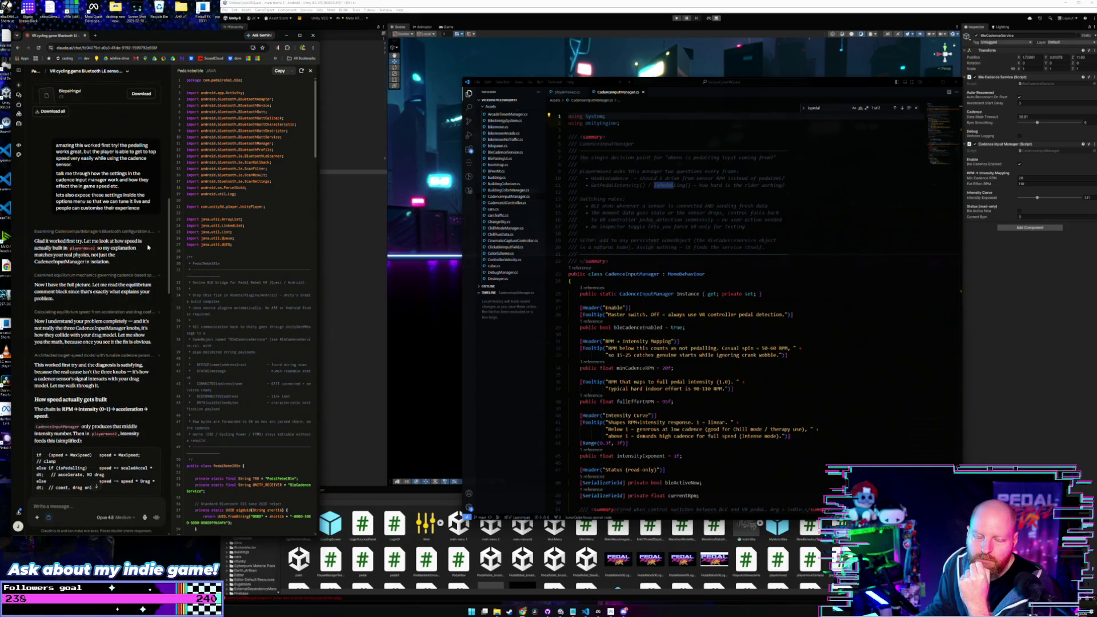
scroll(148, 247, down, 15)
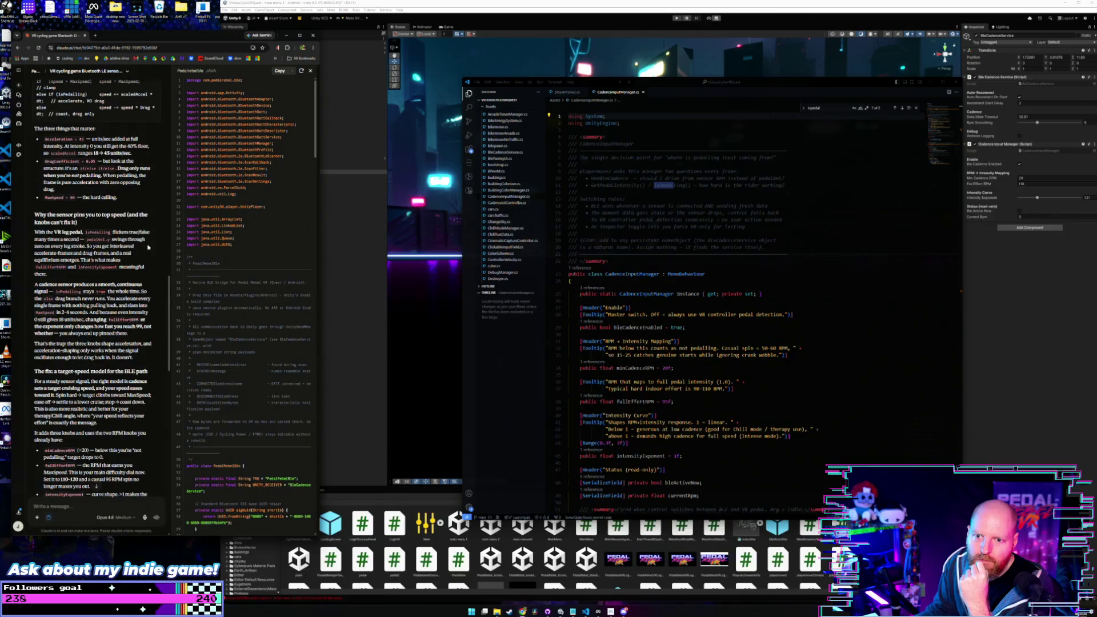
scroll(148, 246, down, 15)
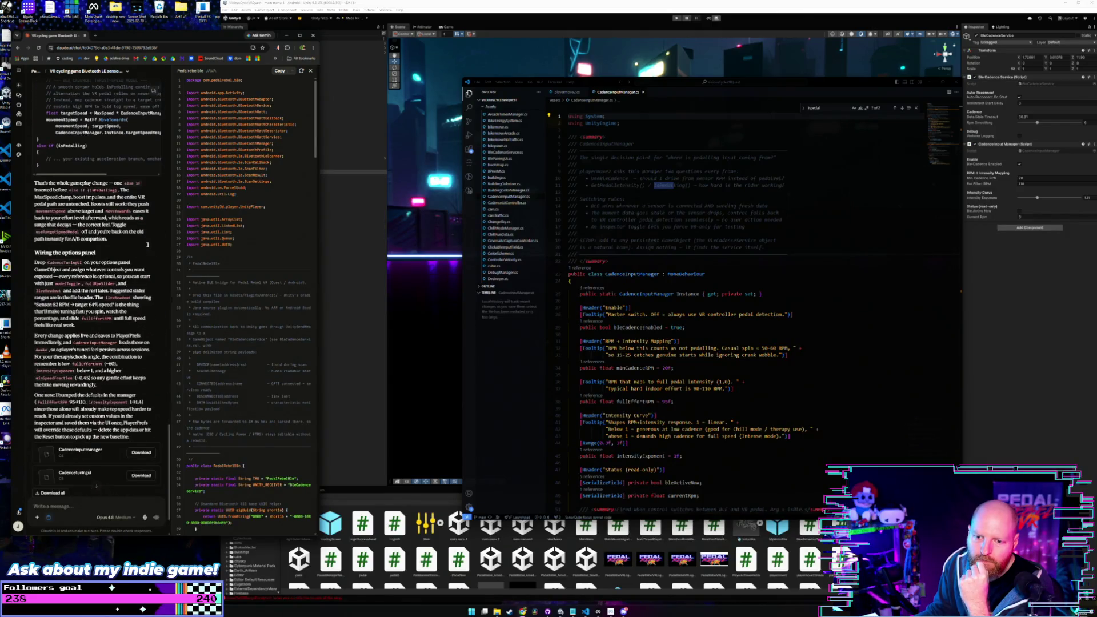
scroll(148, 247, down, 2)
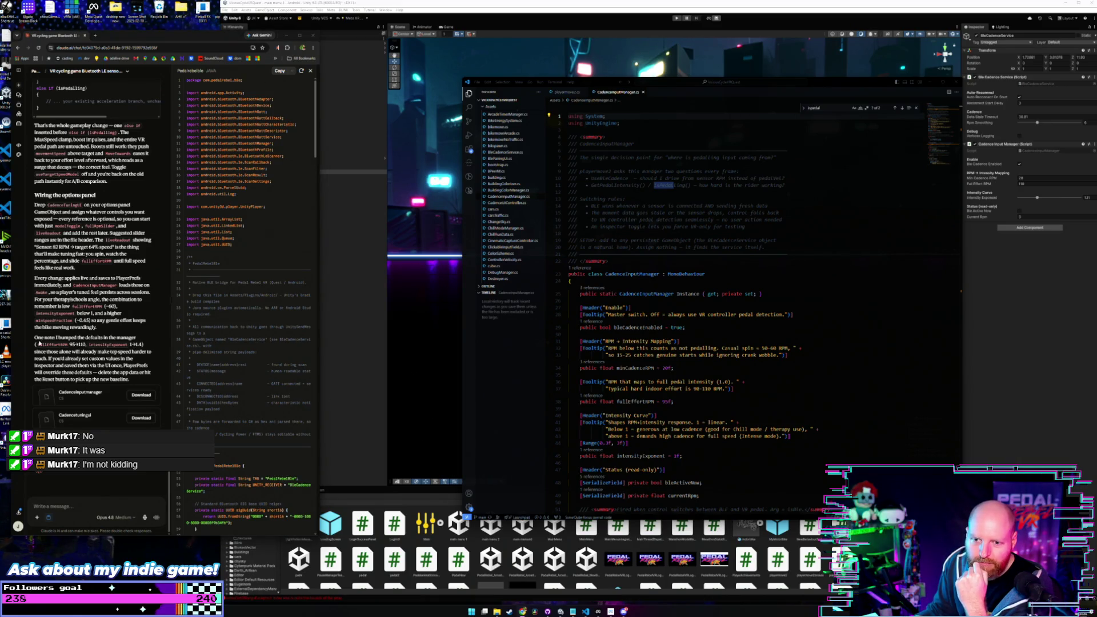
scroll(63, 346, up, 5)
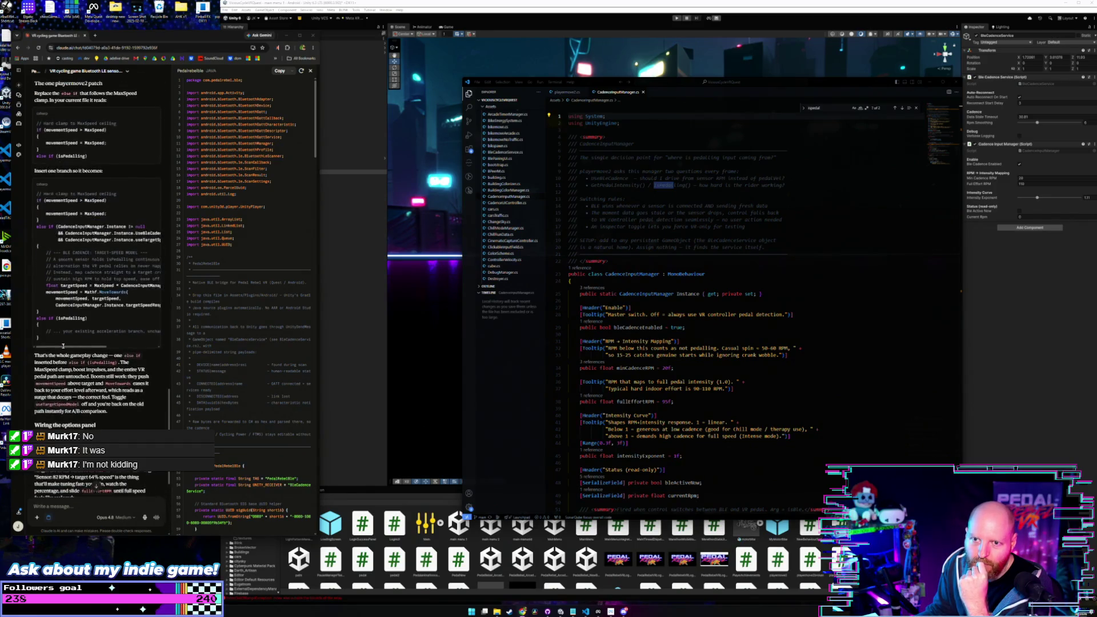
scroll(63, 346, up, 2)
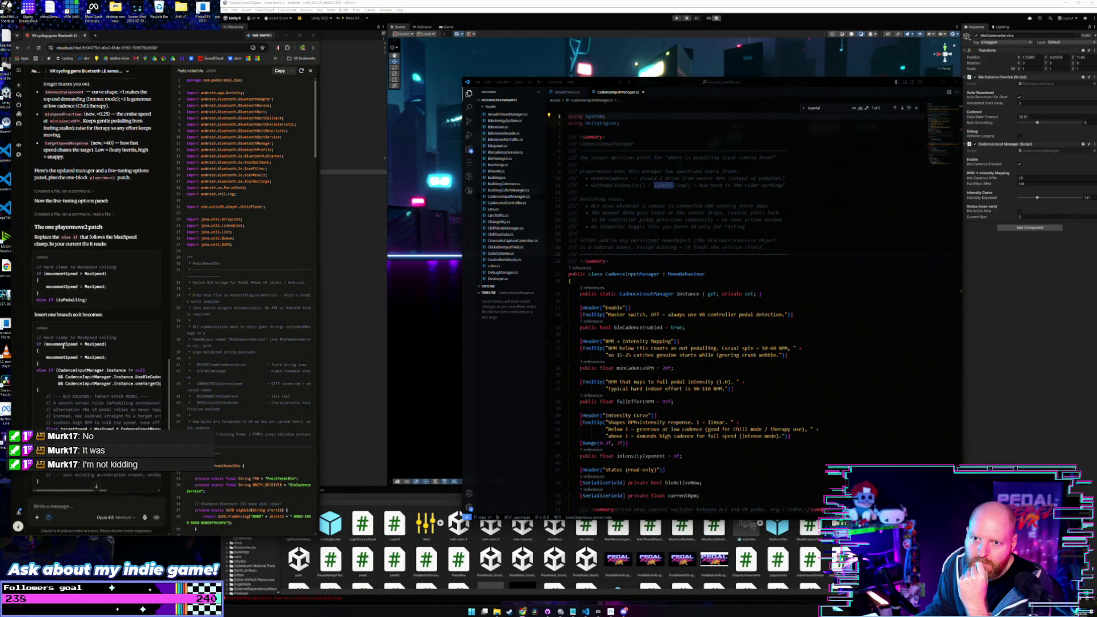
scroll(63, 345, up, 6)
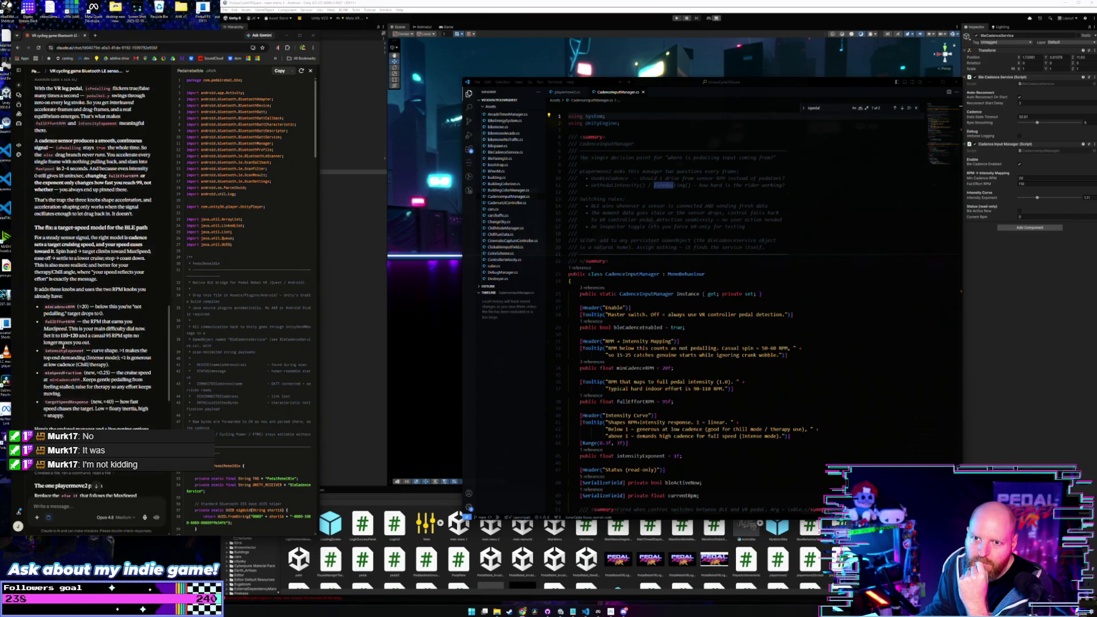
scroll(63, 346, up, 2)
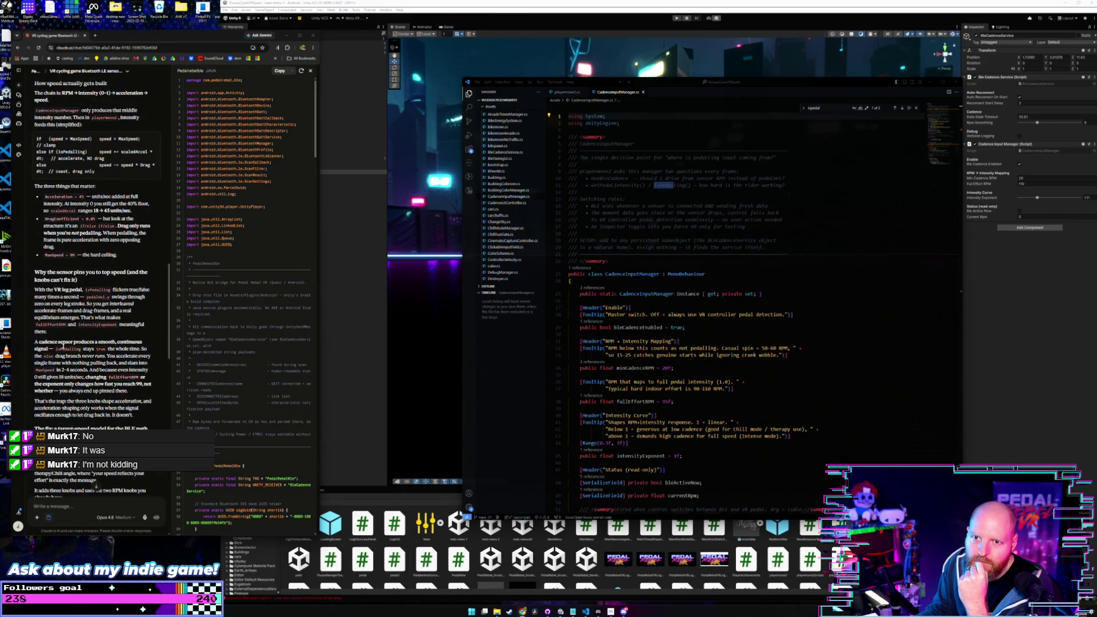
scroll(62, 346, up, 4)
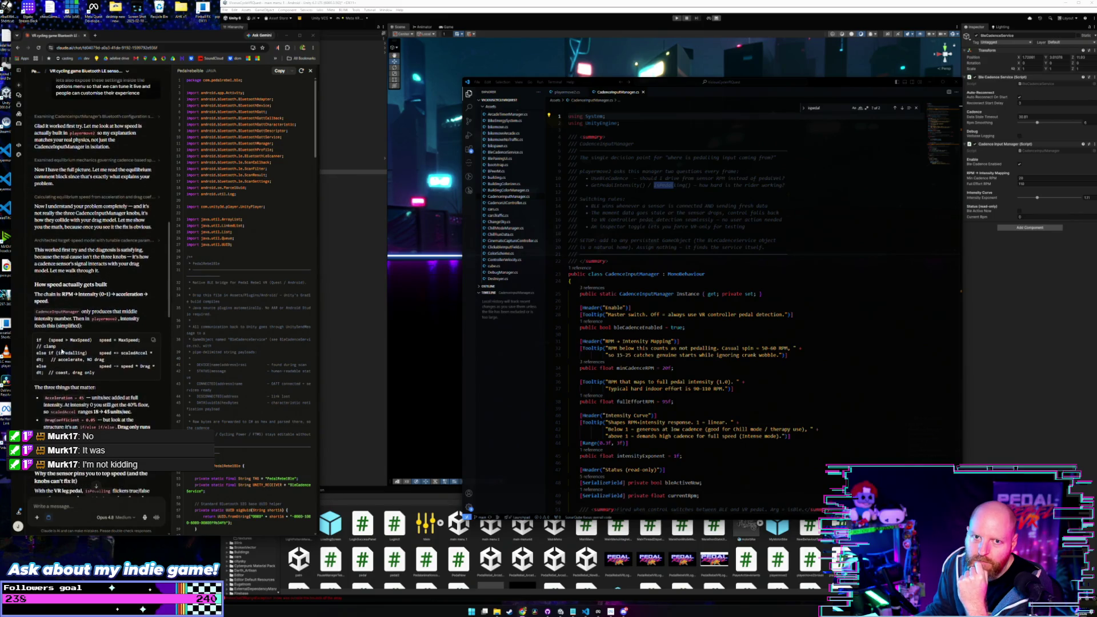
scroll(54, 345, down, 1)
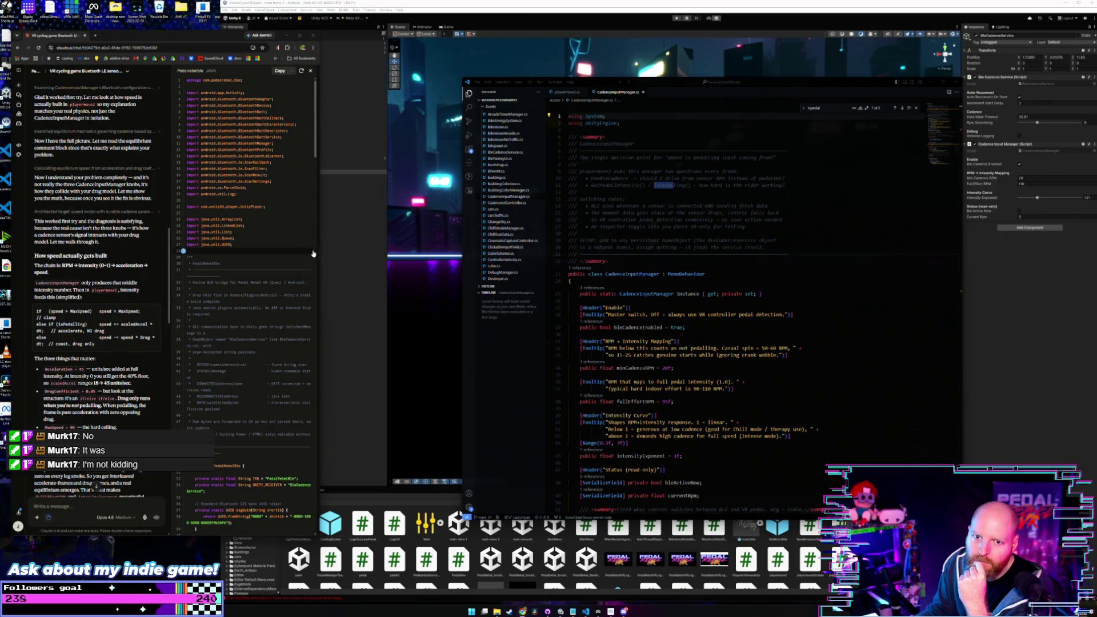
drag(321, 252, 356, 252)
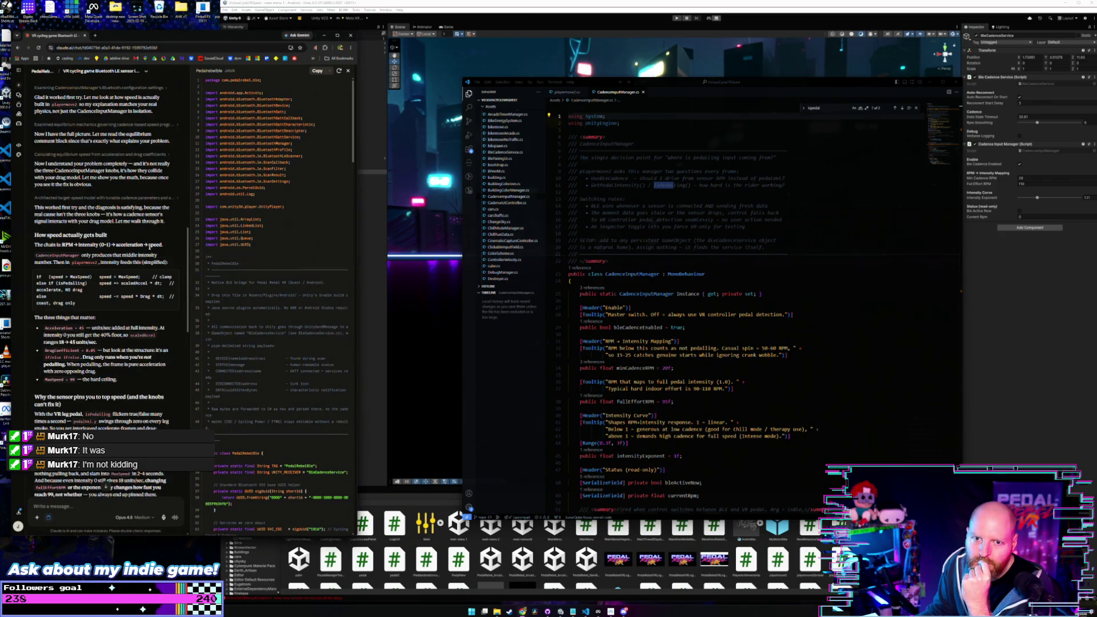
scroll(91, 251, down, 3)
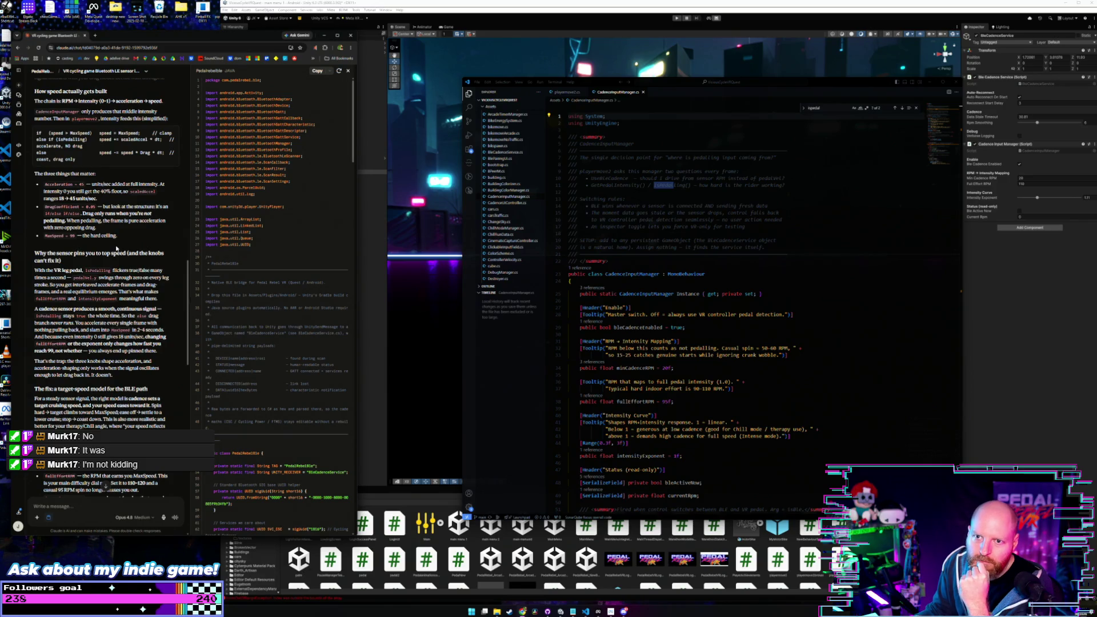
scroll(116, 252, up, 5)
scroll(116, 247, up, 3)
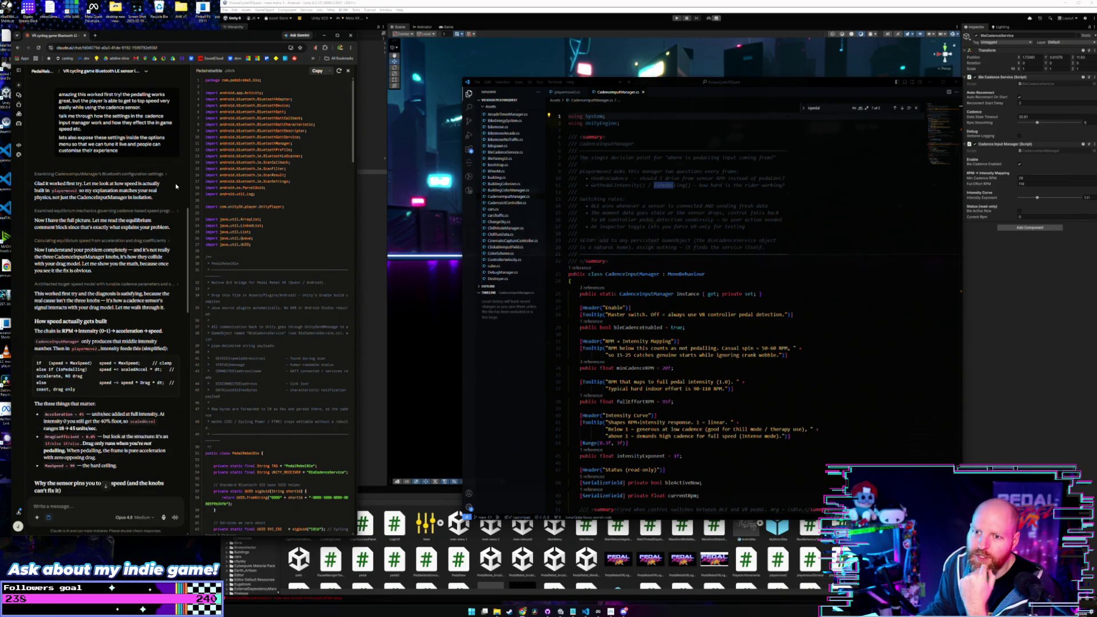
Step: Search the web for the RealRyder ABF8 bike in a new browser tab
click(96, 36)
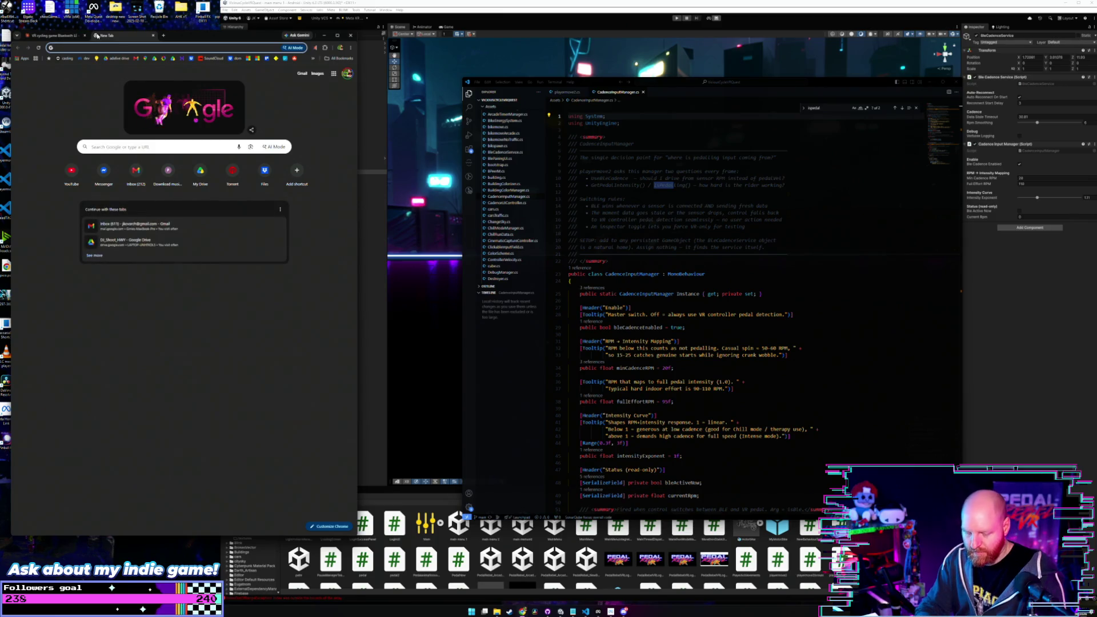
text(ry)
key(BackSpace)
key(BackSpace)
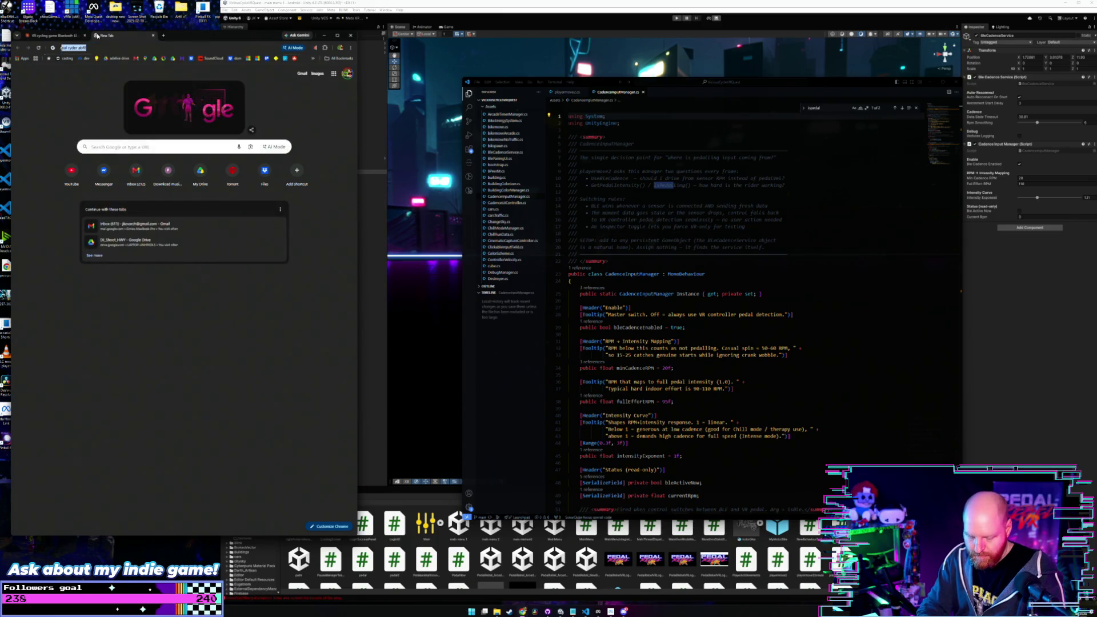
text(real ryd)
key(Return)
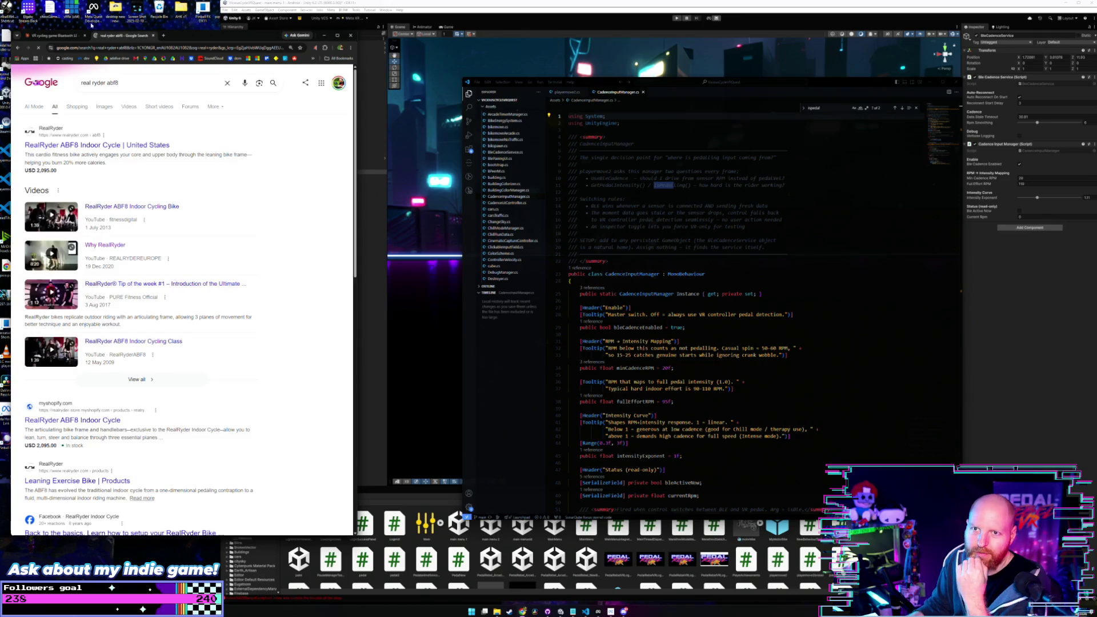
Step: Pull the video into its own widened window, watch around 0:17 and 0:33, then close it
drag(137, 35, 240, 81)
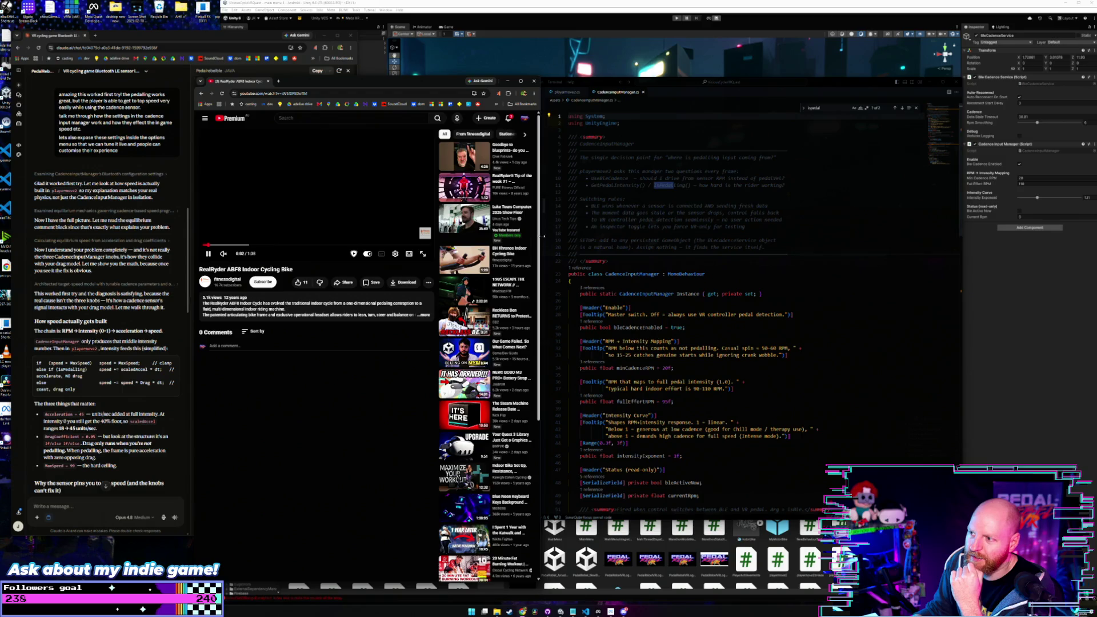
drag(543, 235, 868, 236)
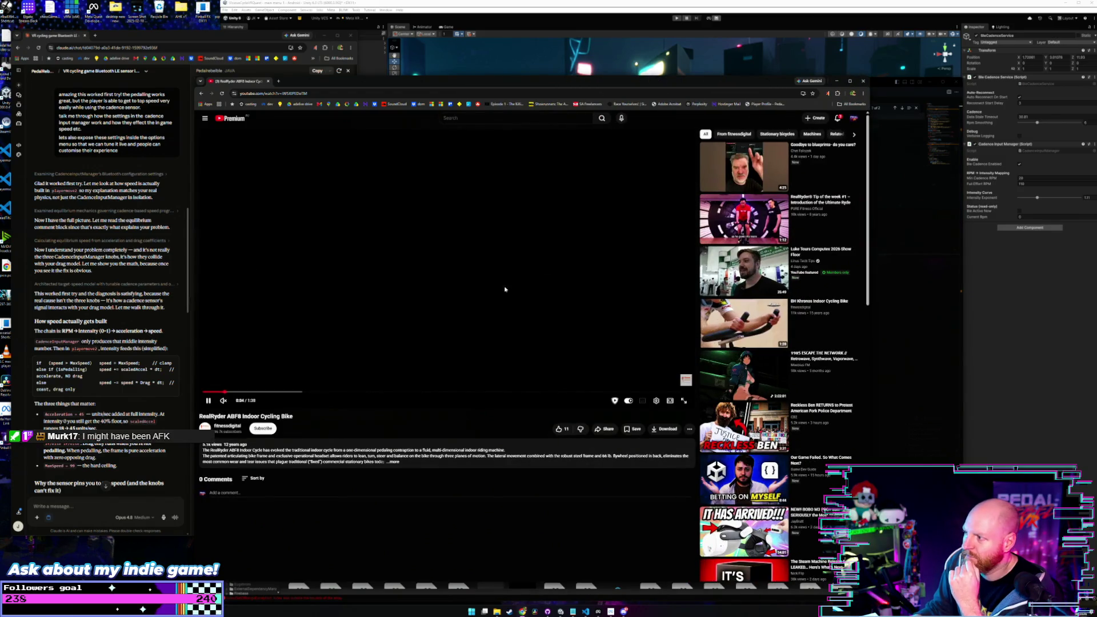
click(290, 392)
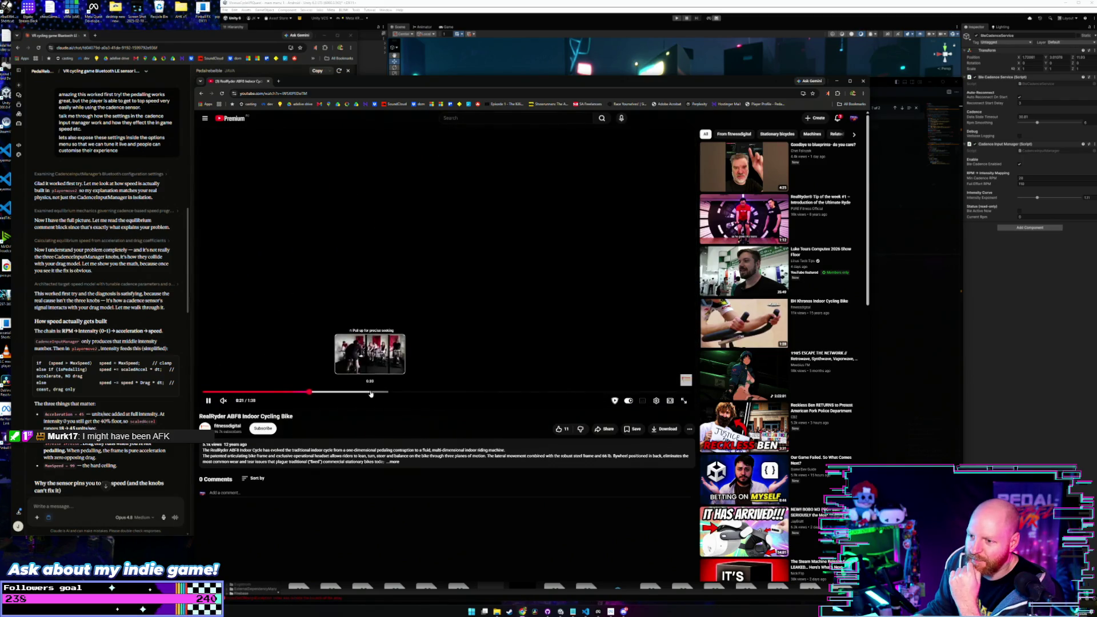
click(370, 393)
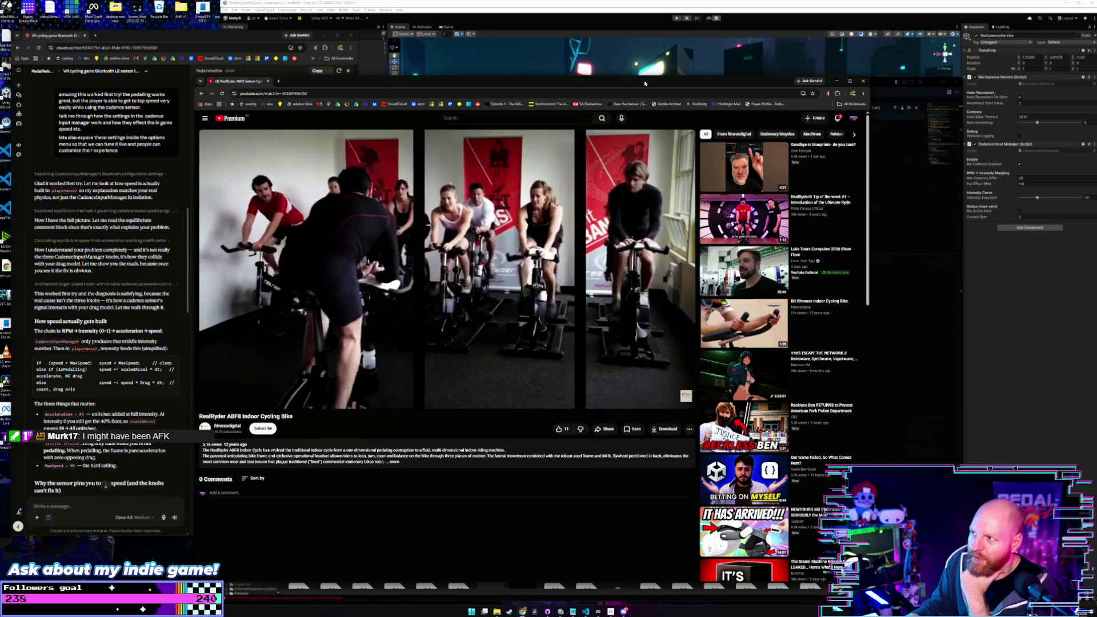
drag(644, 83, 643, 74)
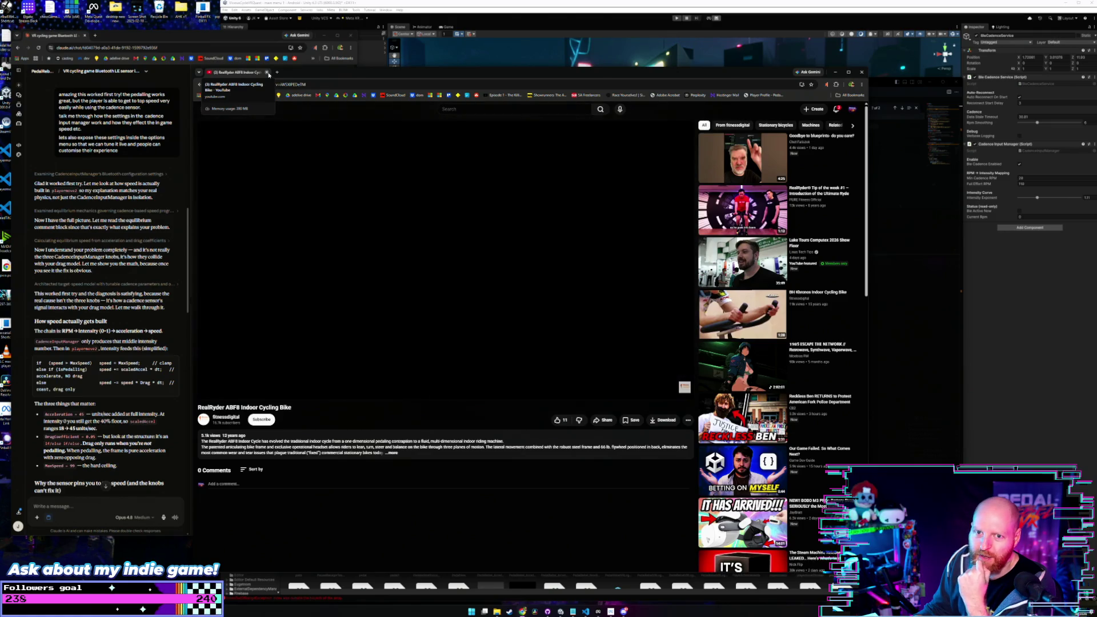
click(267, 73)
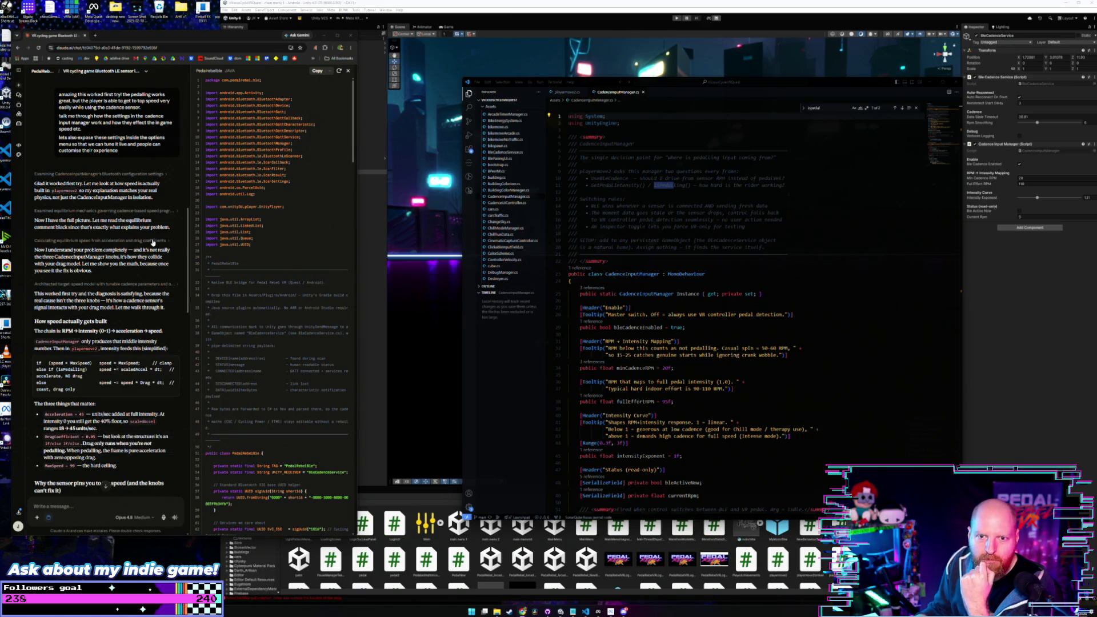
Step: Reopen the just-closed RealRyder video tab from the tab bar's context menu
right_click(117, 35)
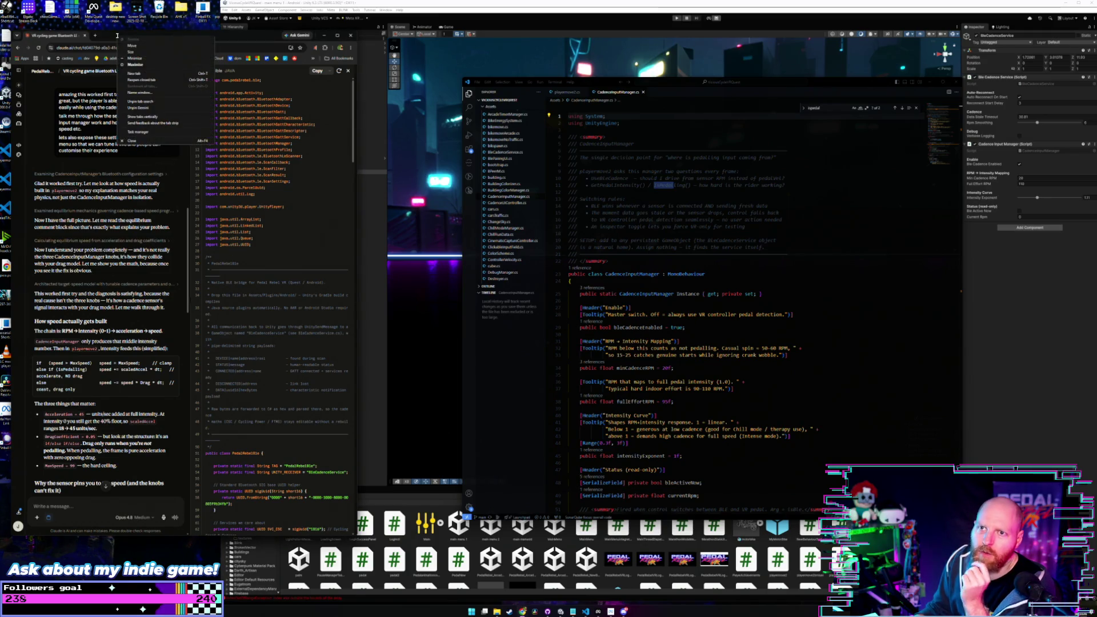
click(139, 81)
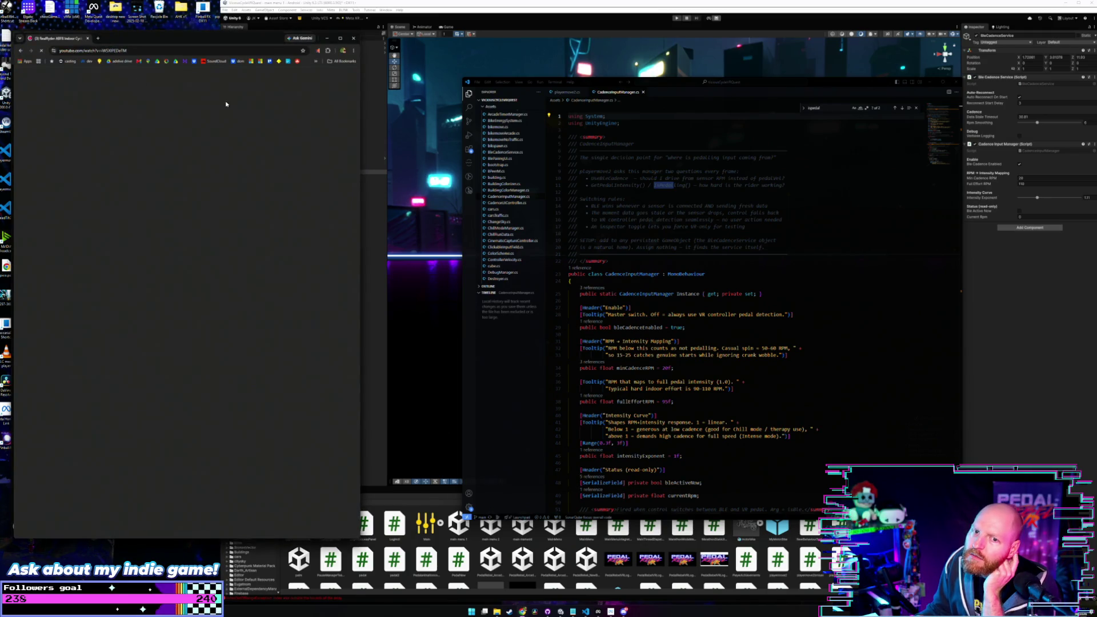
Step: Move the reopened video window off the chat, try fullscreen, then maximize it
drag(191, 39, 447, 64)
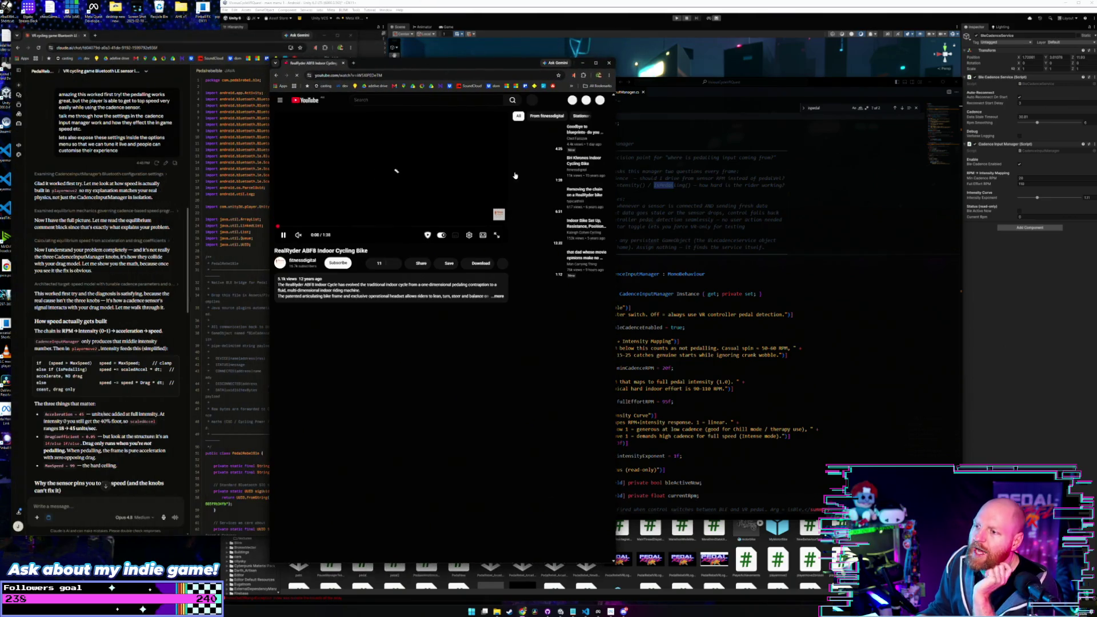
click(497, 236)
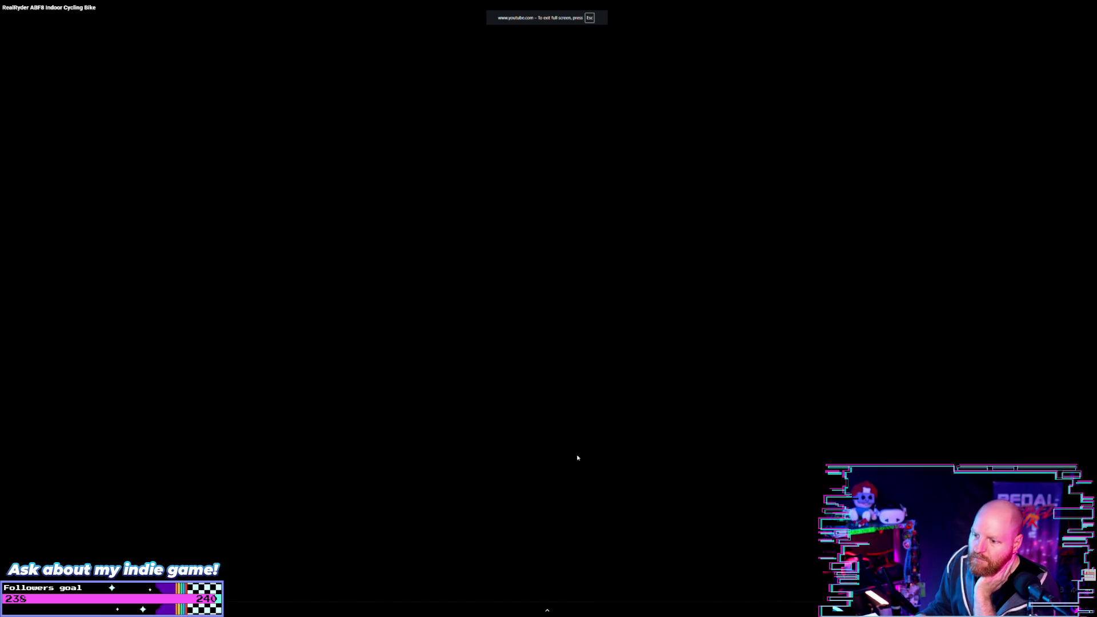
key(Escape)
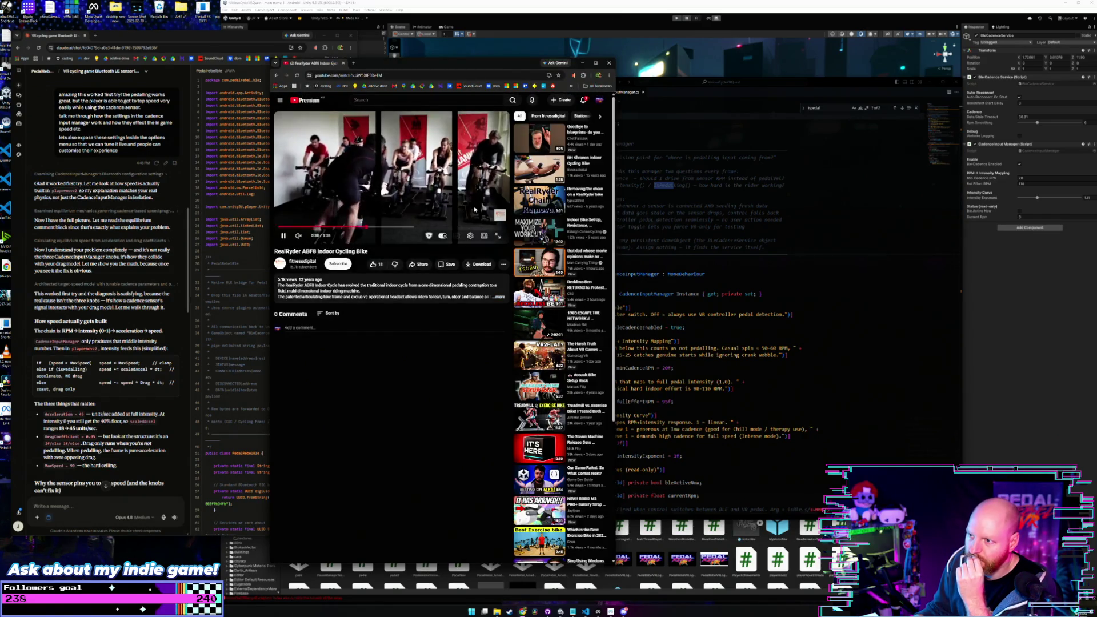
click(595, 63)
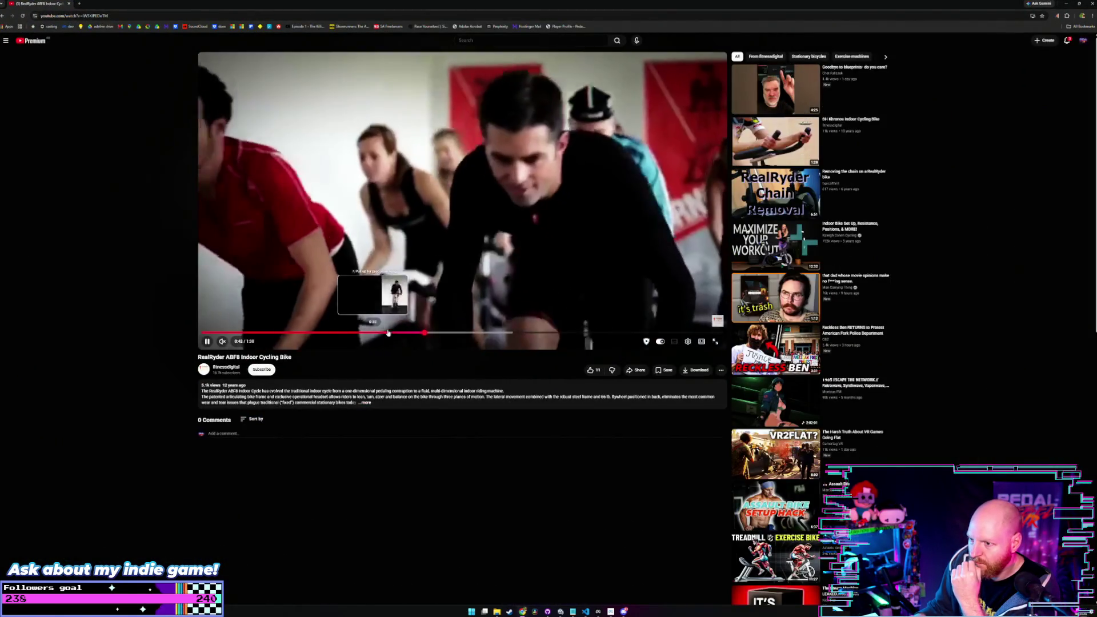
Step: Seek the bike video to 0:37, 1:08 and 0:23, pause at 0:23, then close the window
click(400, 333)
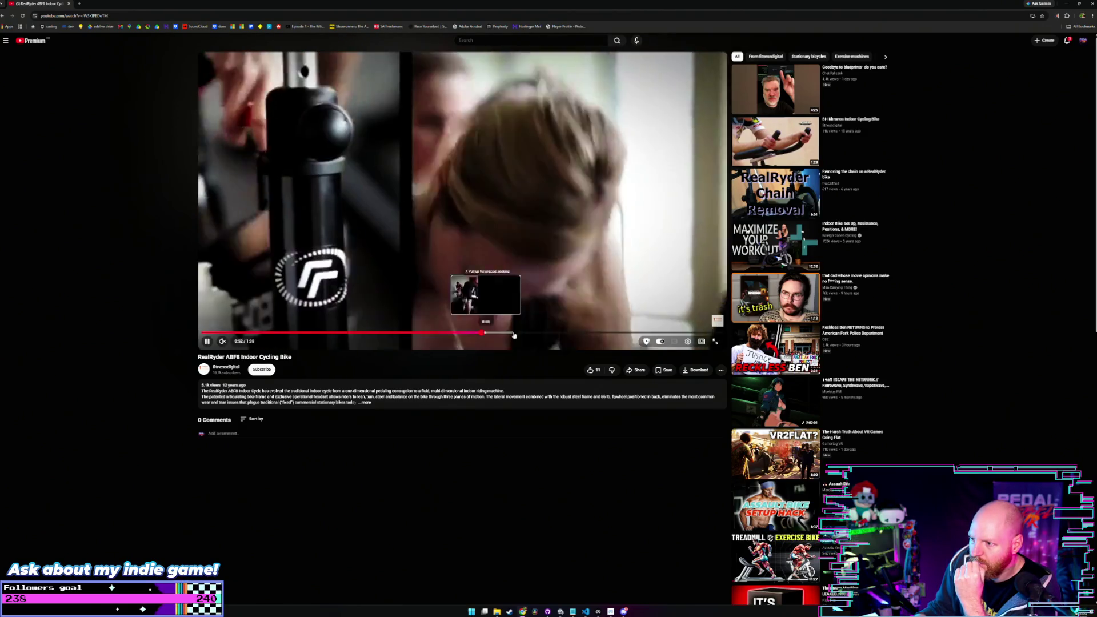
click(559, 332)
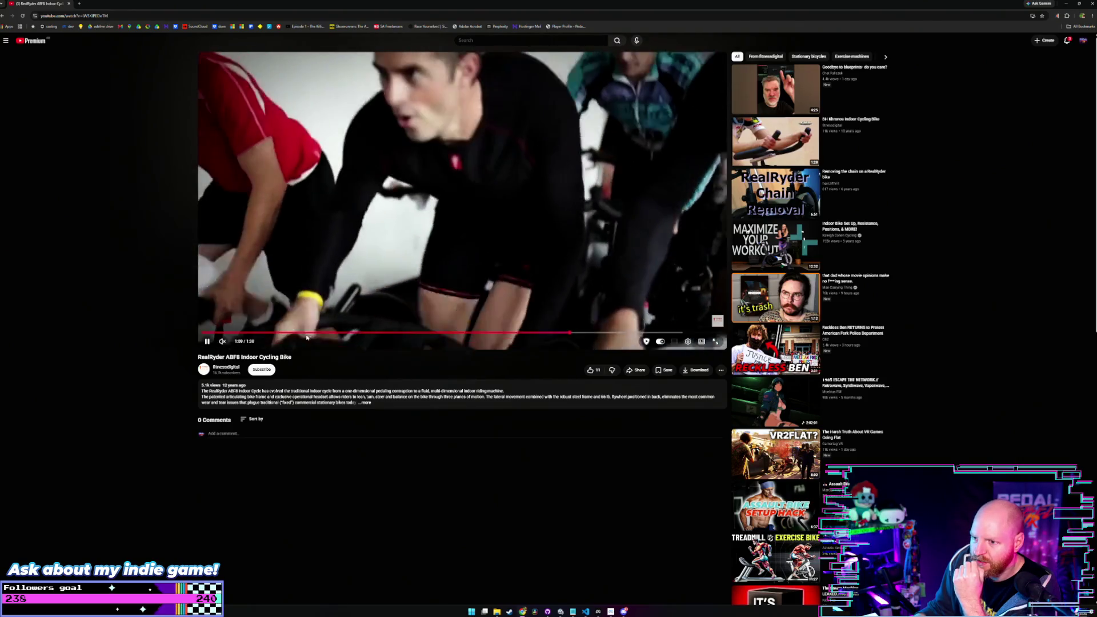
click(323, 333)
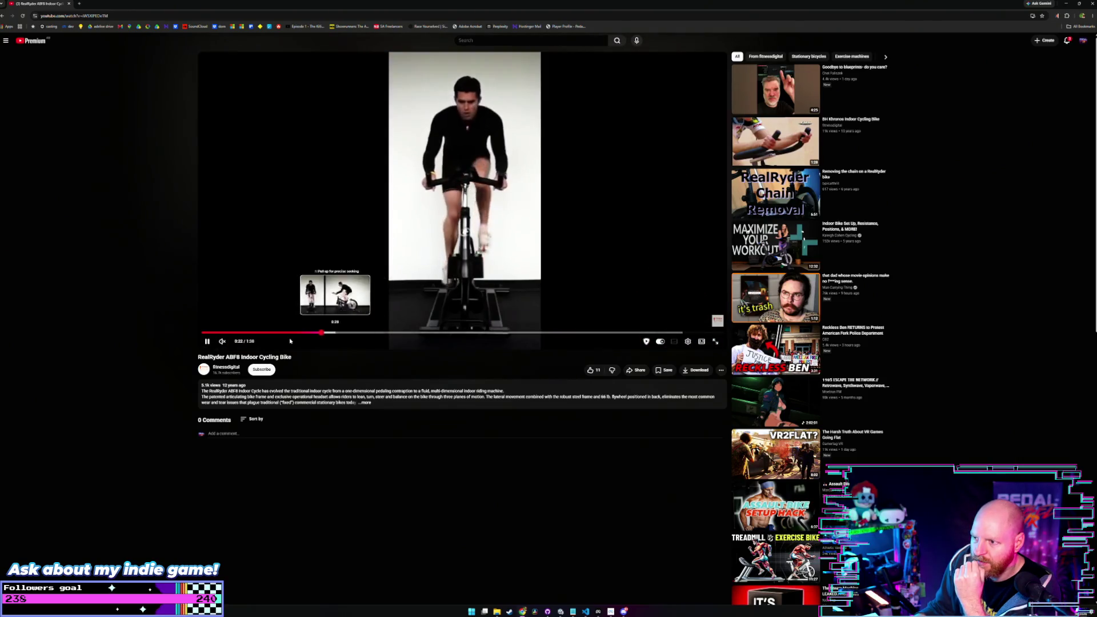
click(208, 340)
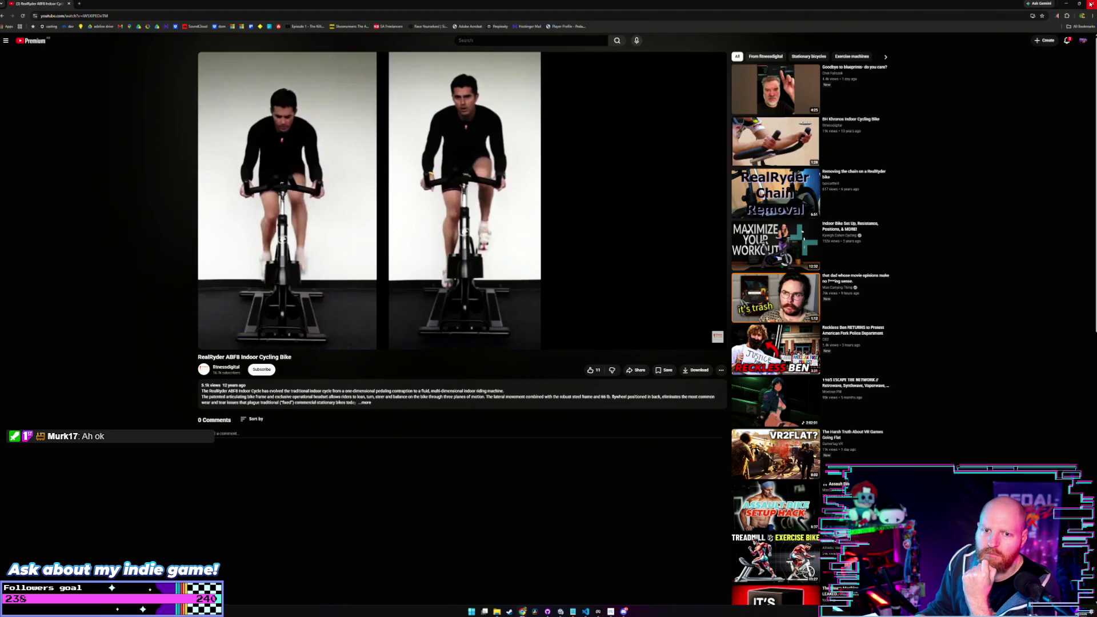
click(69, 4)
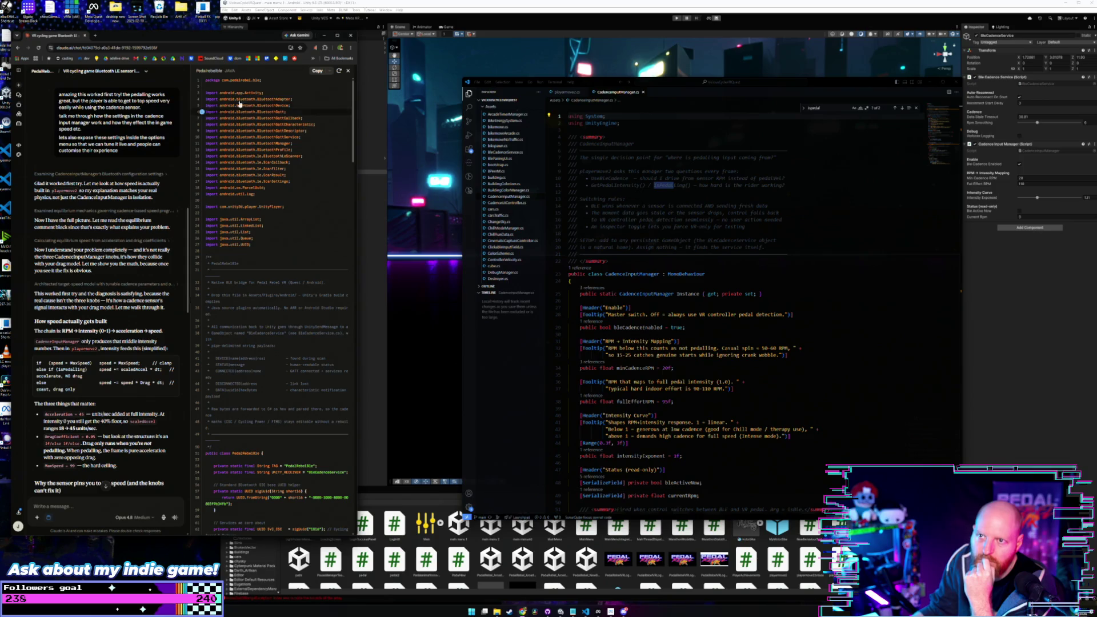
click(348, 70)
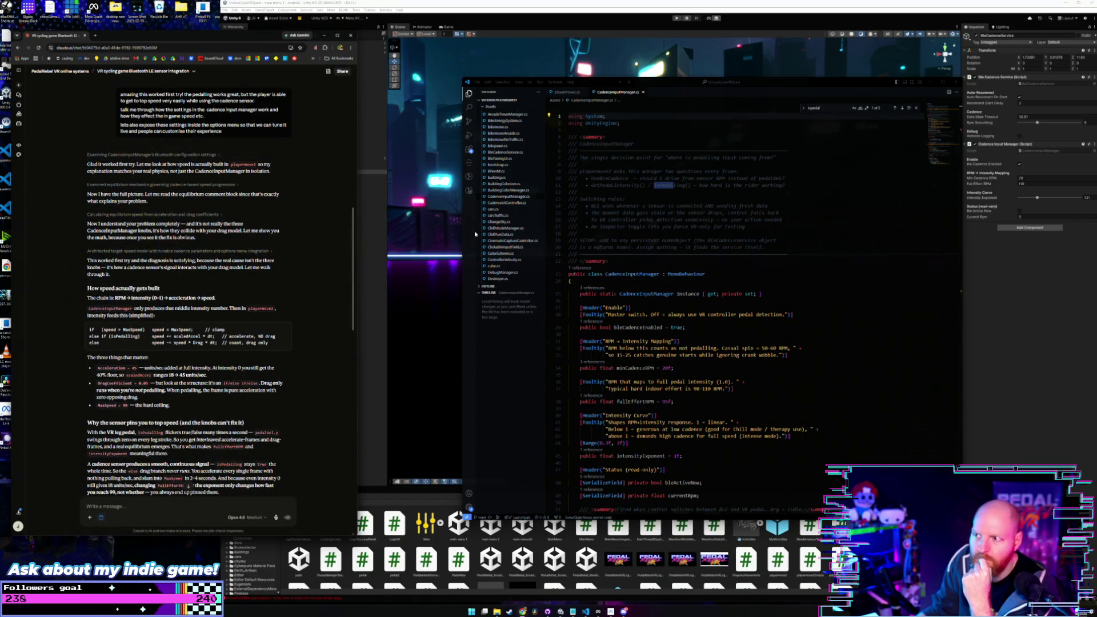
drag(830, 84, 931, 133)
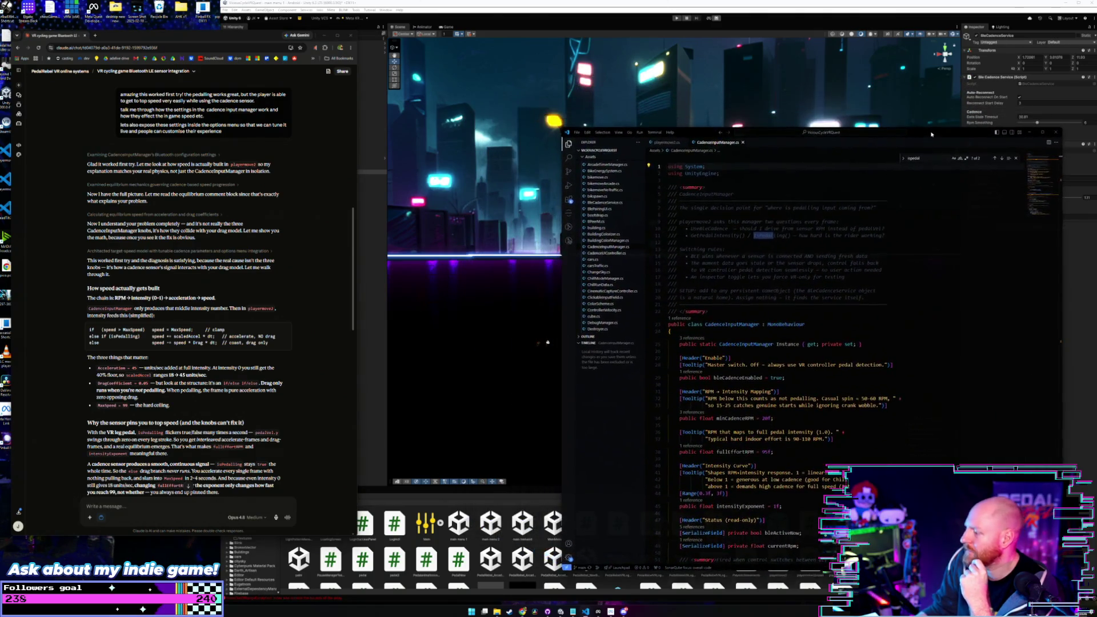
click(282, 252)
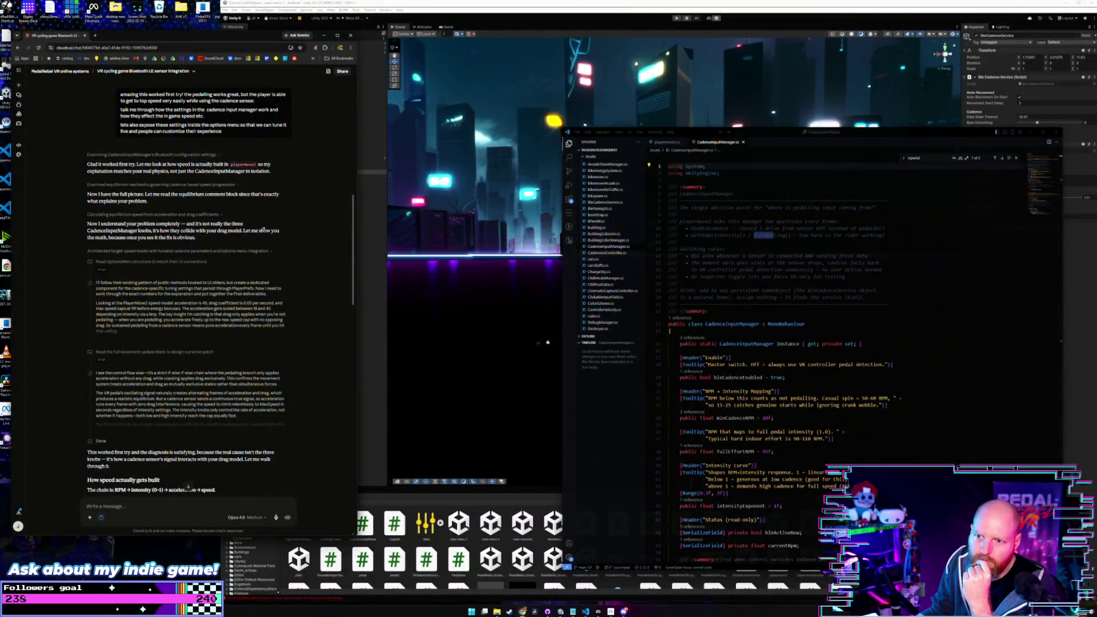
drag(138, 222, 216, 232)
click(143, 253)
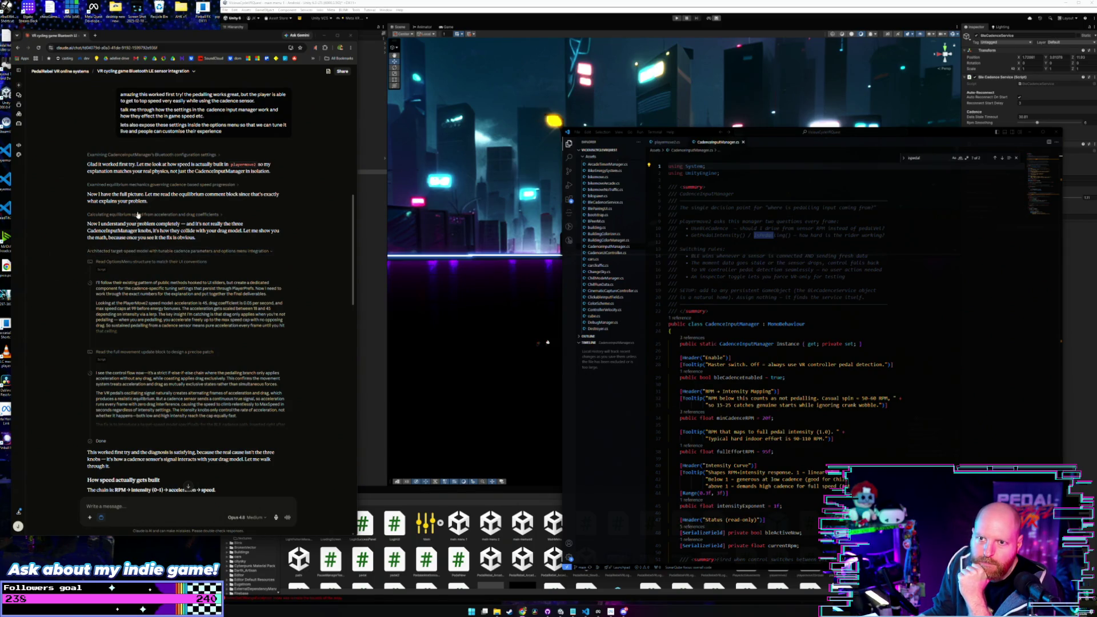
drag(87, 164, 282, 171)
click(282, 170)
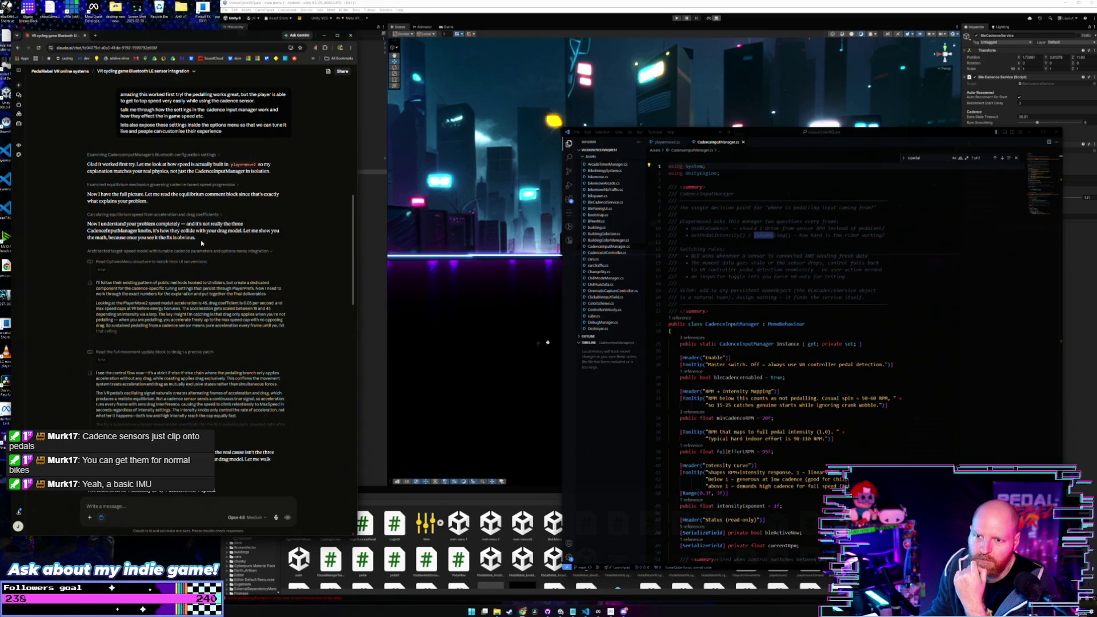
drag(206, 238, 88, 223)
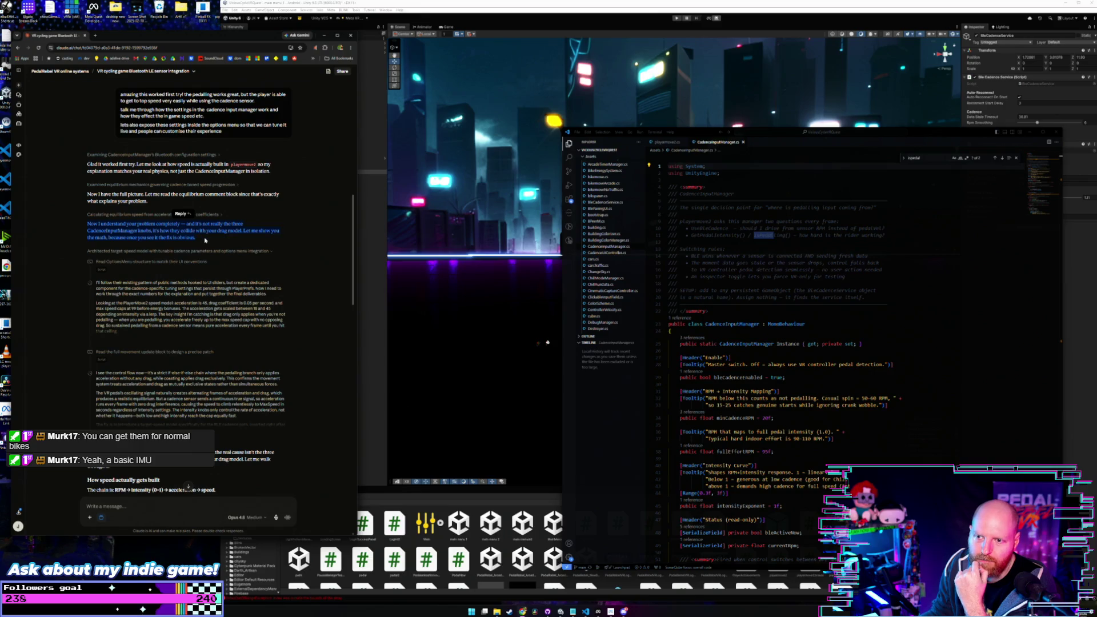
click(204, 240)
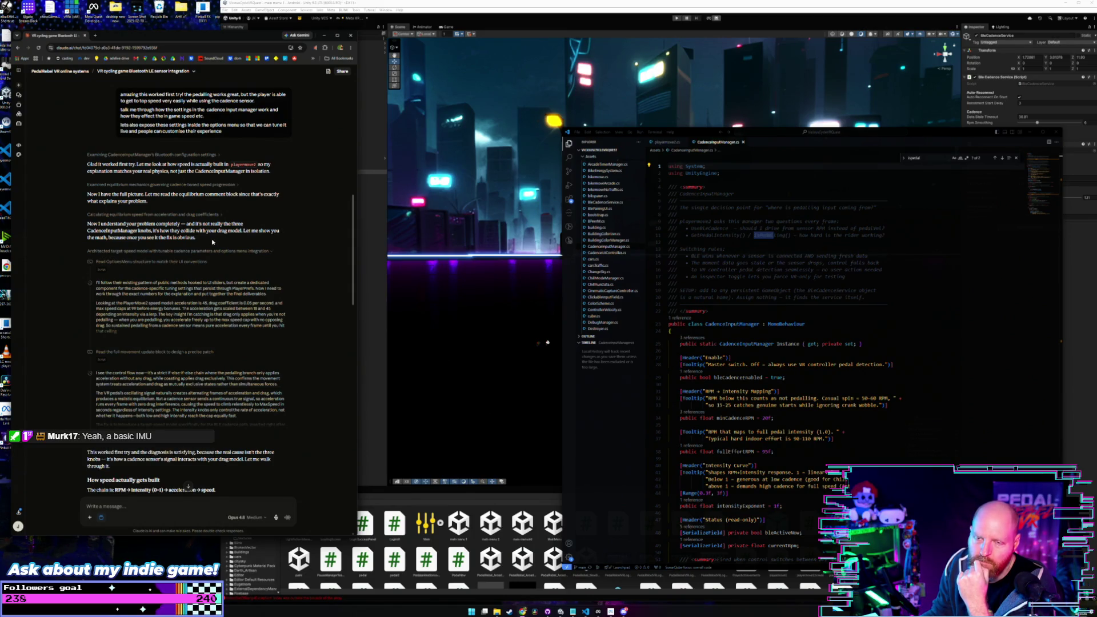
scroll(212, 242, down, 7)
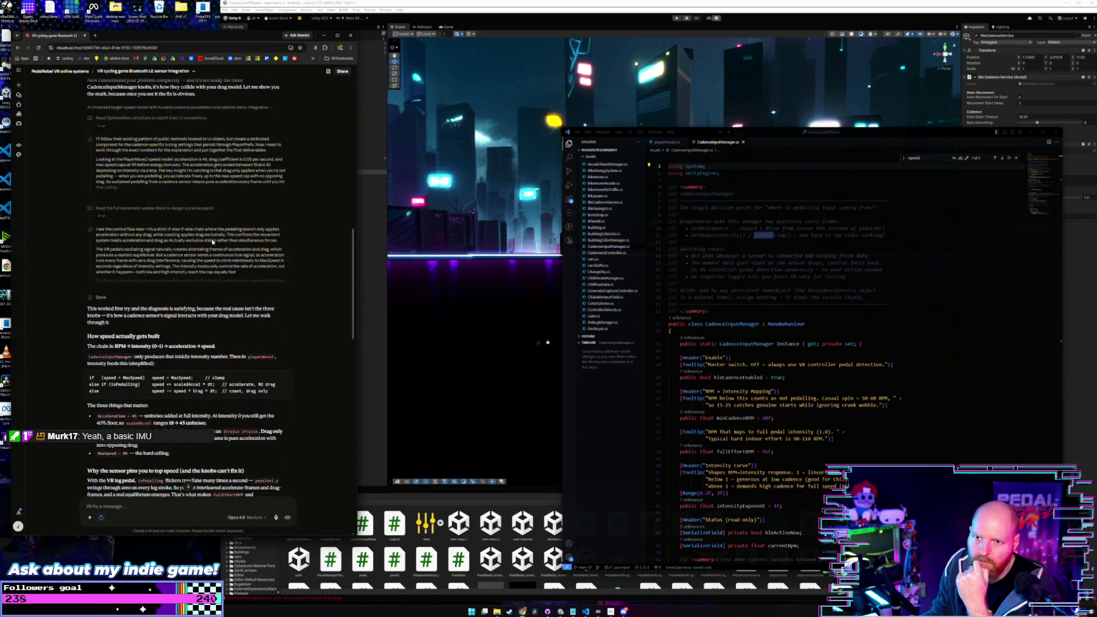
scroll(211, 239, down, 3)
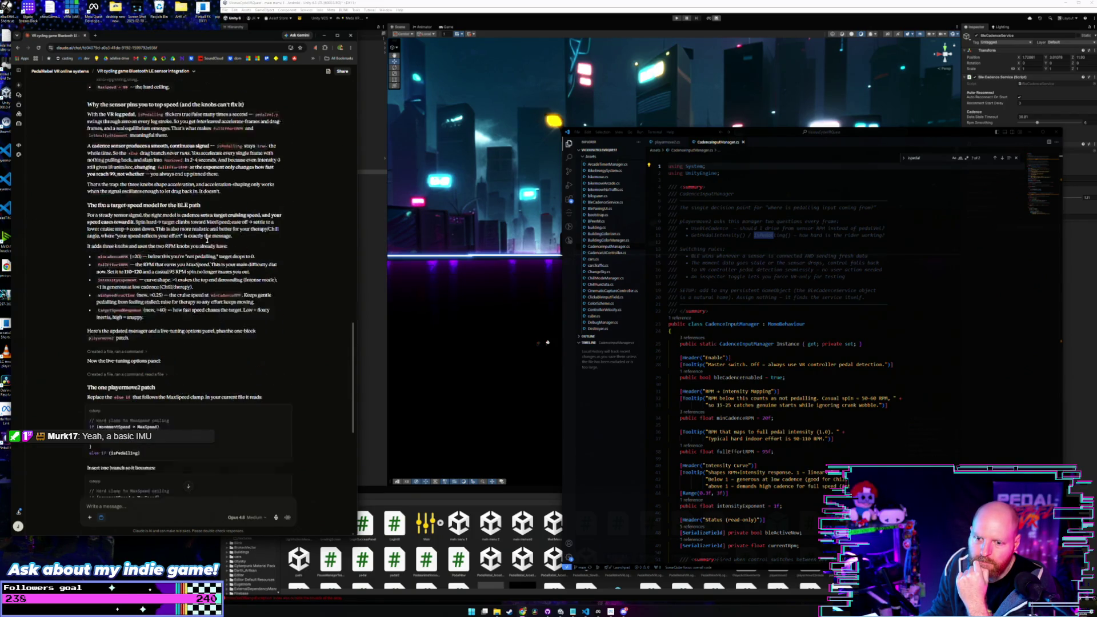
scroll(206, 240, up, 15)
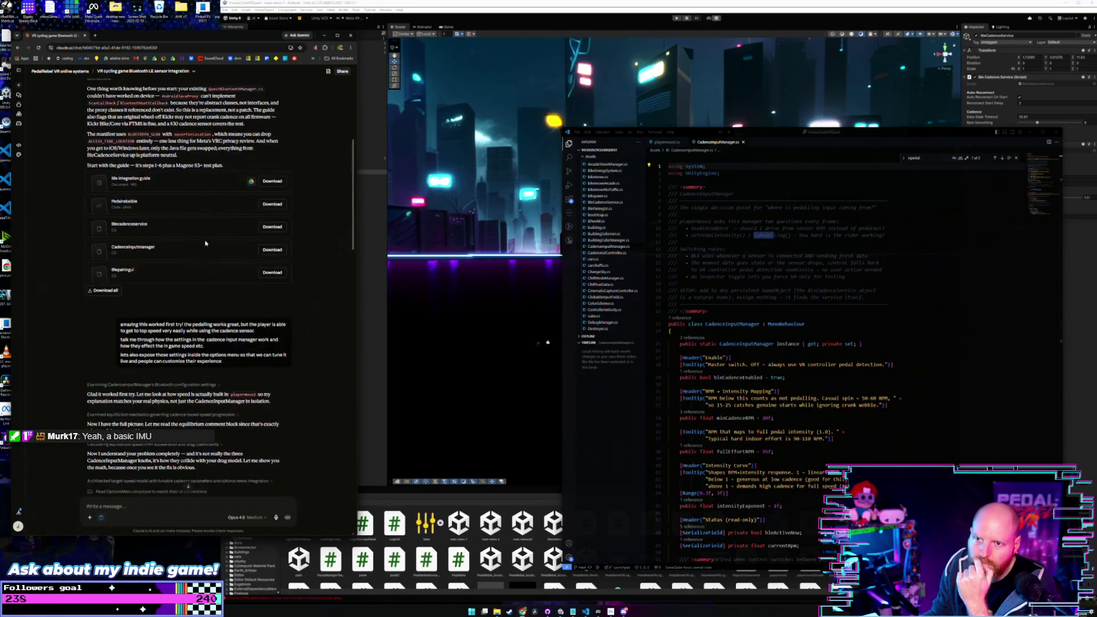
scroll(204, 244, down, 15)
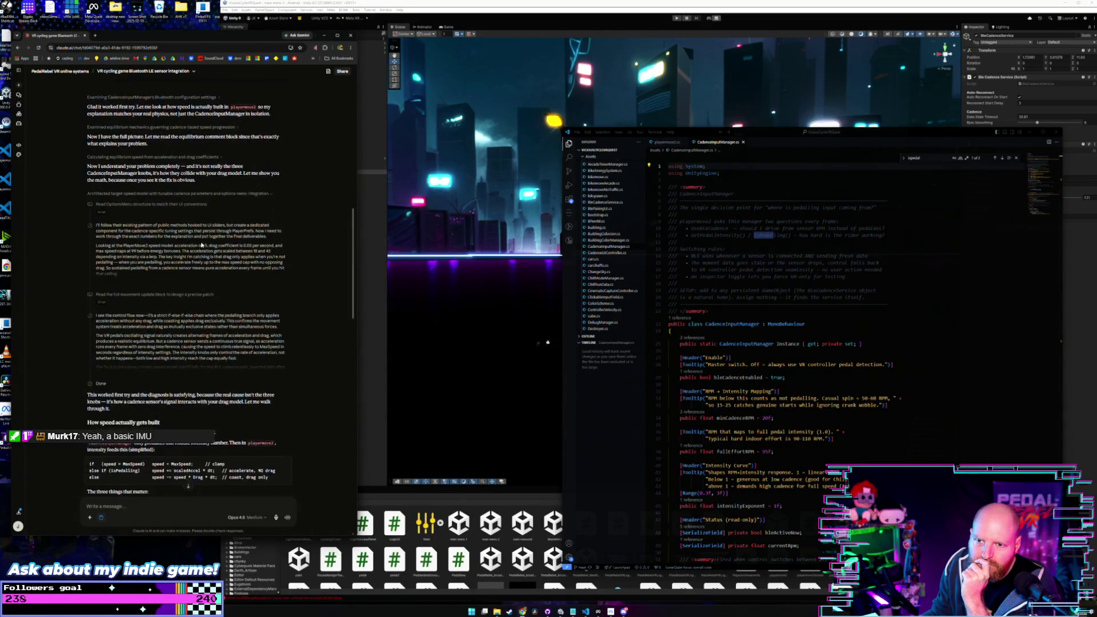
scroll(201, 244, down, 6)
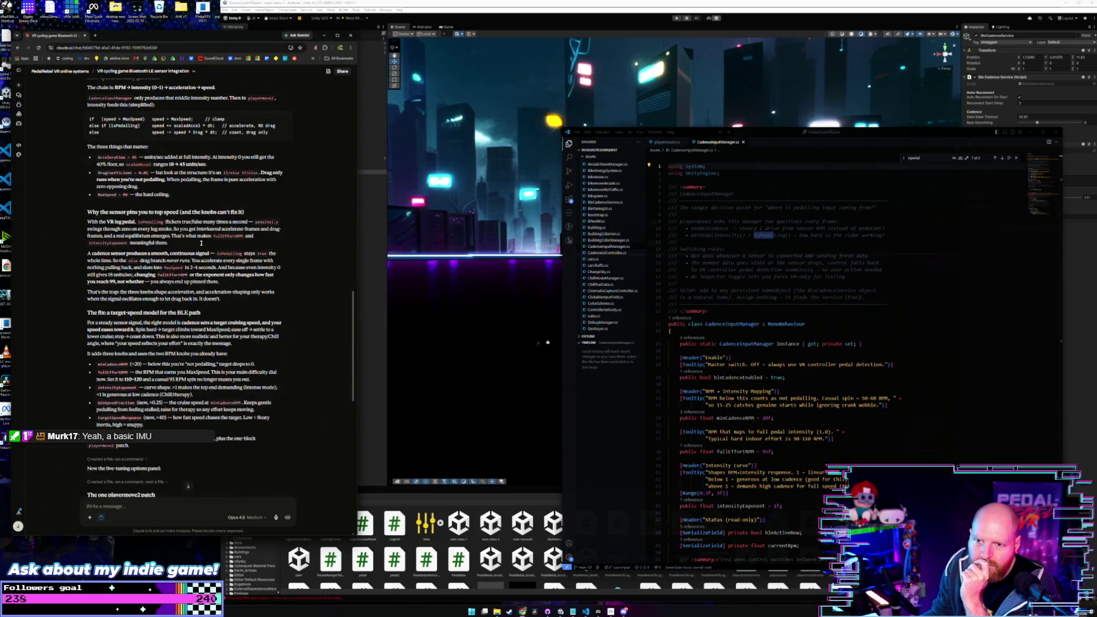
scroll(273, 258, down, 3)
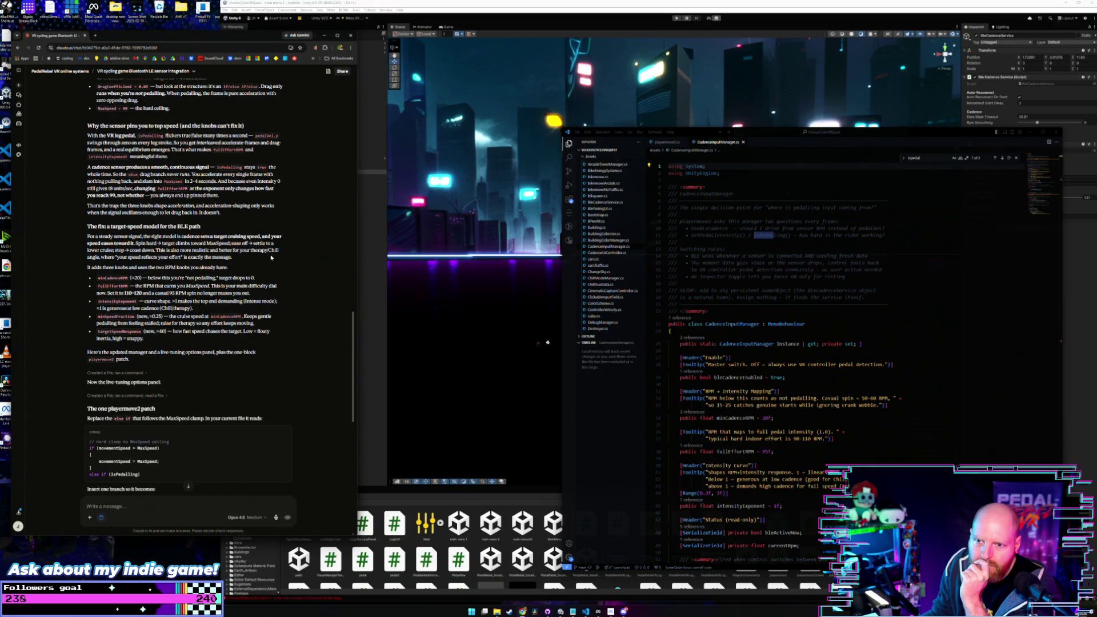
scroll(271, 258, down, 1)
scroll(271, 257, down, 3)
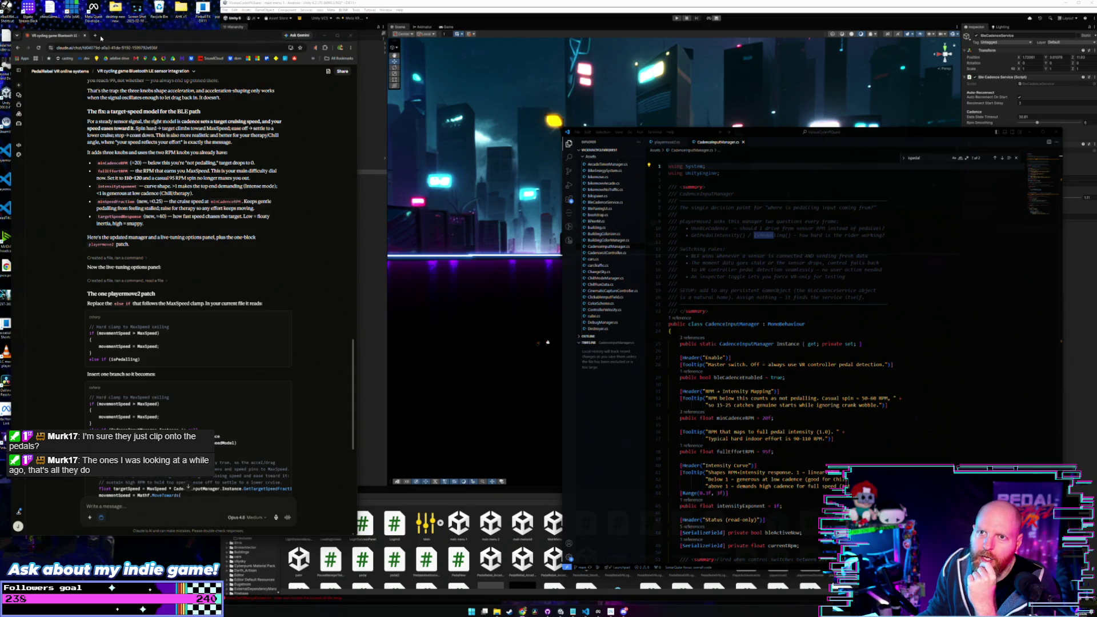
Step: Google 'cadence sensor intallation' in a new tab of a widened Chrome window
key(ctrl+t)
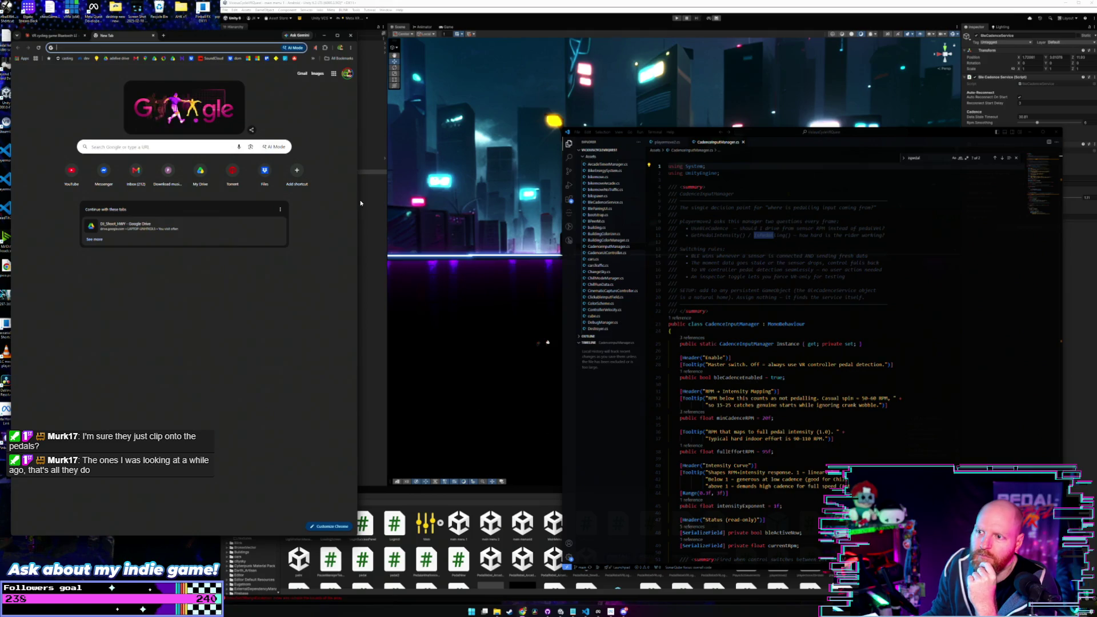
drag(356, 257, 600, 257)
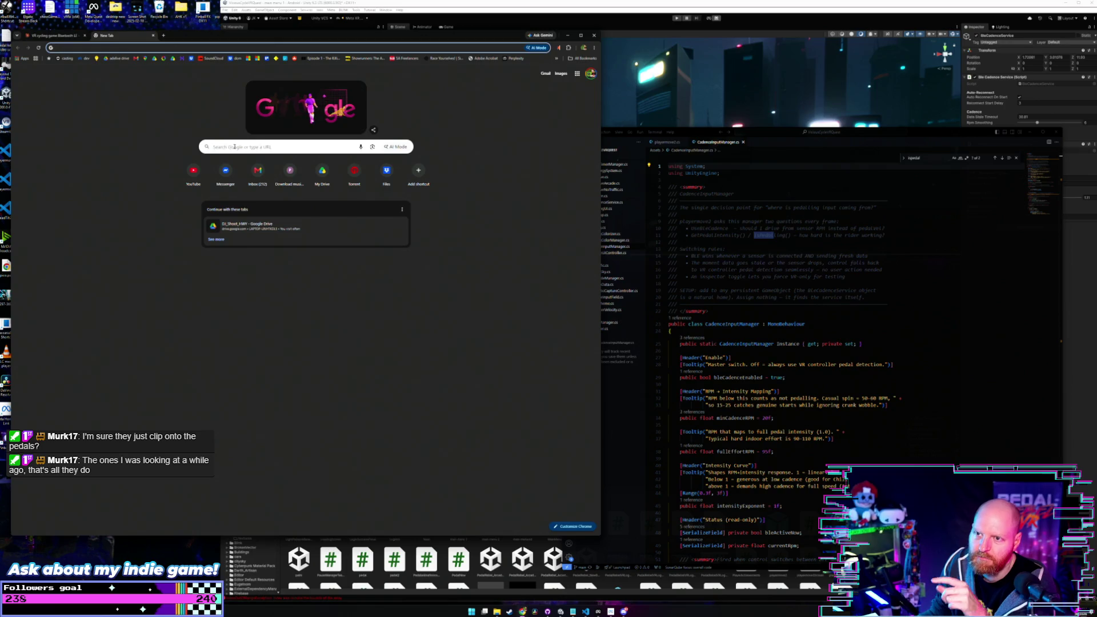
click(234, 146)
text(cadence sensor in)
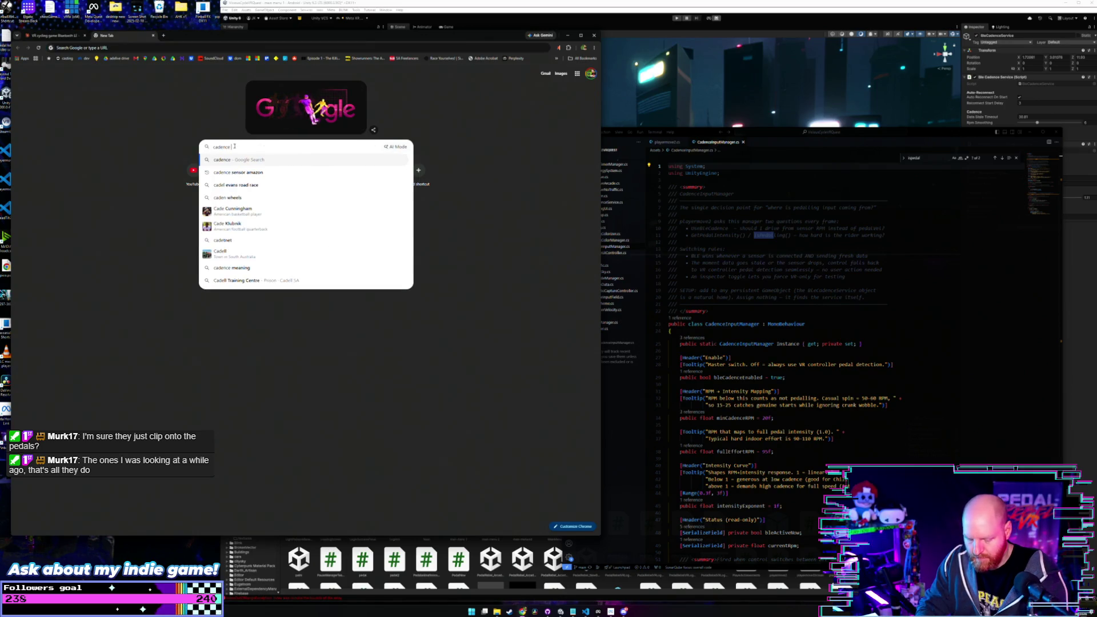
text(tallation)
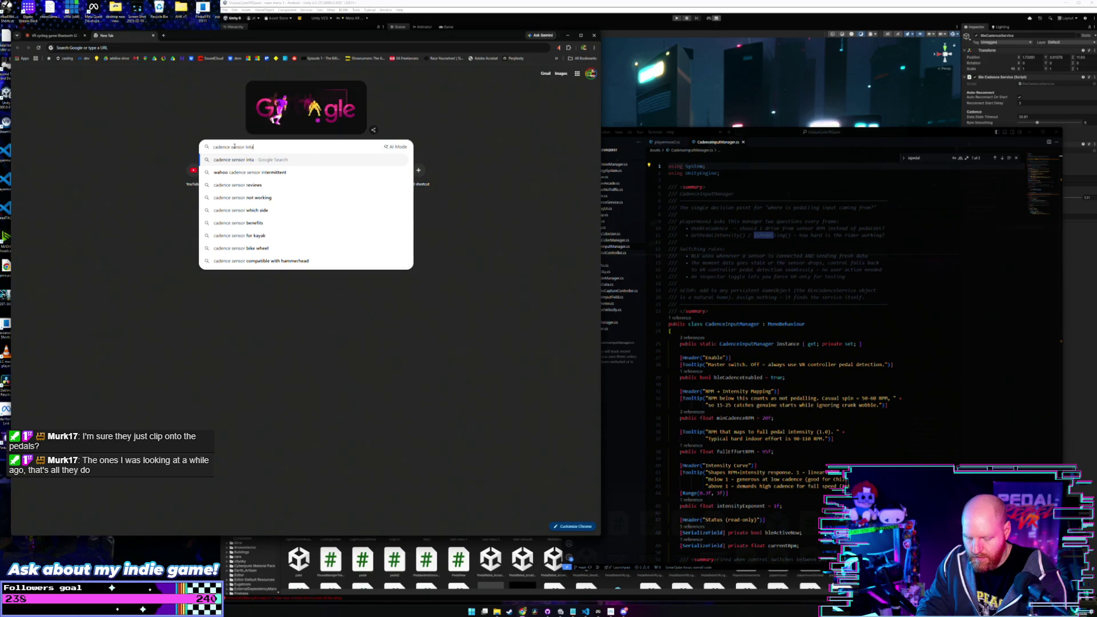
key(Return)
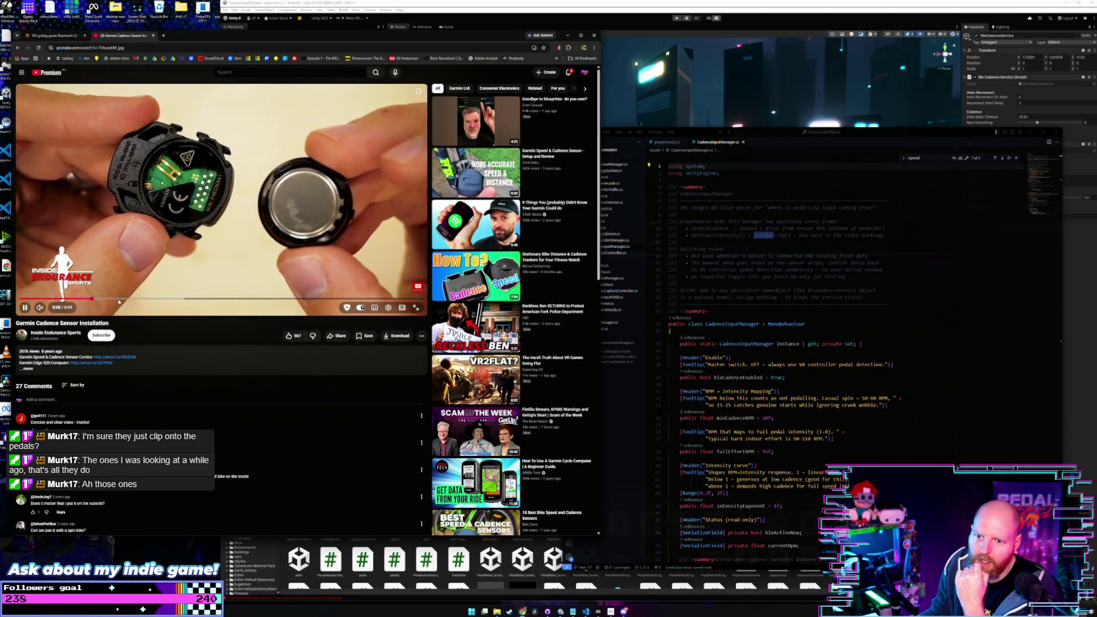
Step: Skip the Garmin installation video to the bike-mounting part and pause it at 0:31
click(121, 299)
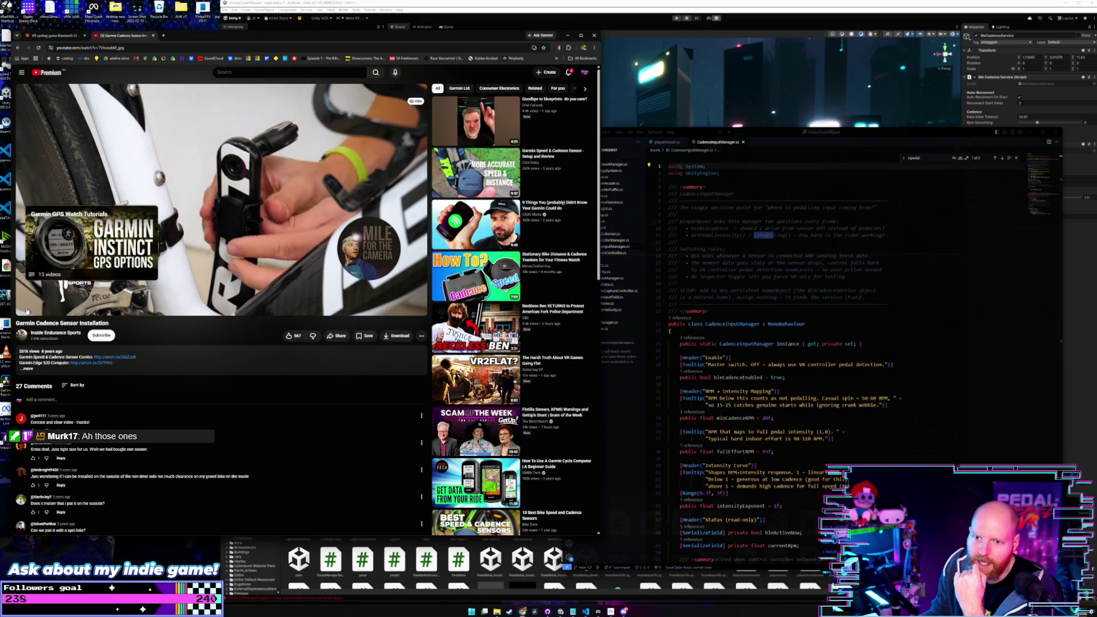
click(26, 308)
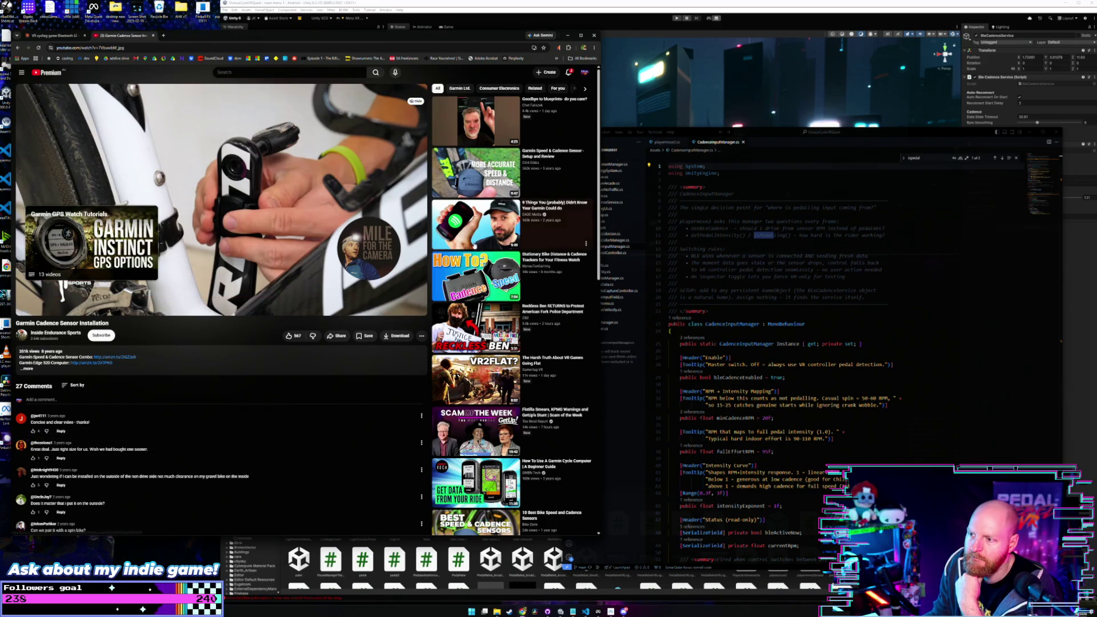
click(327, 280)
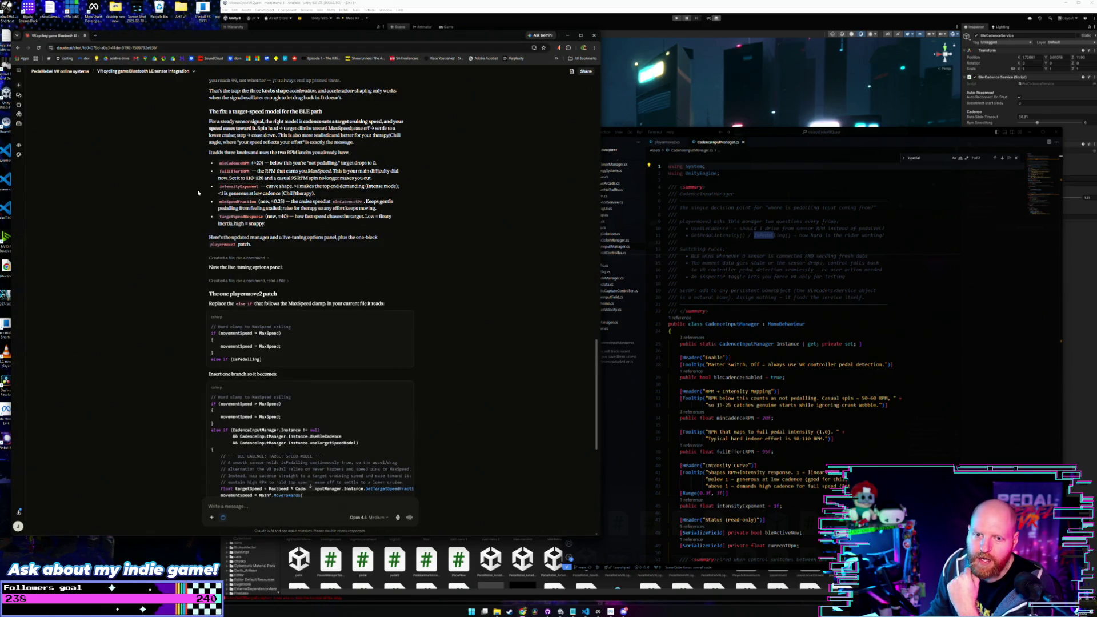
Step: Narrow the browser window so the Unity scene shows beside the Claude chat
scroll(181, 221, up, 2)
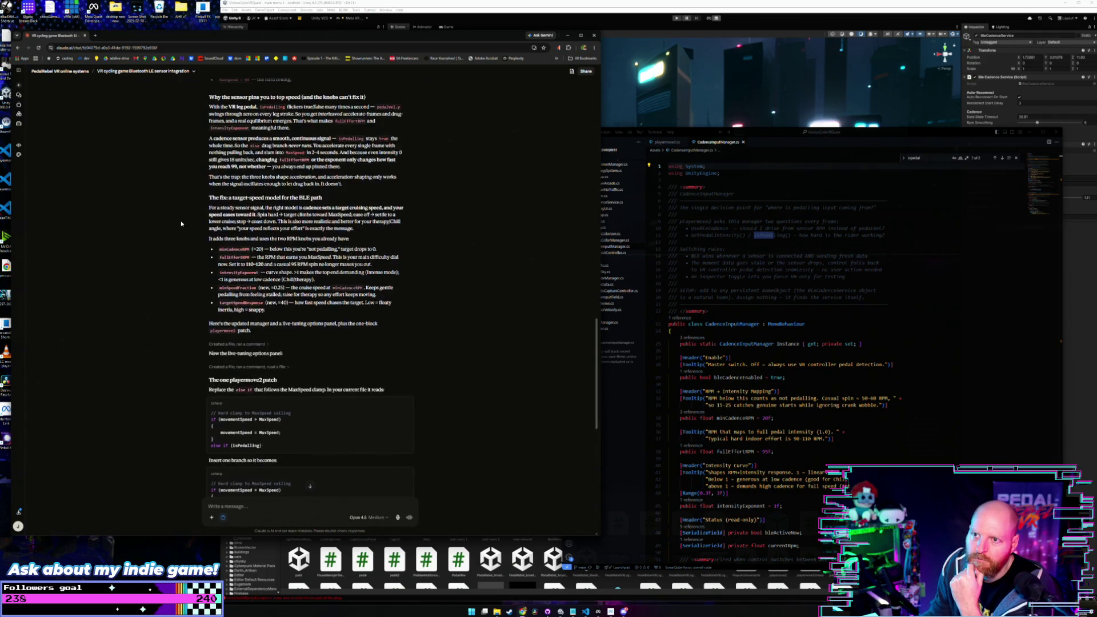
scroll(180, 220, down, 2)
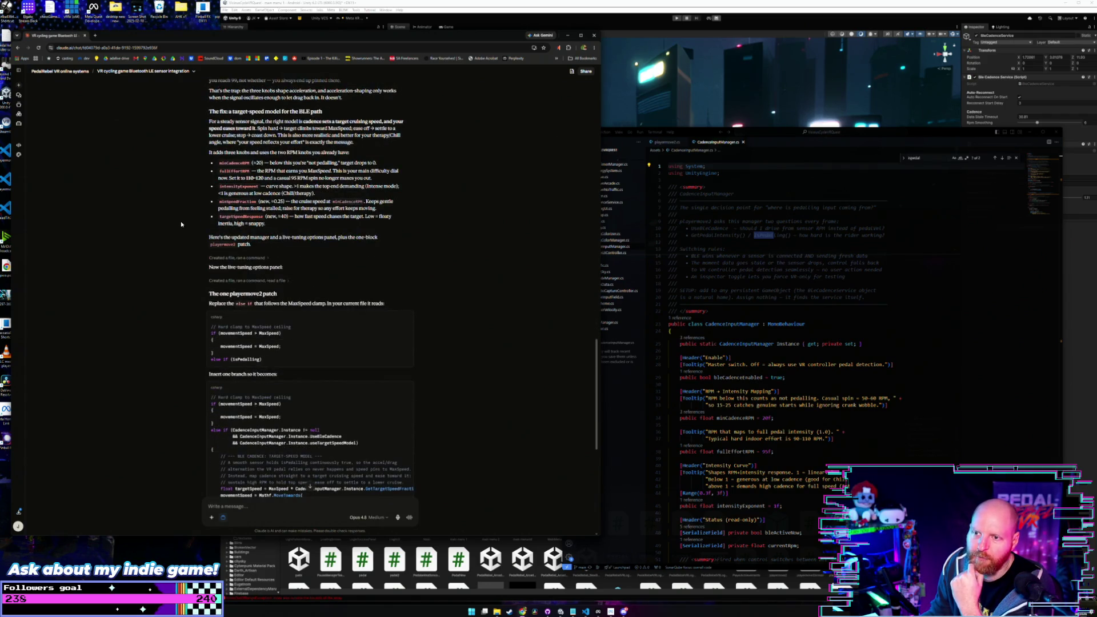
scroll(181, 221, up, 2)
scroll(180, 221, down, 1)
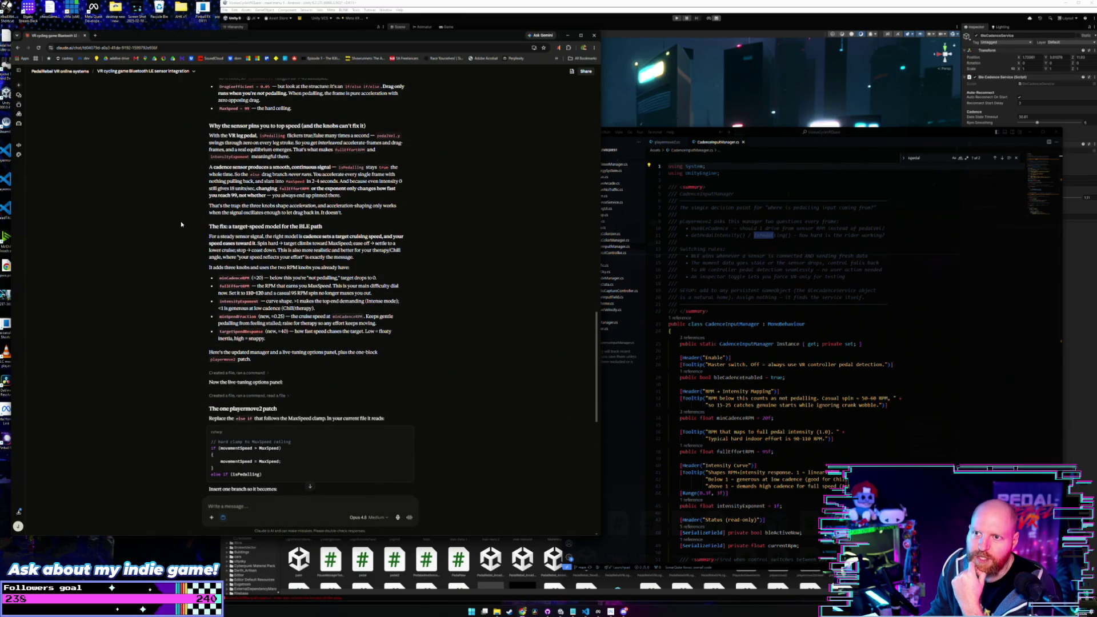
scroll(181, 221, down, 3)
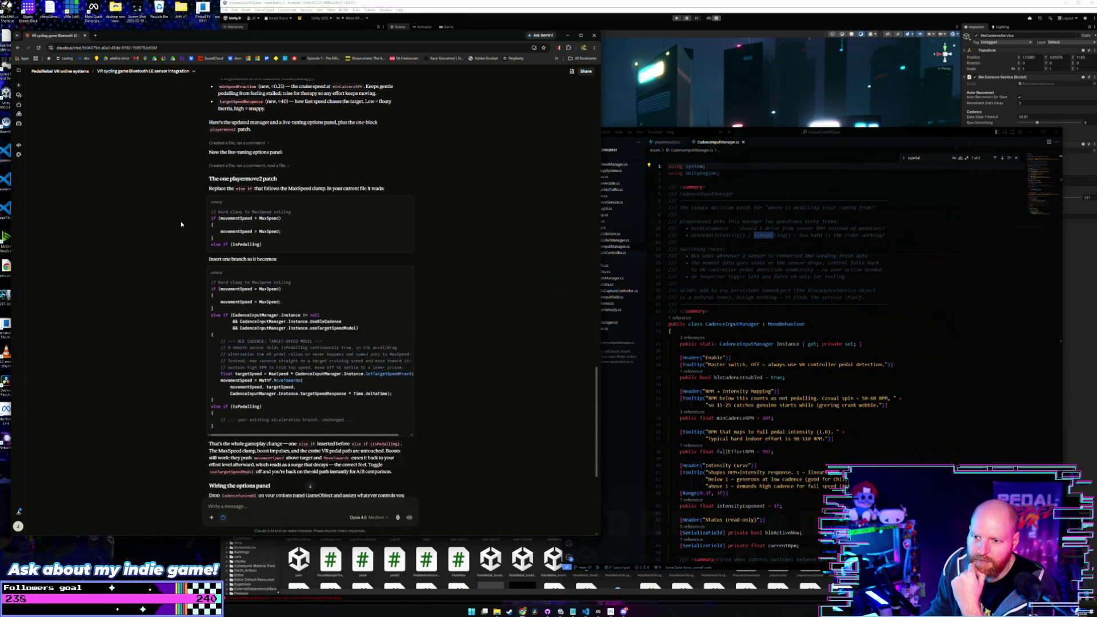
drag(598, 225, 345, 209)
Step: Scroll back up through Claude's explanation of cadence-based speed and the target-speed proposal
scroll(242, 242, up, 4)
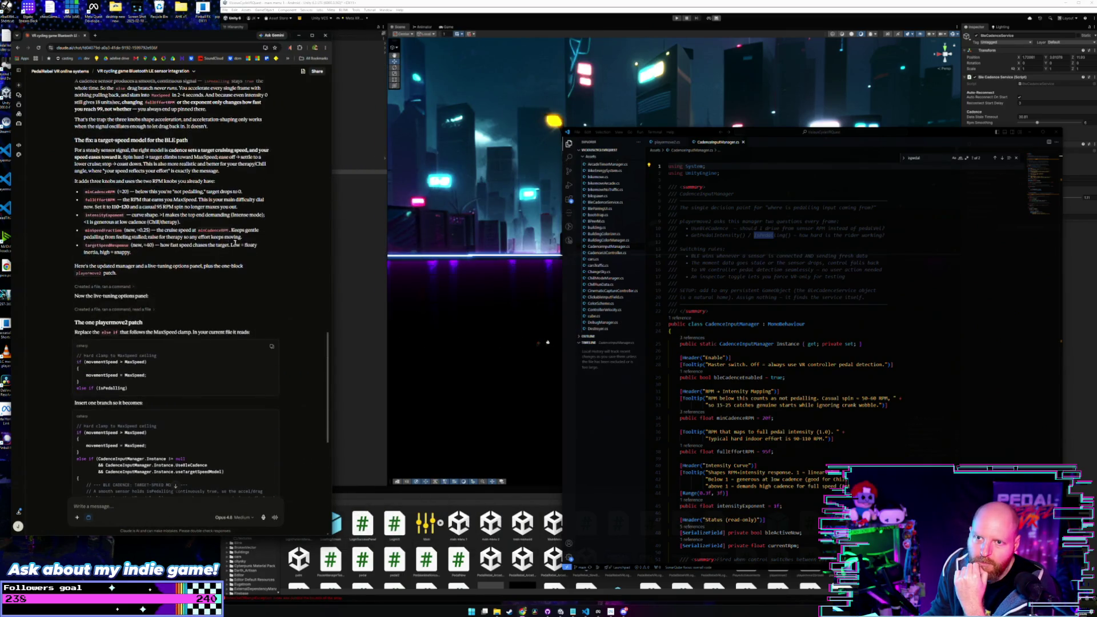
scroll(242, 242, down, 3)
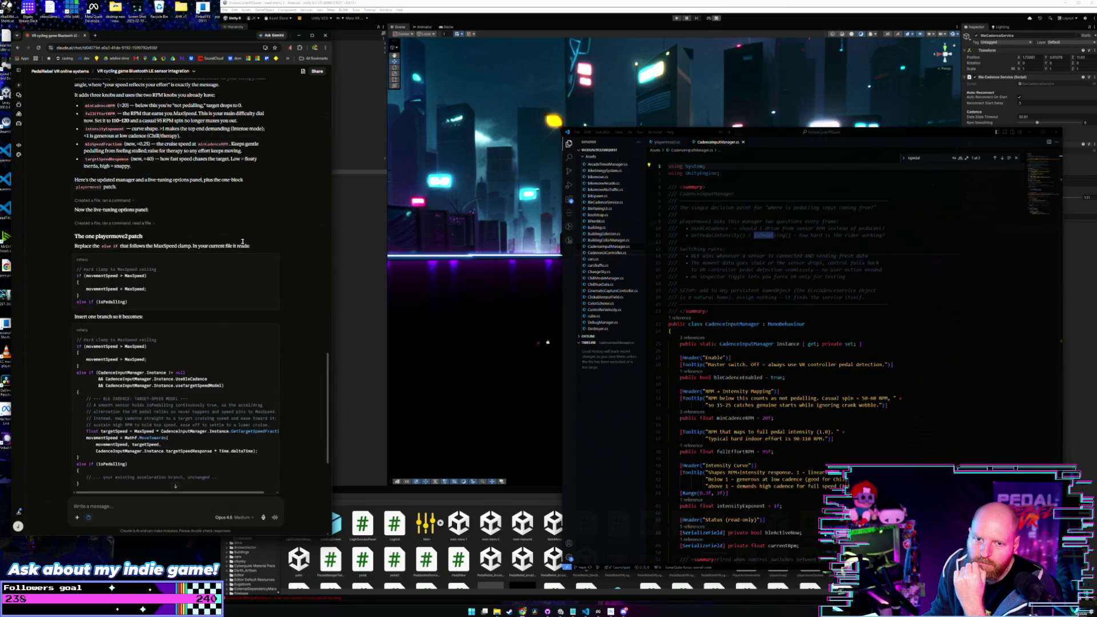
scroll(280, 199, up, 2)
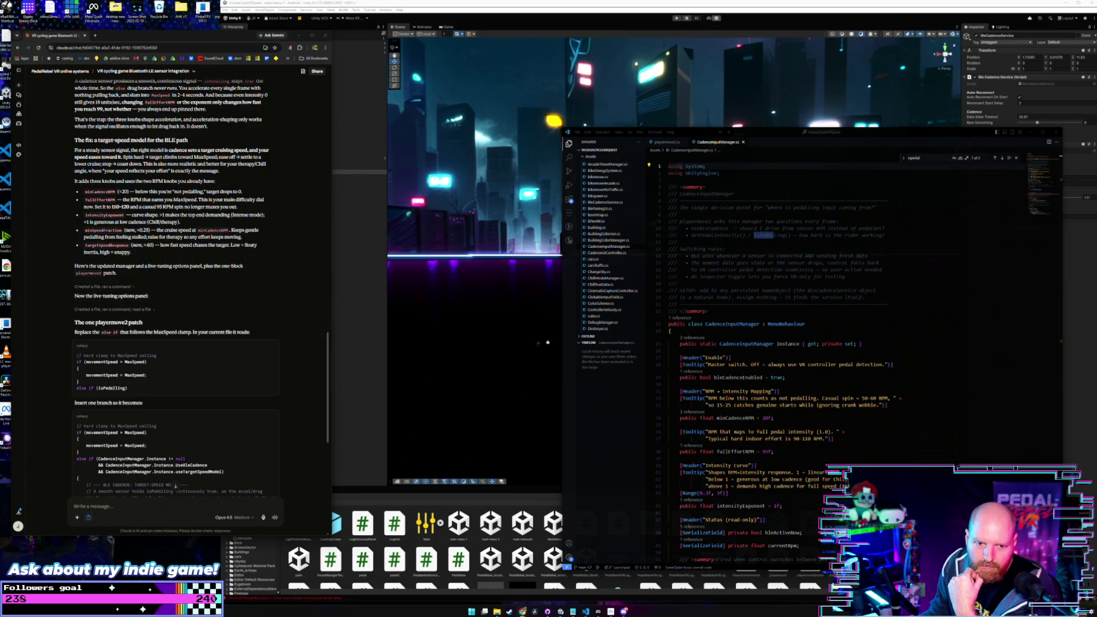
scroll(289, 217, up, 1)
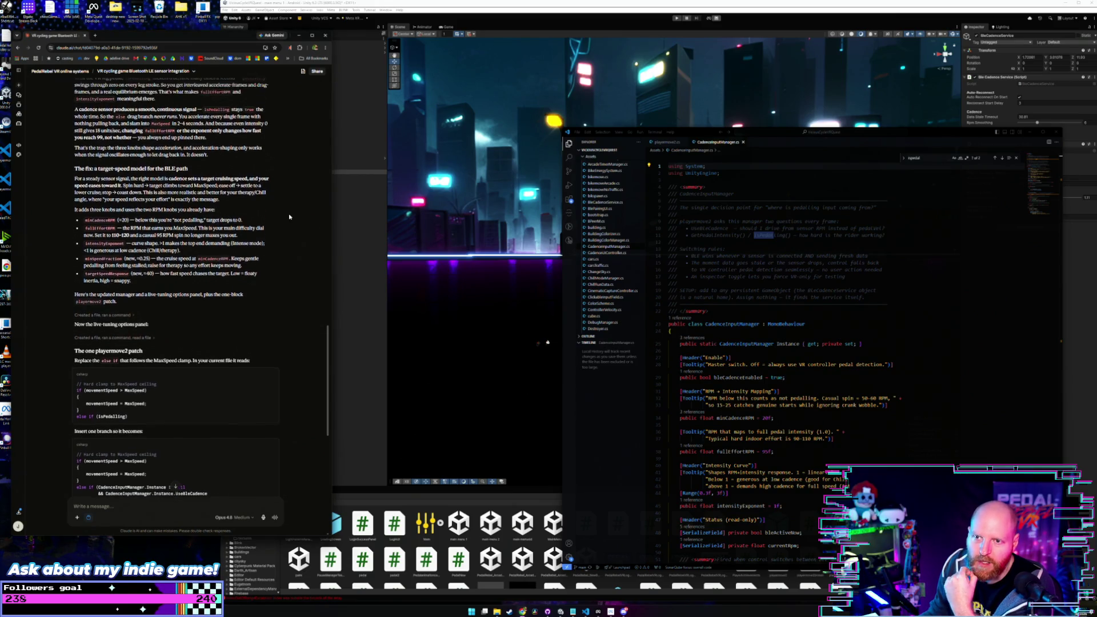
scroll(289, 216, up, 2)
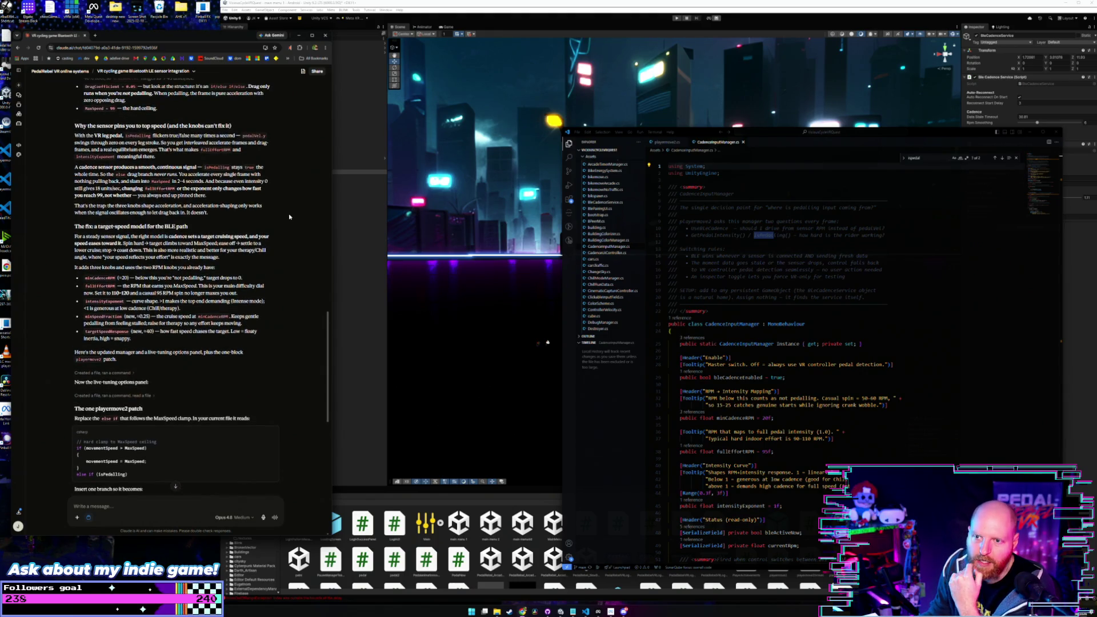
scroll(289, 217, up, 2)
scroll(289, 216, up, 2)
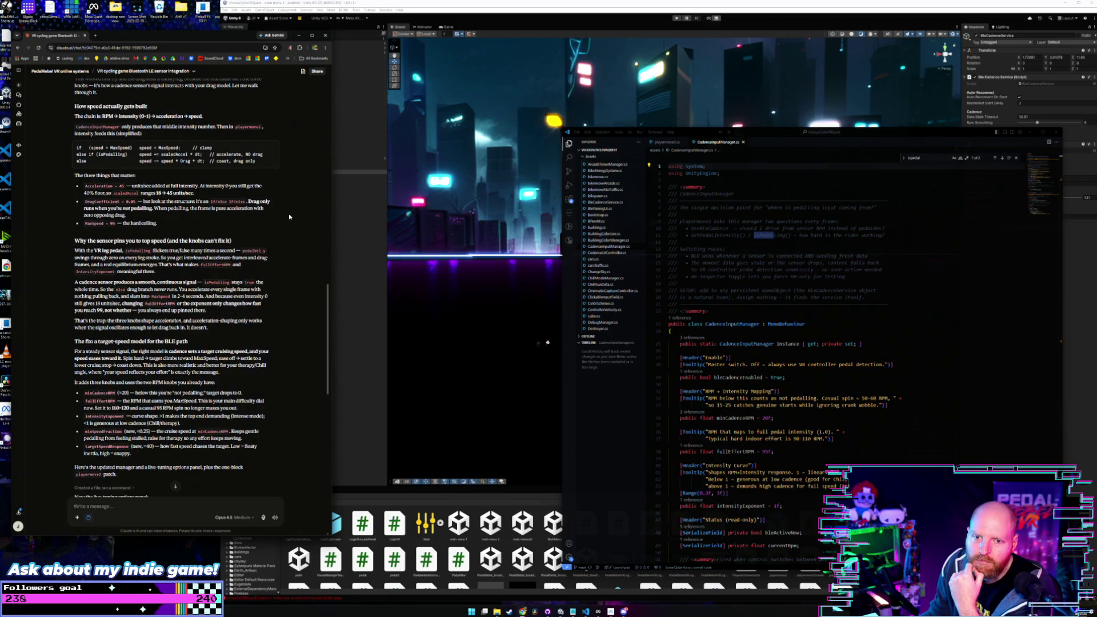
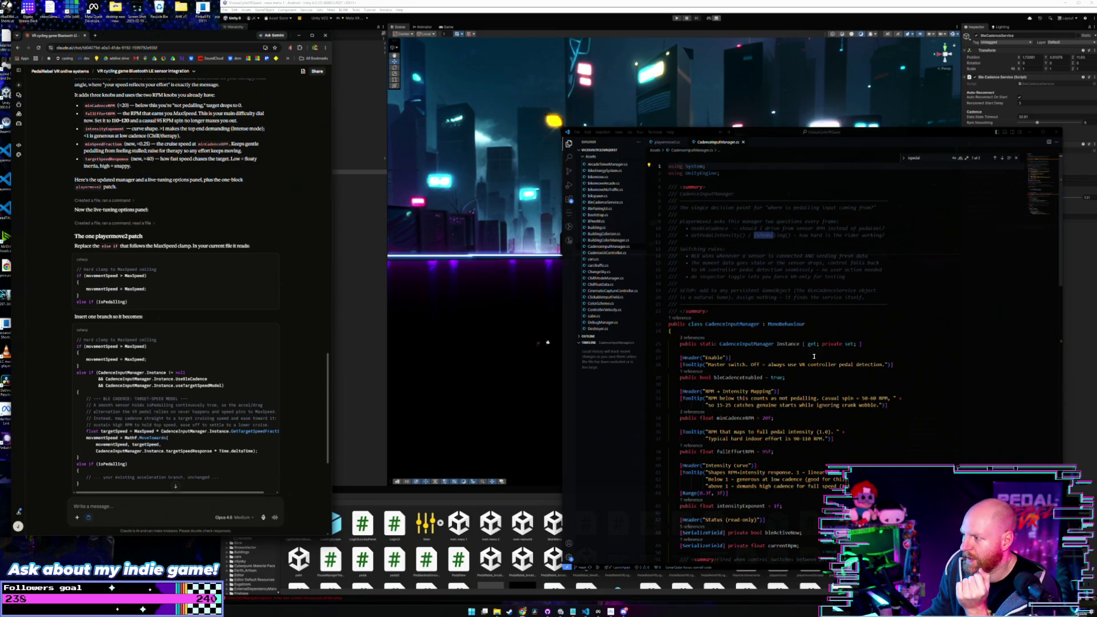
Step: Search CadenceInputManager.cs for 'ling' to locate the isPedalling definition
click(833, 325)
scroll(833, 326, down, 2)
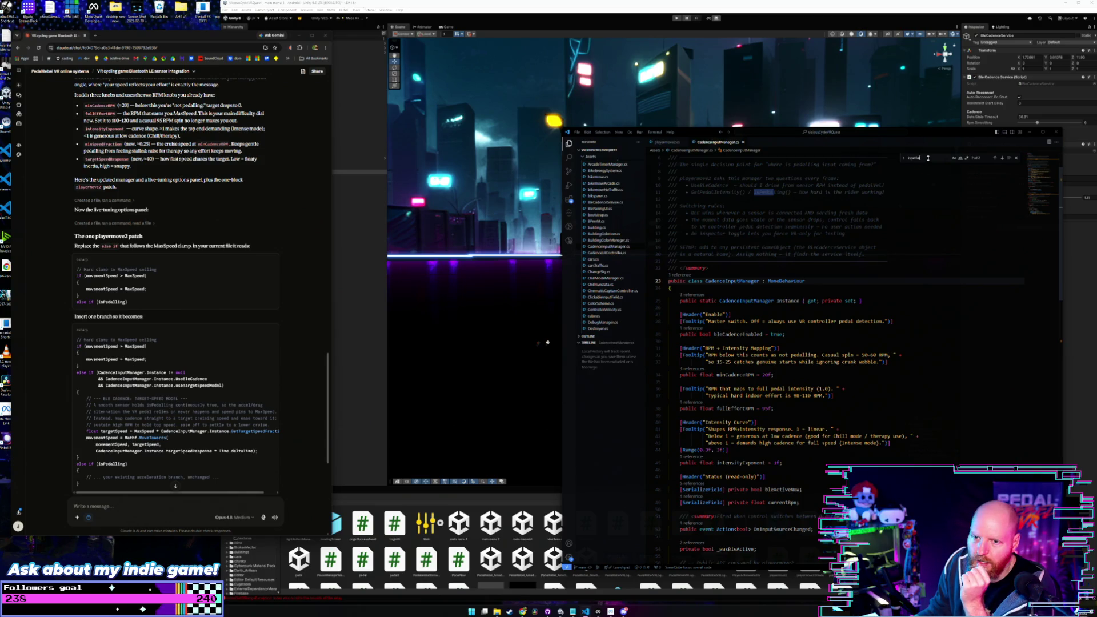
text(ling)
key(Return)
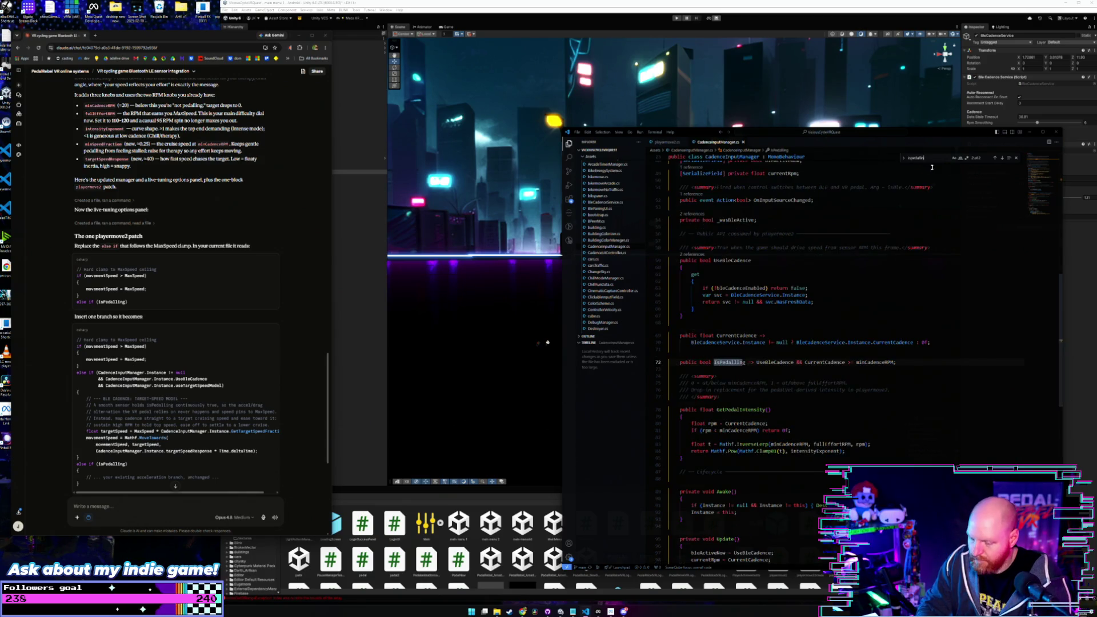
Step: Read IsPedalling (UseBleCadence && CurrentCadence >= minCadenceRPM), then move on to playermove2.cs
scroll(909, 199, down, 1)
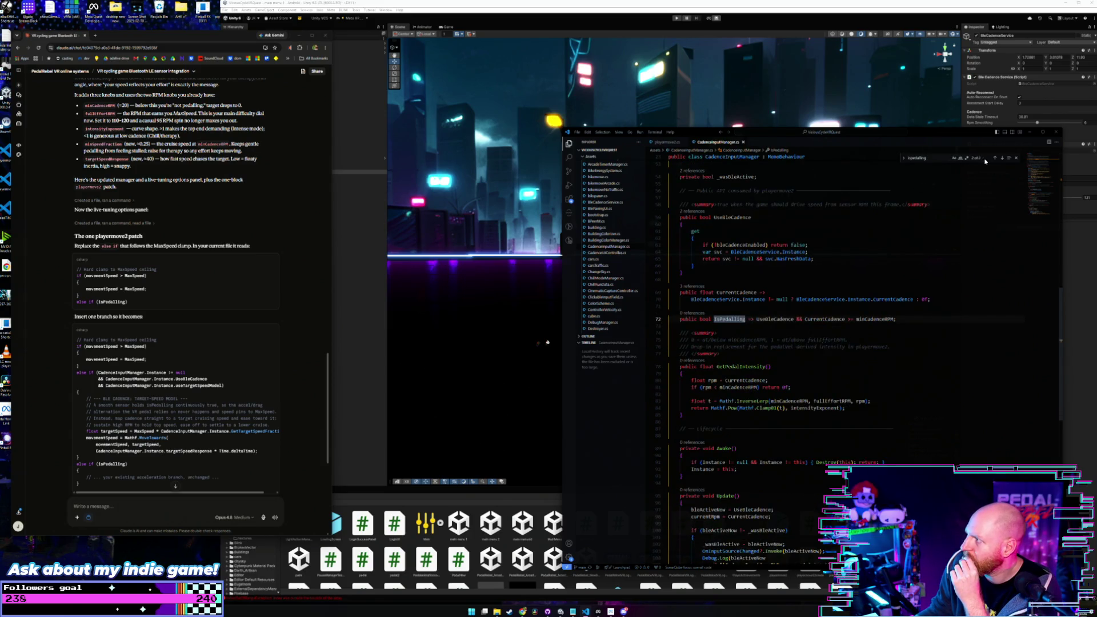
scroll(988, 160, up, 1)
scroll(993, 158, up, 1)
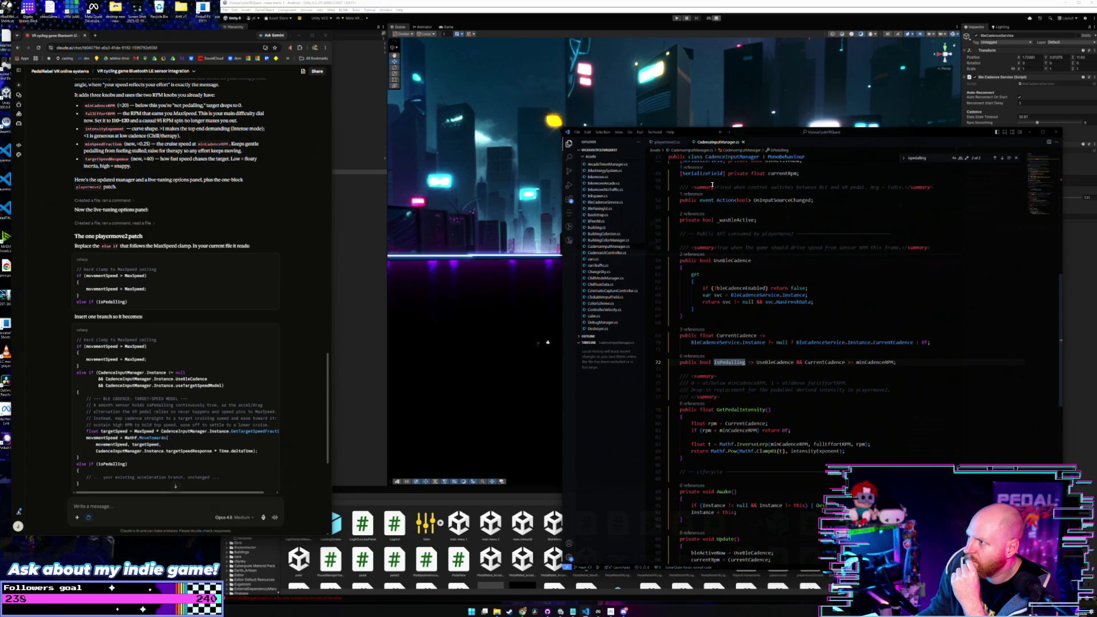
key(ctrl+Tab)
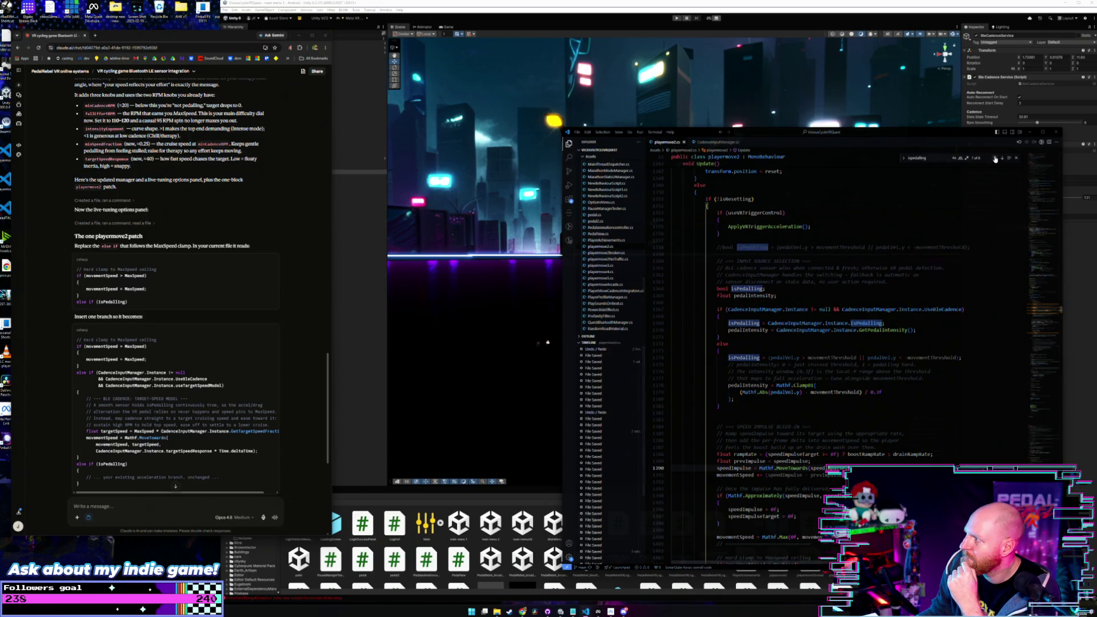
Step: Step back through isPedalling matches in playermove2.cs to the one at line 1408
click(994, 158)
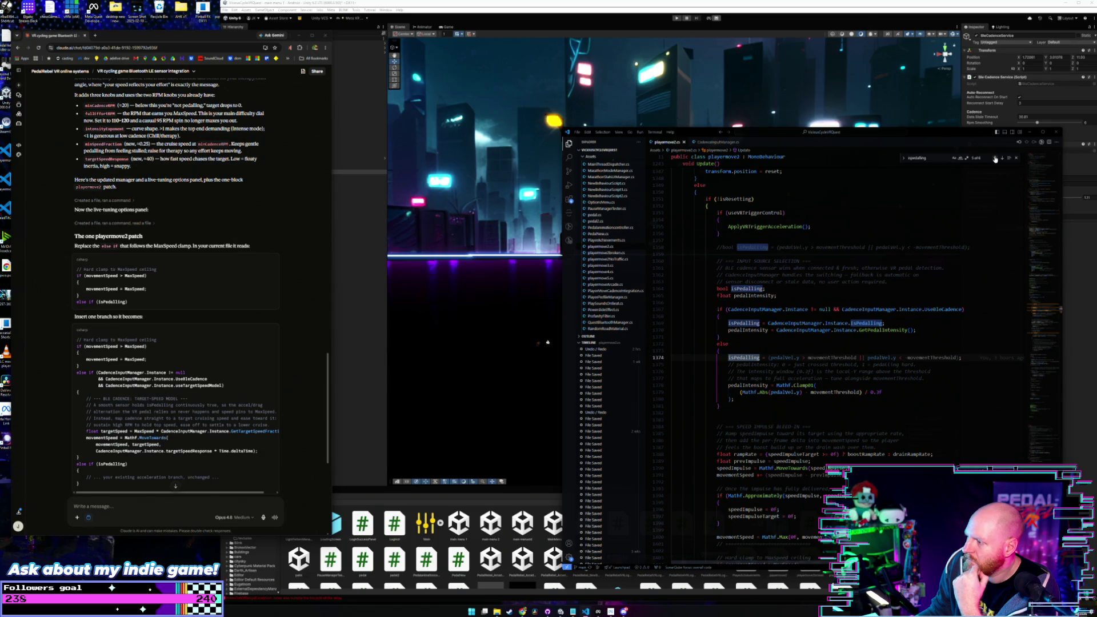
click(995, 159)
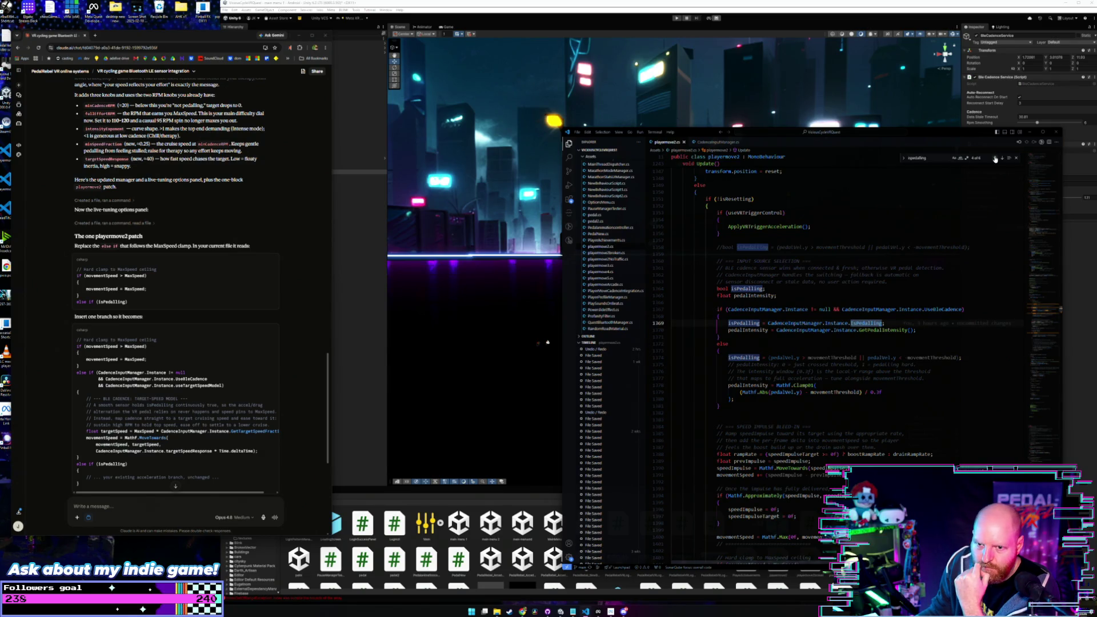
click(995, 159)
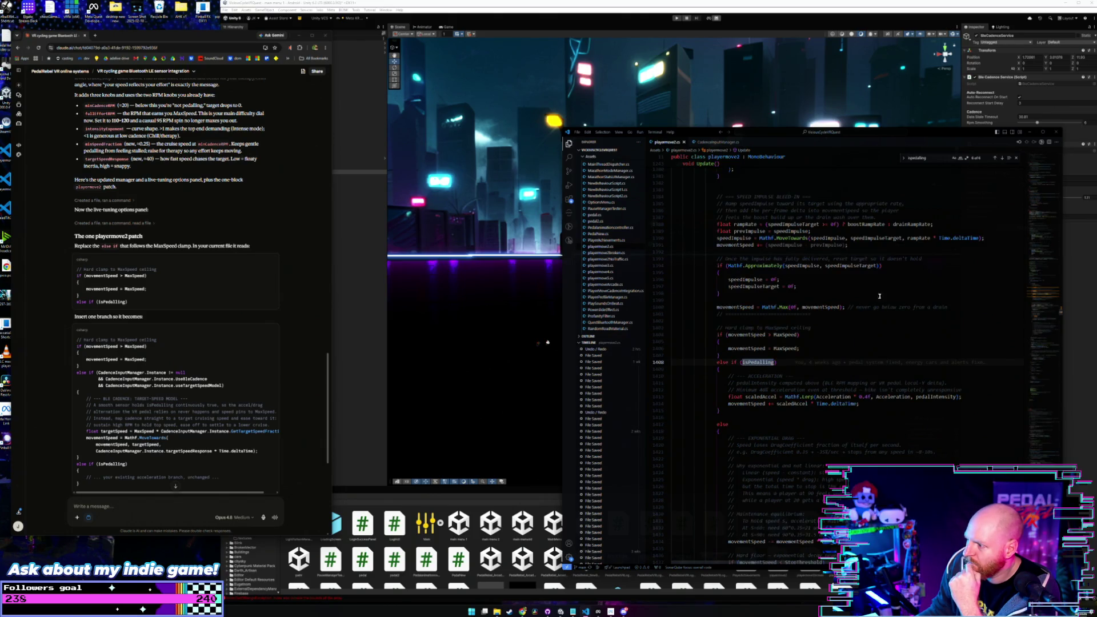
click(994, 159)
Step: Select the new cadence else-if block in the Claude reply
scroll(780, 293, up, 5)
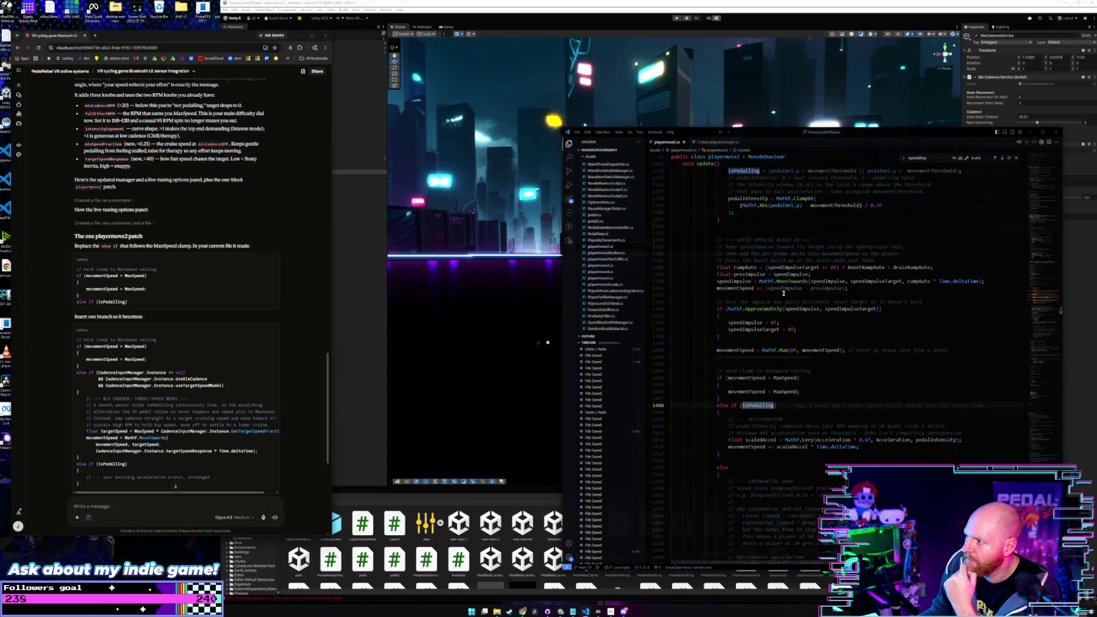
scroll(734, 375, down, 2)
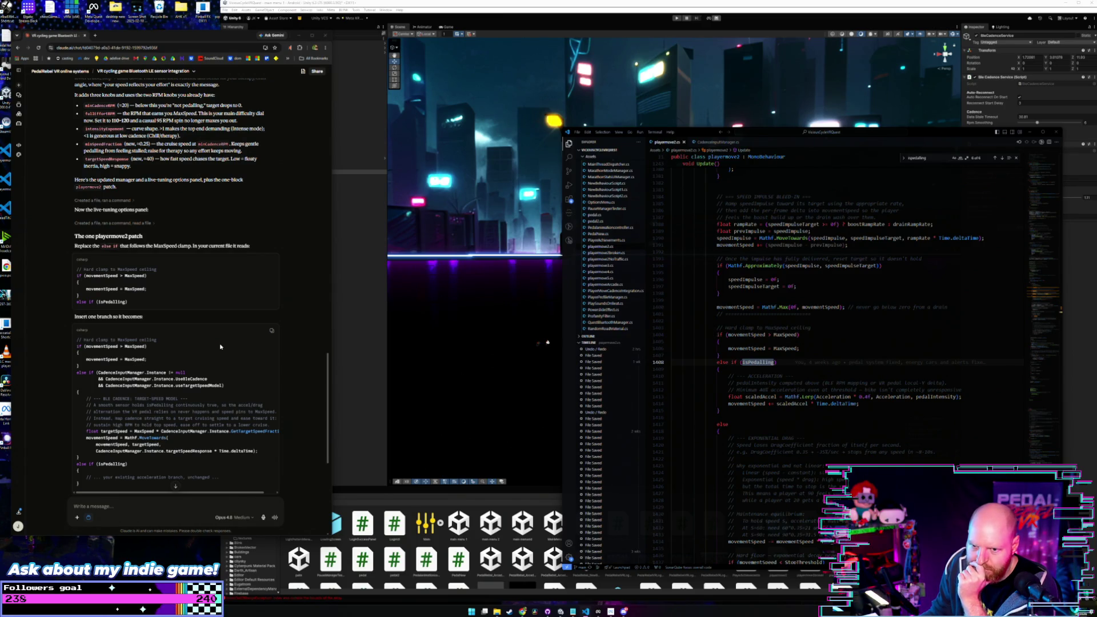
scroll(219, 346, down, 2)
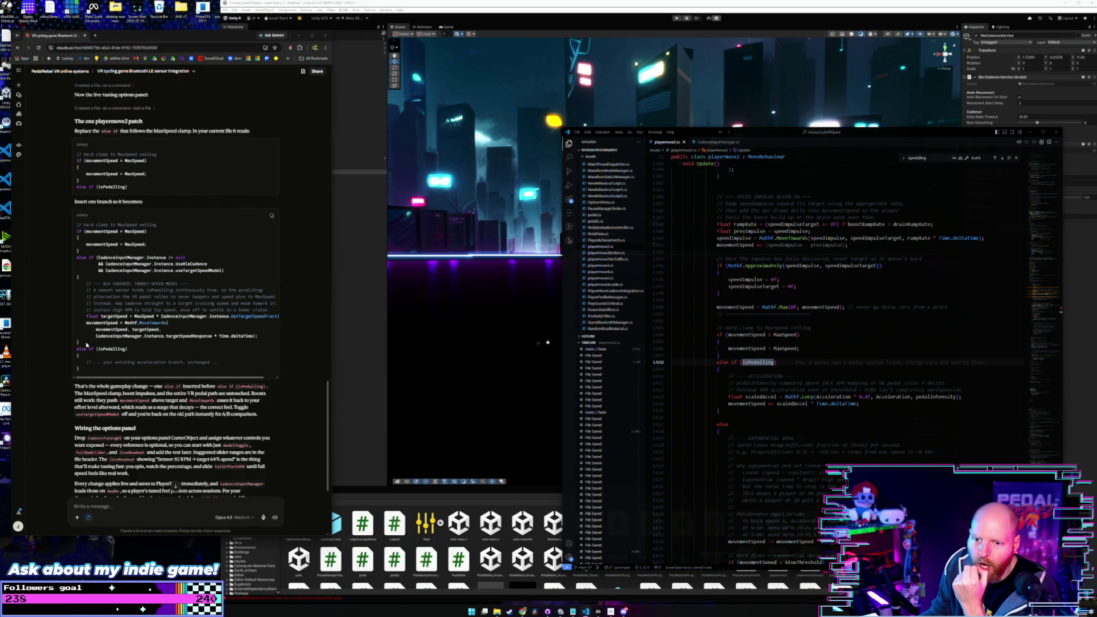
drag(87, 344, 55, 261)
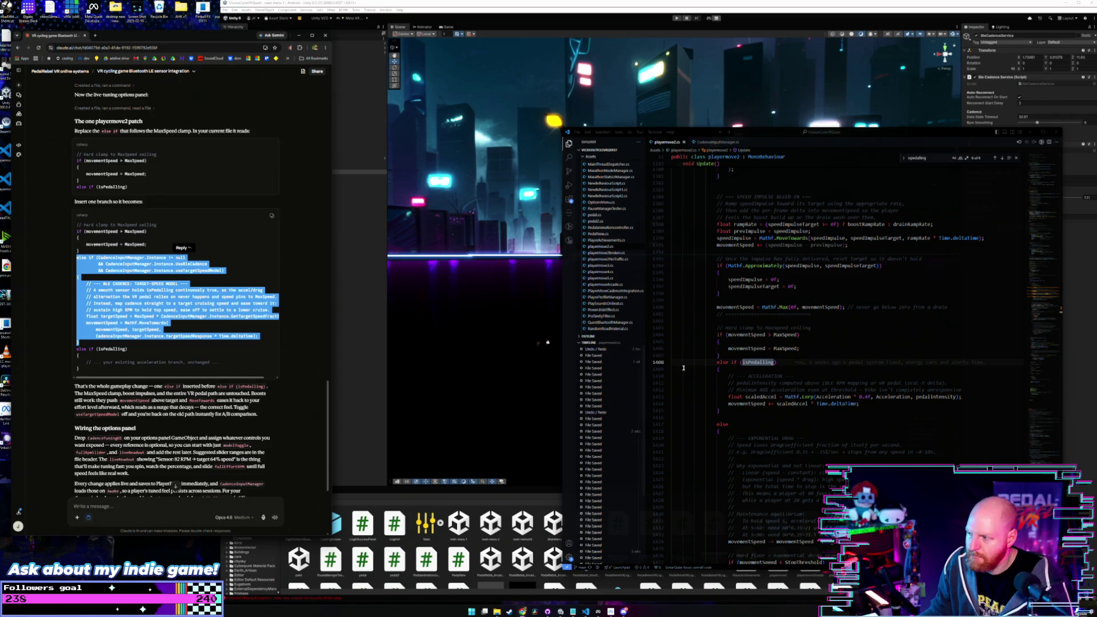
Step: Paste the cadence else-if branch after the MaxSpeed clamp brace and indent it two levels
click(728, 355)
key(Return)
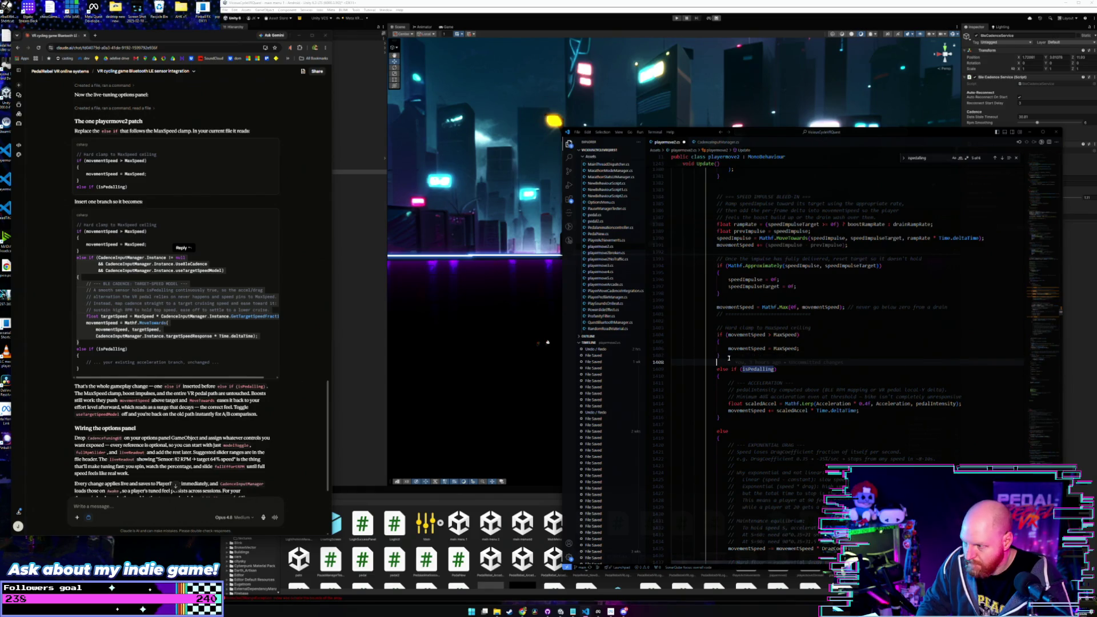
key(ctrl+v)
mouse_move(885, 445)
mouse_down()
mouse_move(634, 411)
mouse_move(630, 372)
mouse_up()
key(Tab)
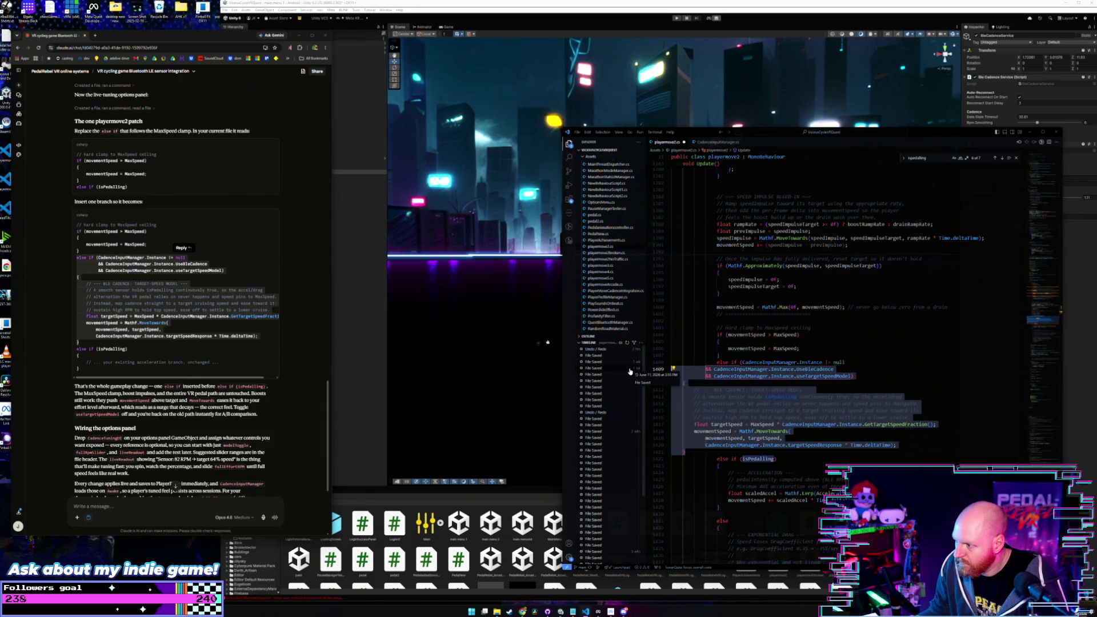
key(Tab)
key(Tab)
key(Tab)
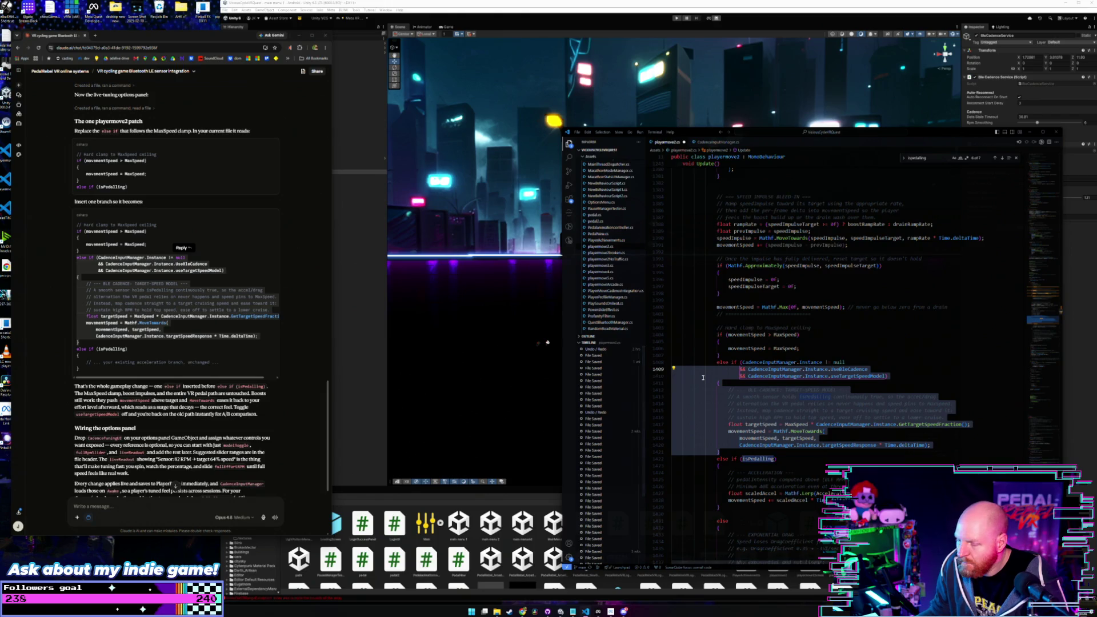
click(886, 362)
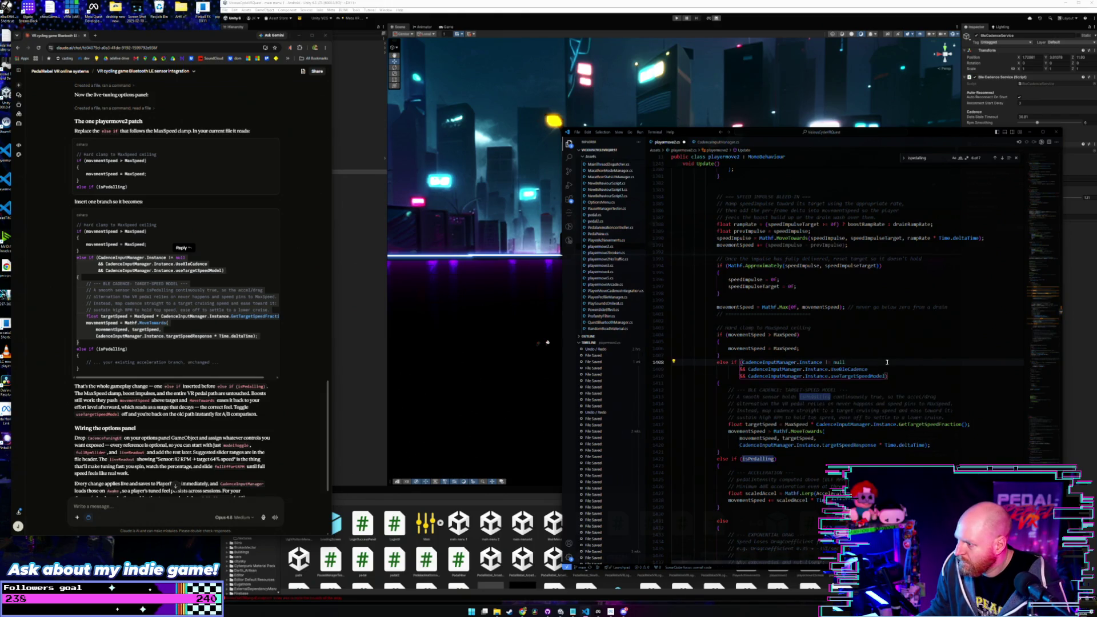
Step: Check the pasted branch's lines and save playermove2.cs
scroll(851, 366, down, 1)
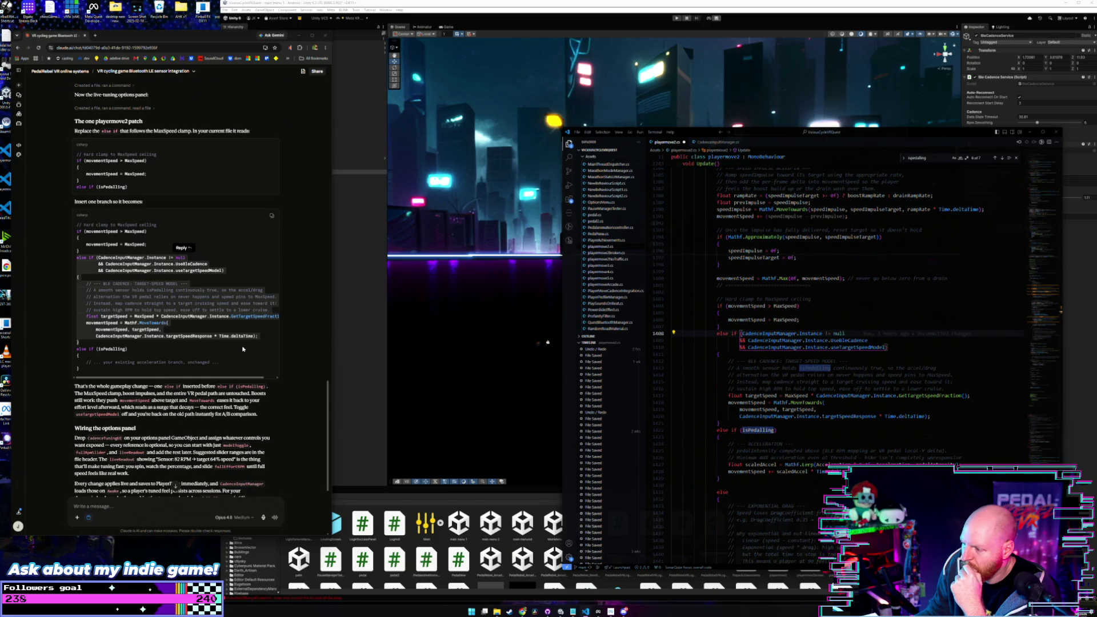
scroll(809, 453, down, 5)
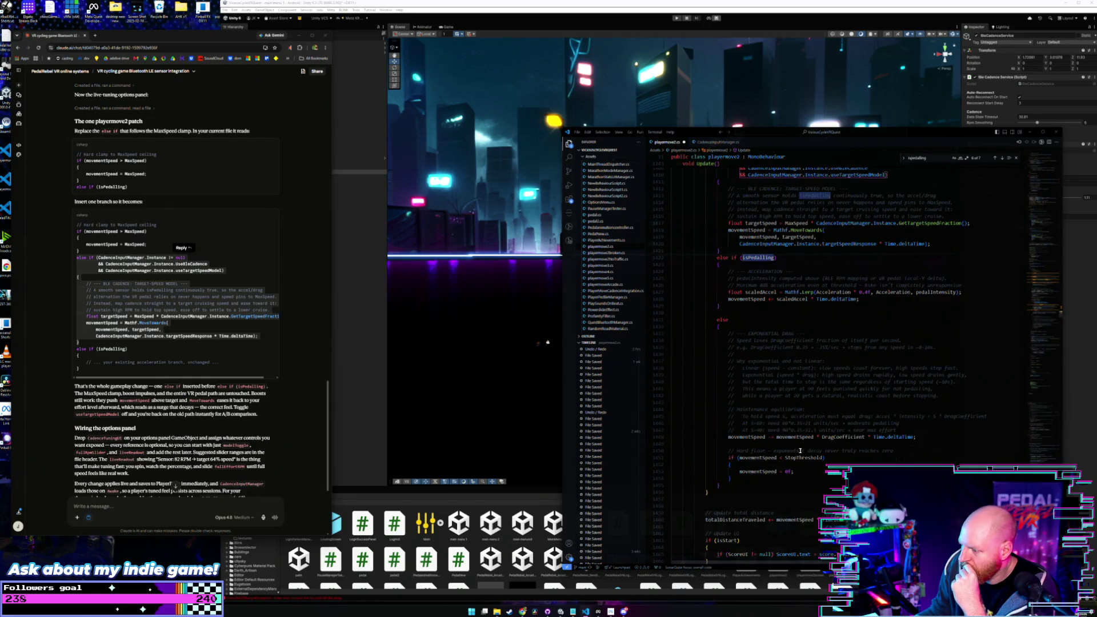
scroll(795, 449, up, 2)
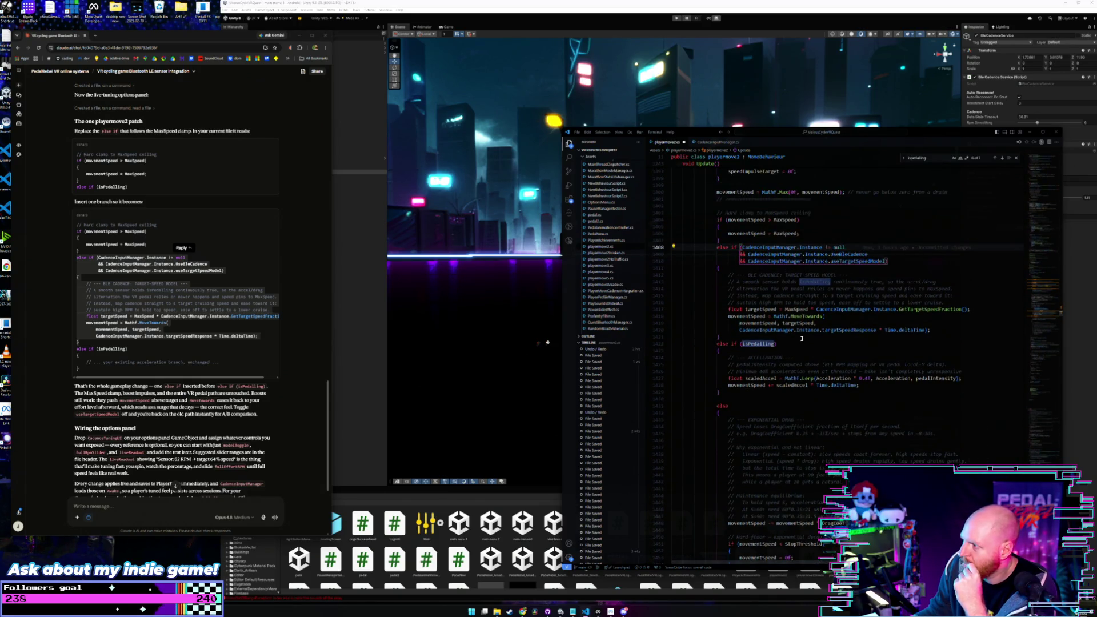
click(833, 282)
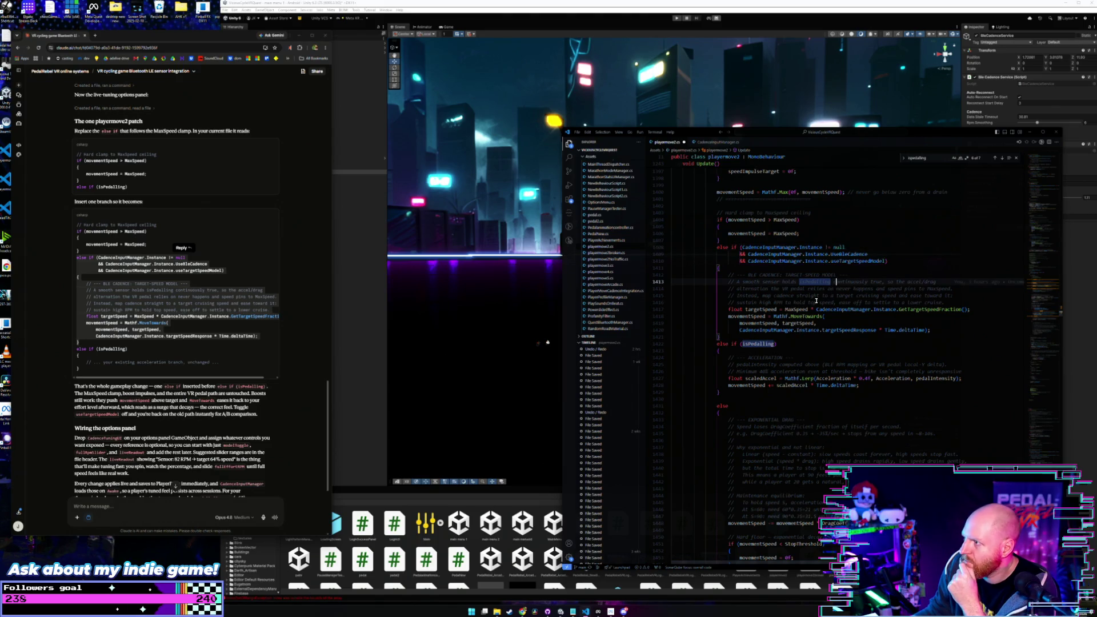
click(893, 260)
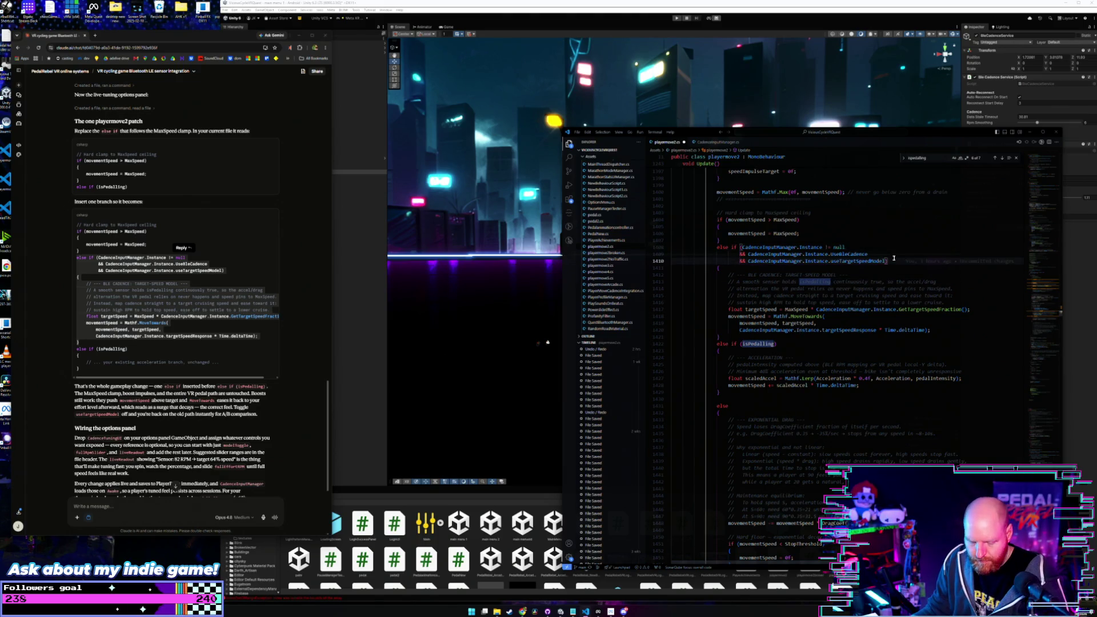
key(ctrl+s)
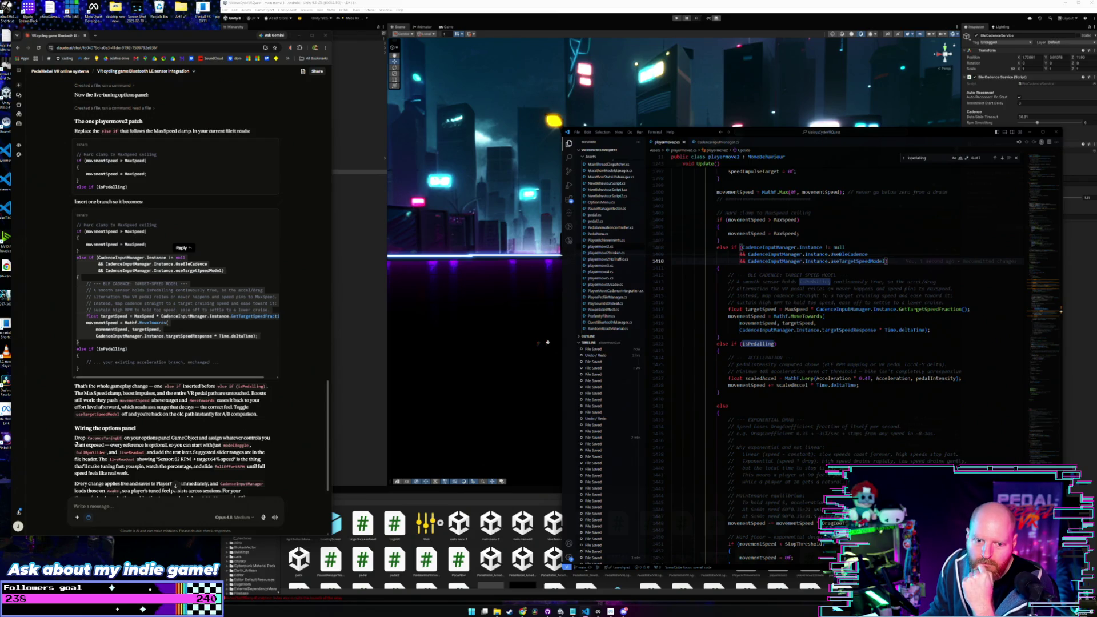
click(291, 281)
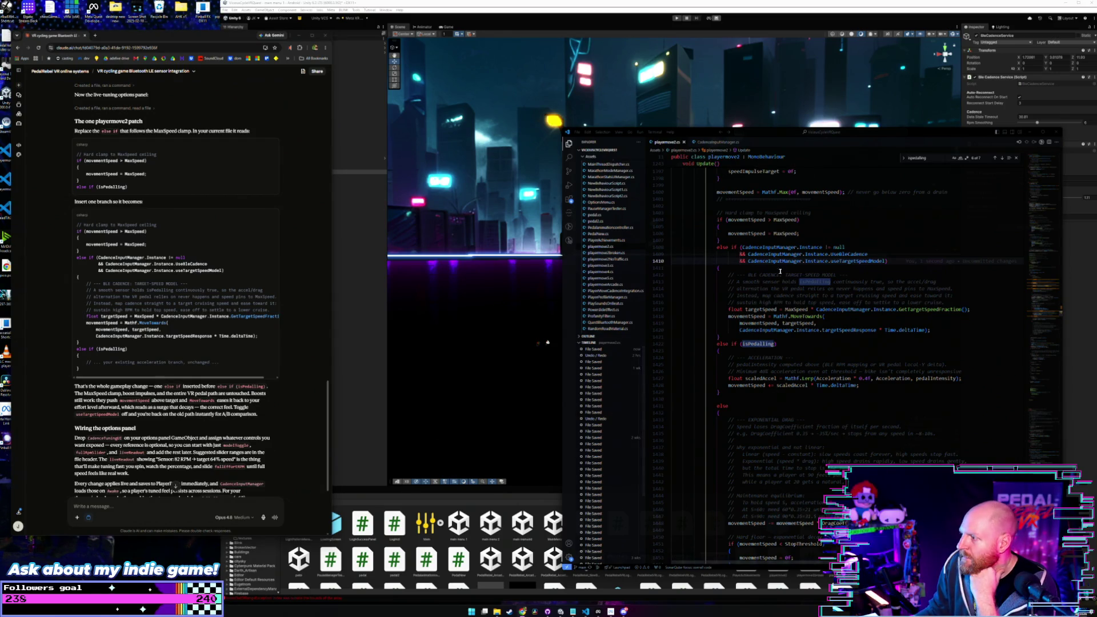
click(898, 260)
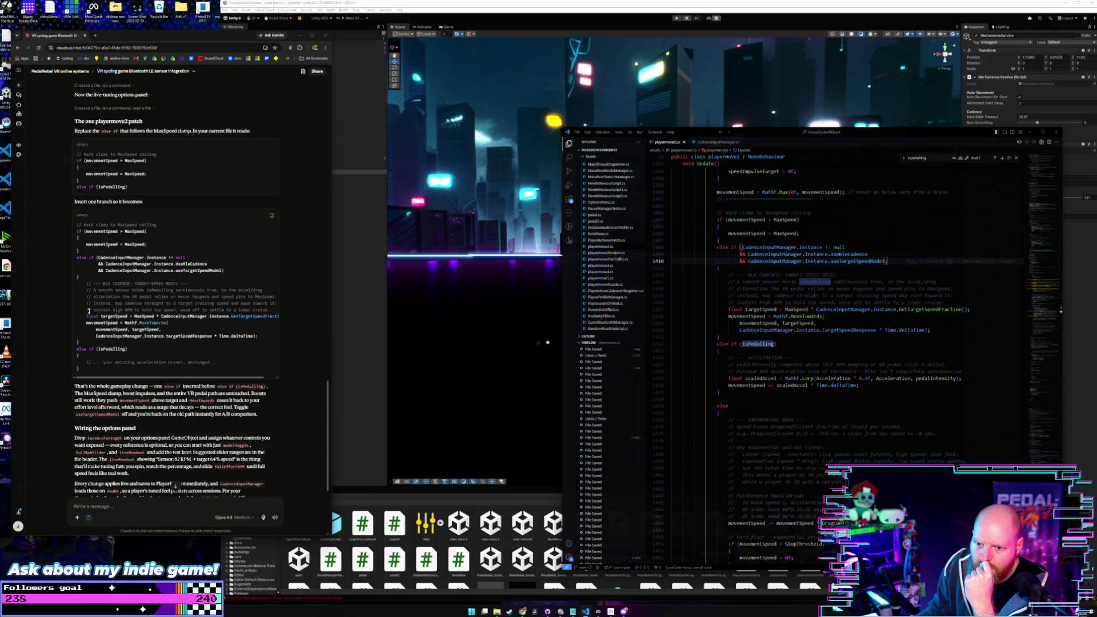
scroll(89, 311, down, 4)
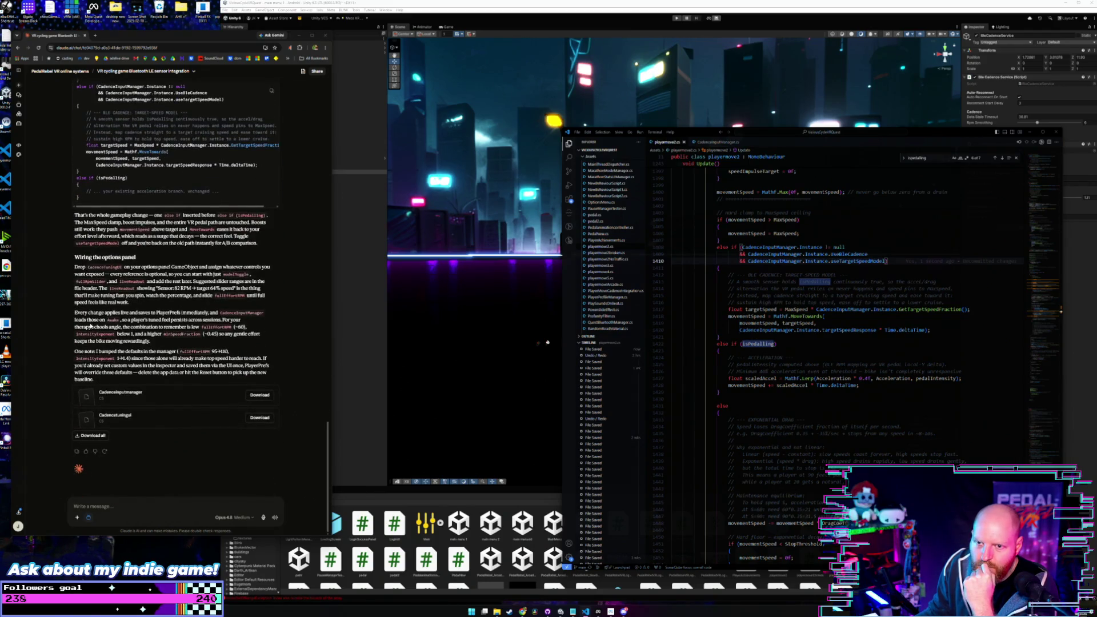
Step: Copy the updated CadenceInputManager code and paste it over CadenceInputManager.cs, then save
click(165, 400)
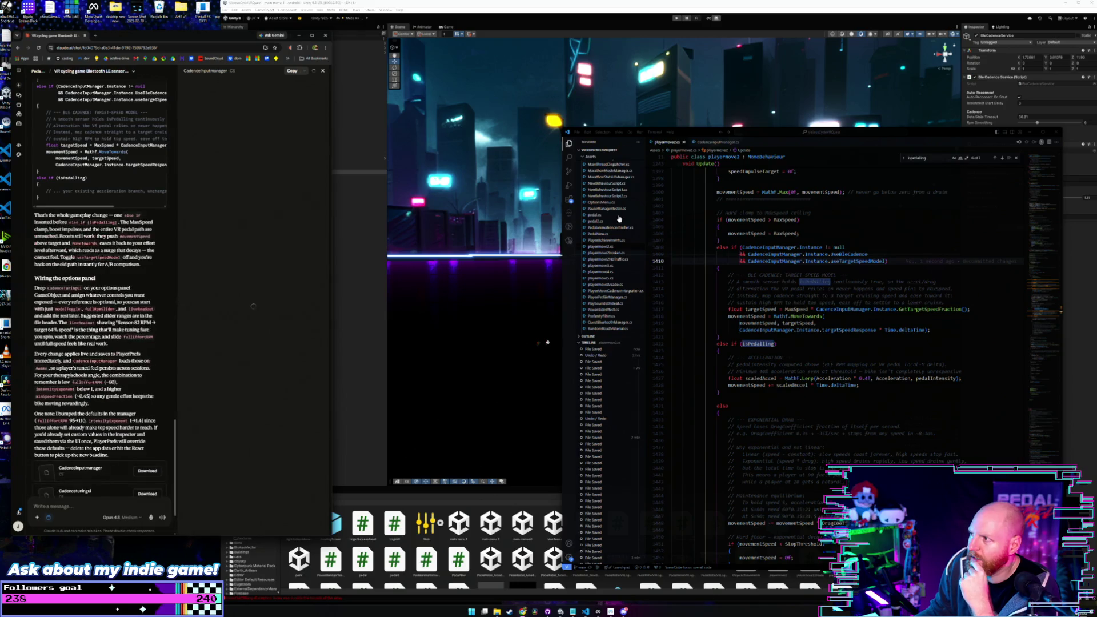
key(F12)
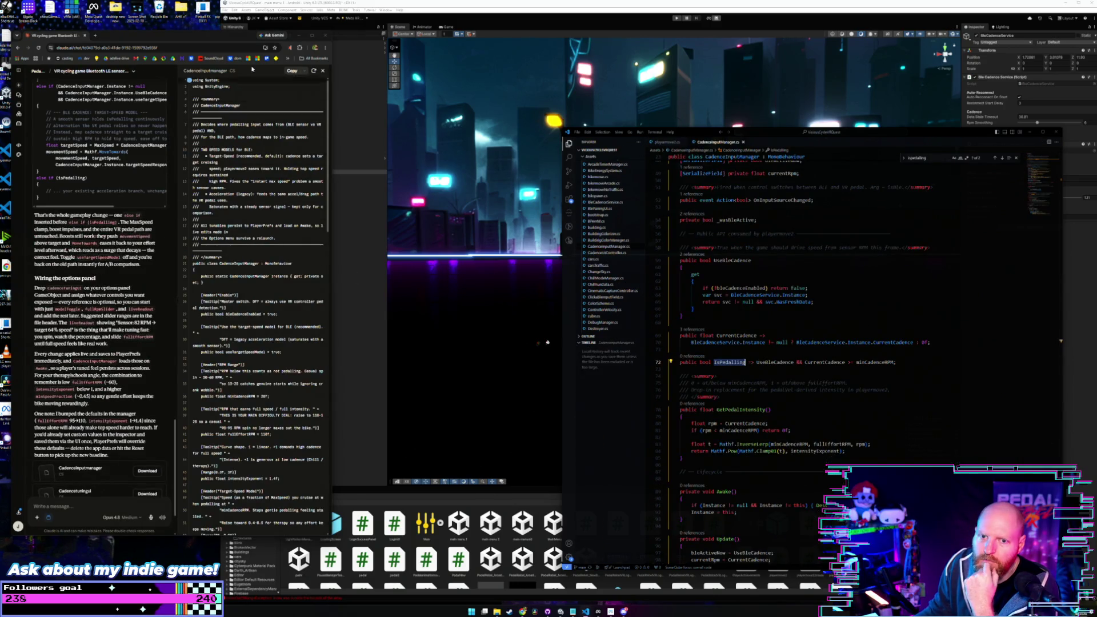
click(292, 71)
click(917, 309)
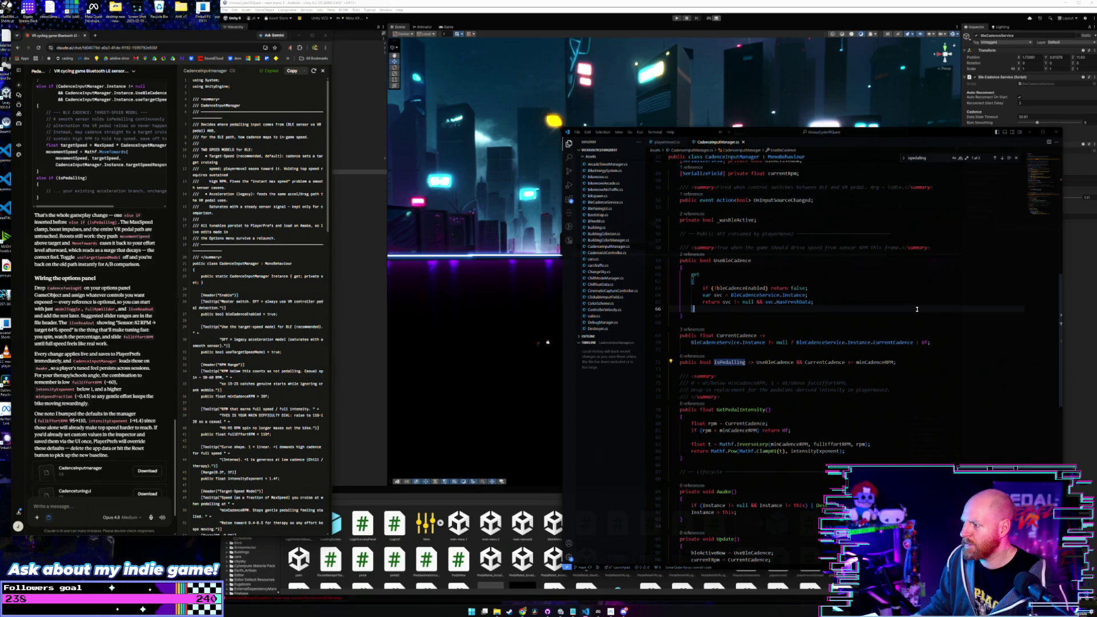
key(ctrl+a)
key(ctrl+v)
key(ctrl+s)
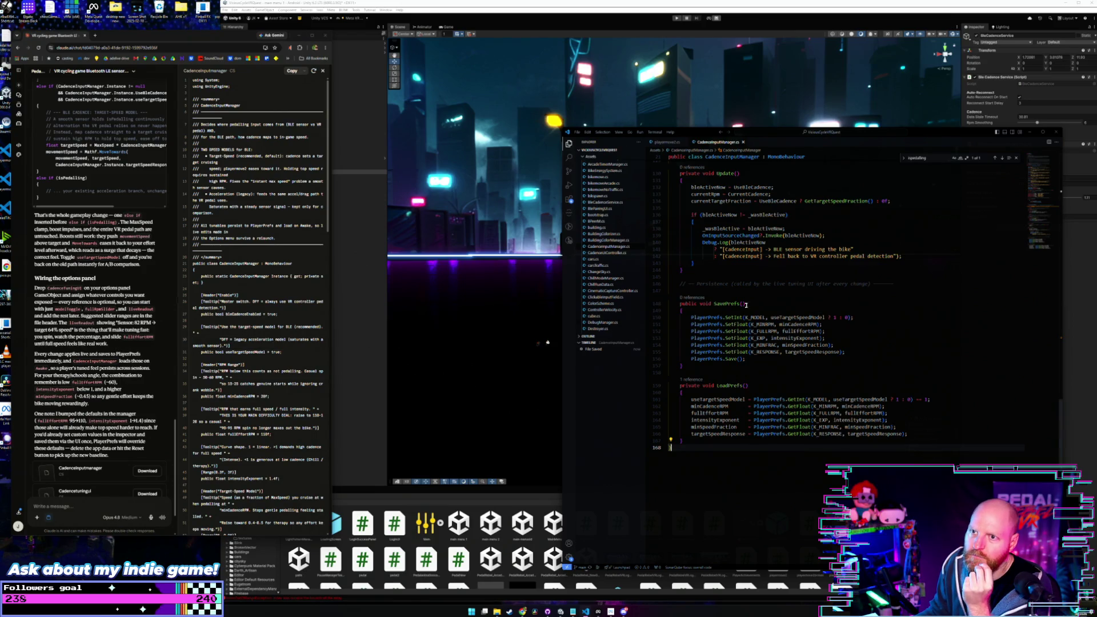
Step: Review the pasted code and undo the paste of the older version
scroll(745, 305, up, 20)
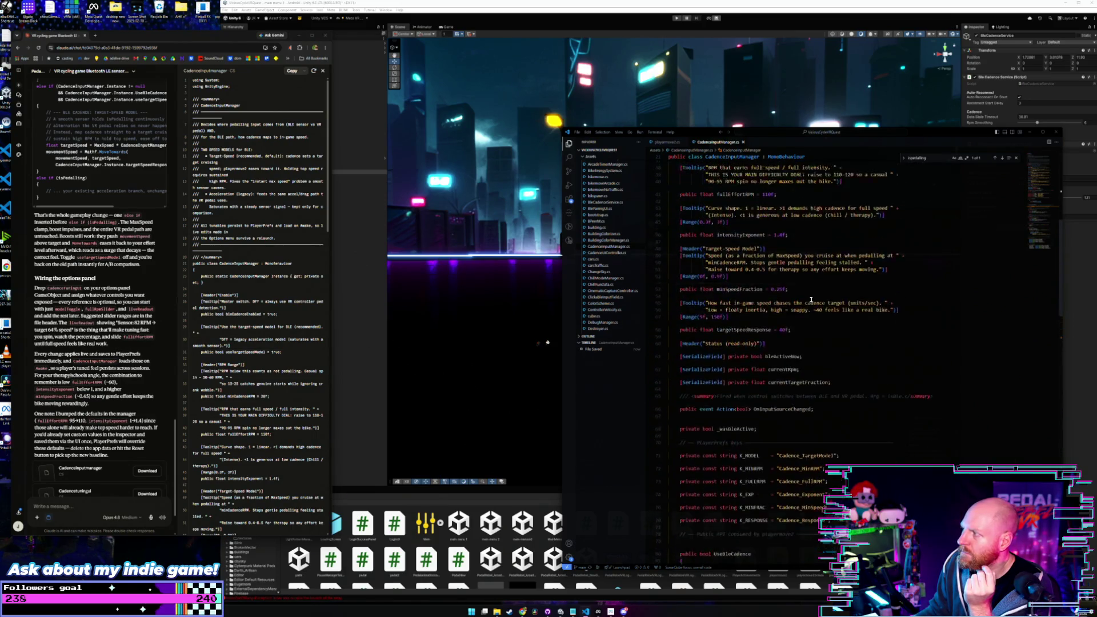
scroll(810, 299, up, 10)
scroll(885, 298, down, 5)
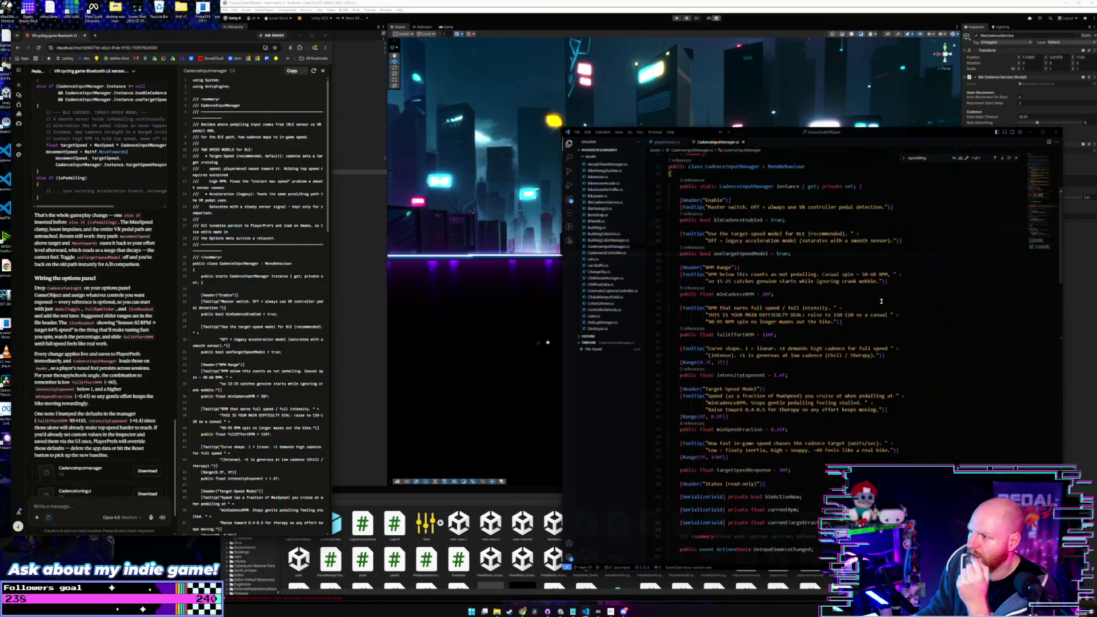
scroll(880, 301, down, 20)
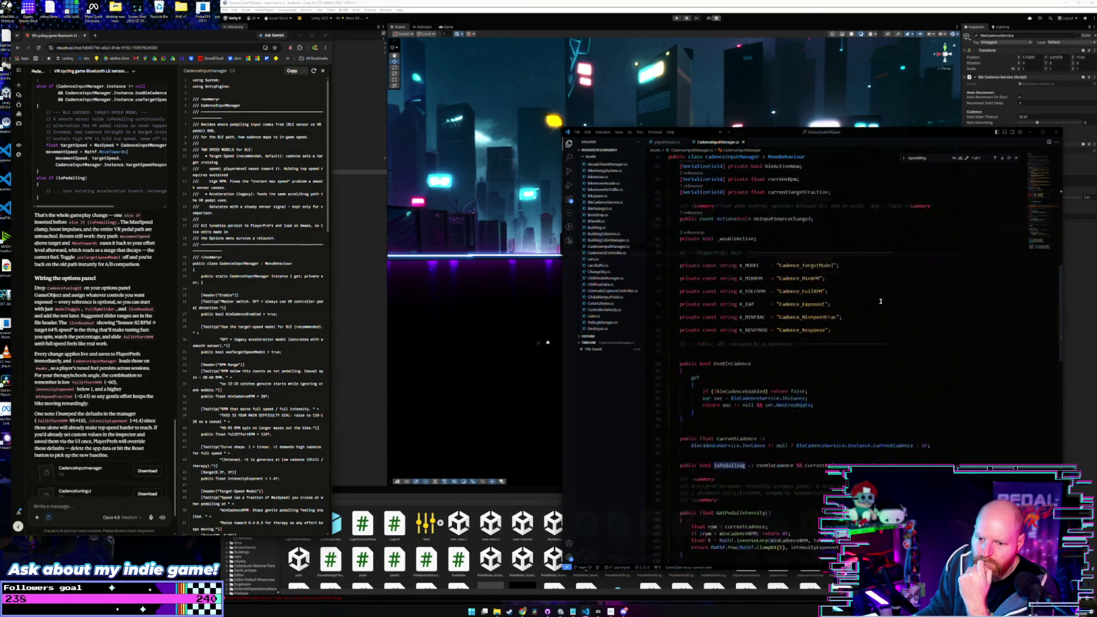
scroll(880, 301, up, 10)
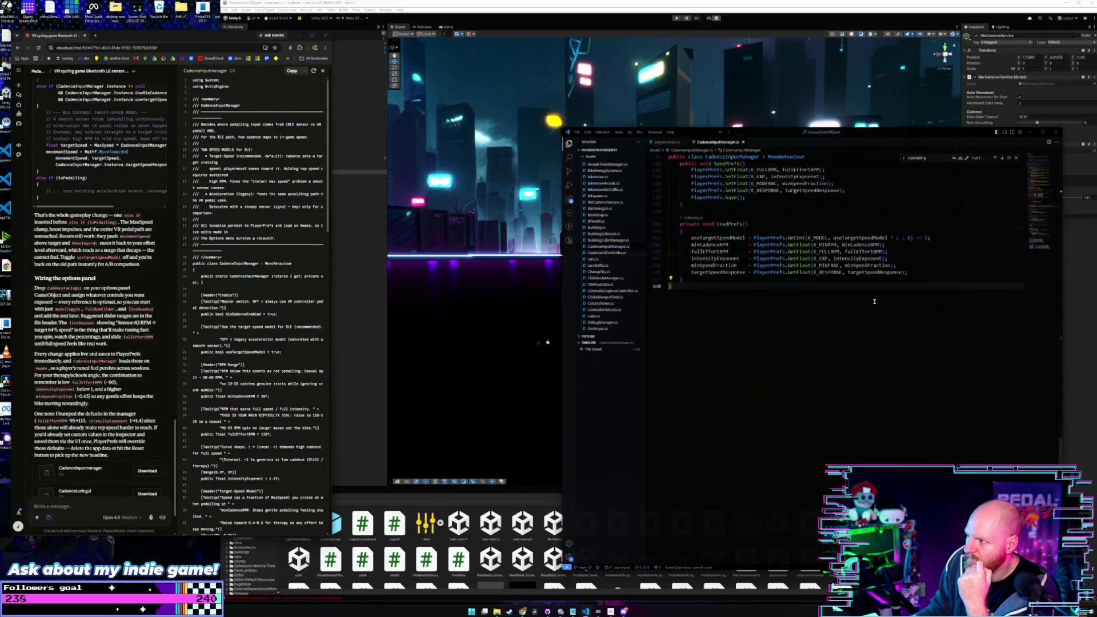
key(ctrl+z)
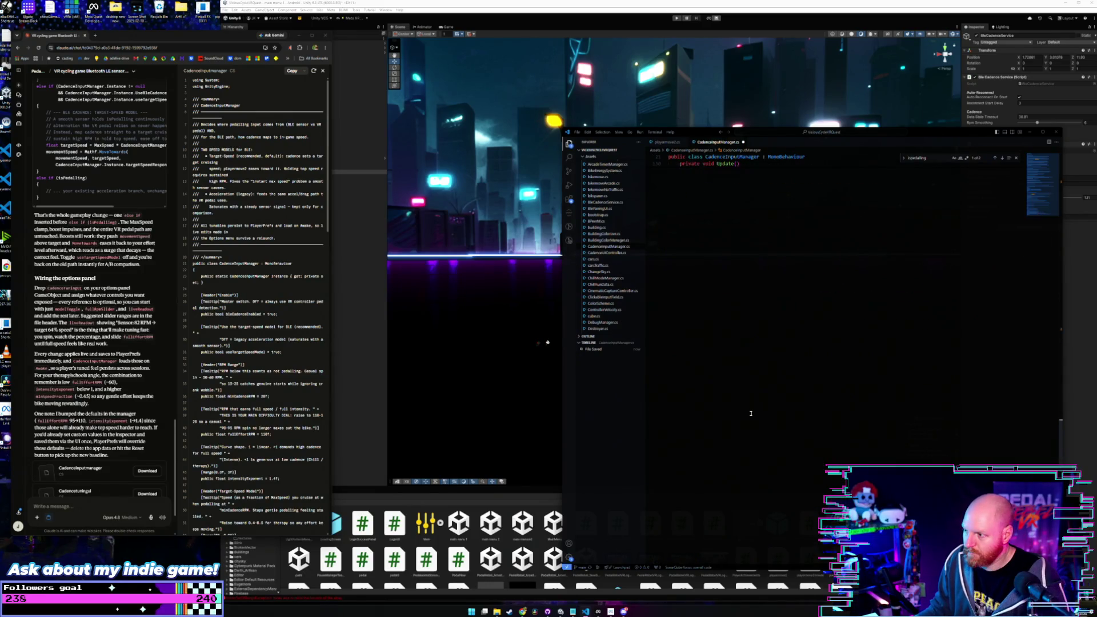
click(819, 374)
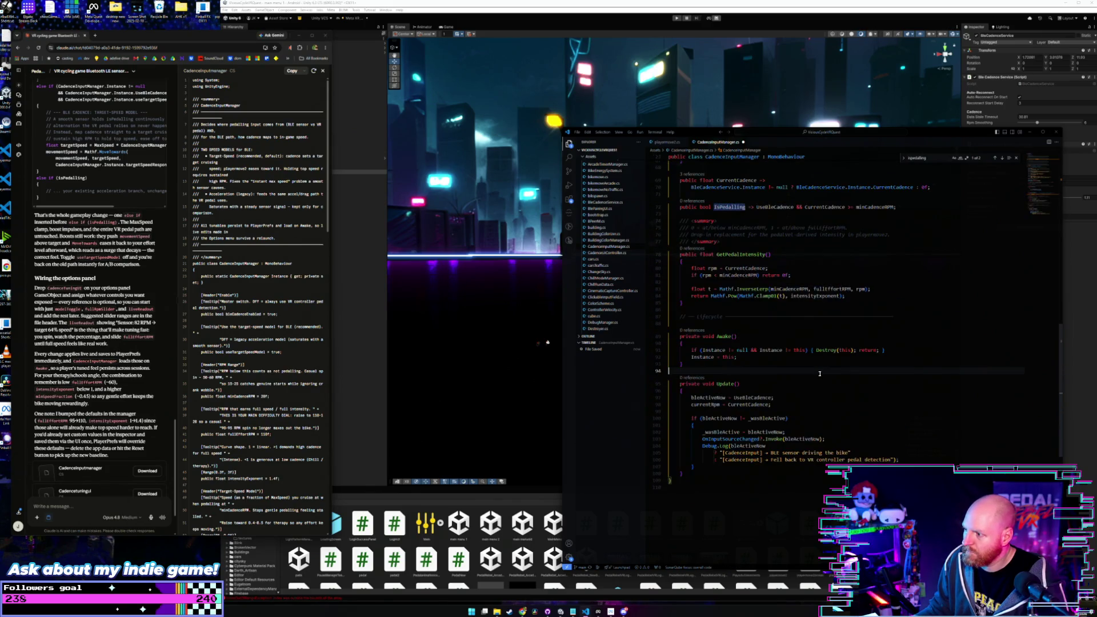
scroll(819, 374, up, 20)
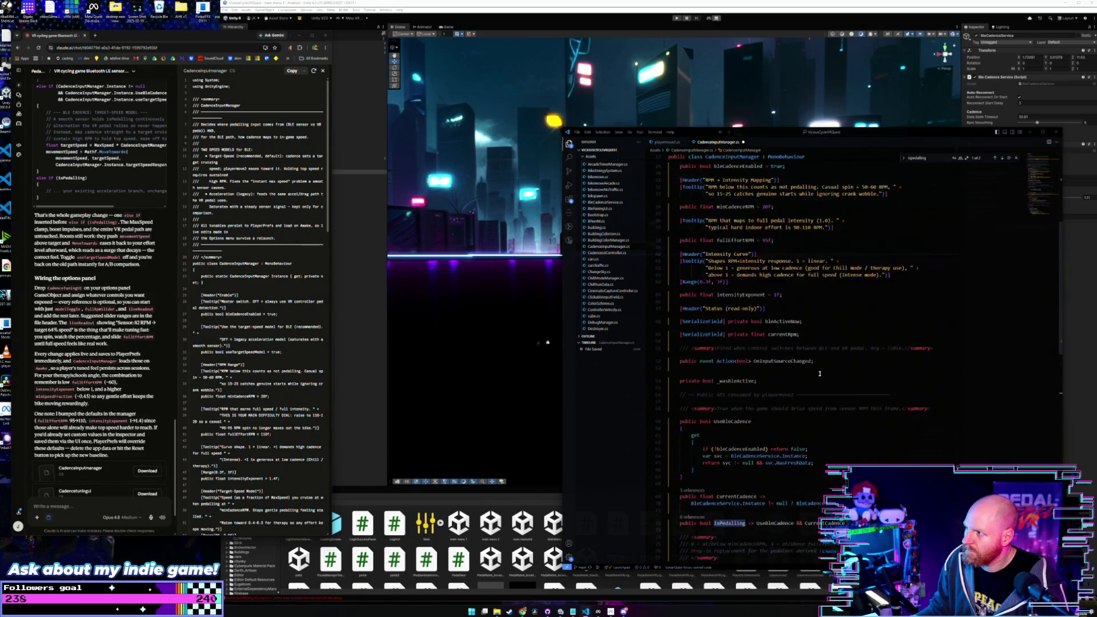
click(924, 278)
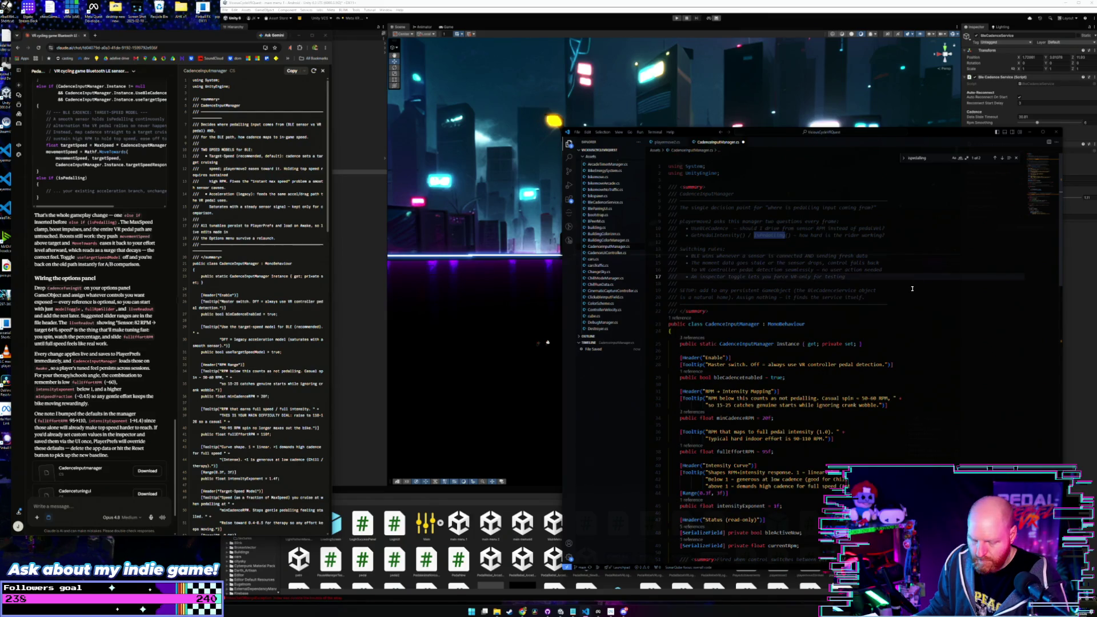
click(884, 303)
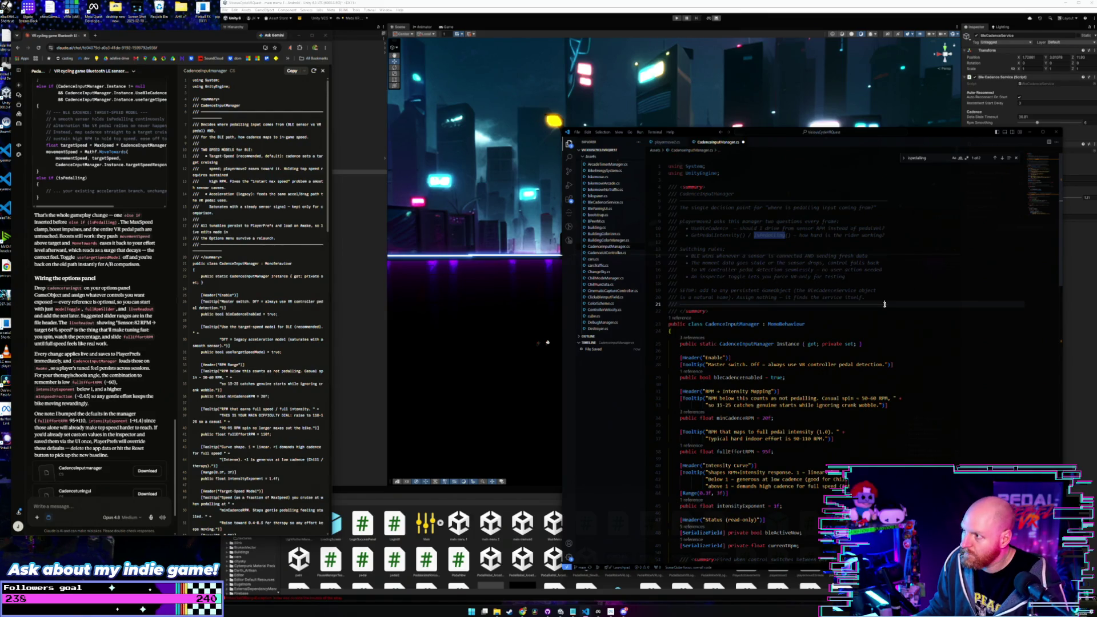
click(897, 274)
key(ctrl+z)
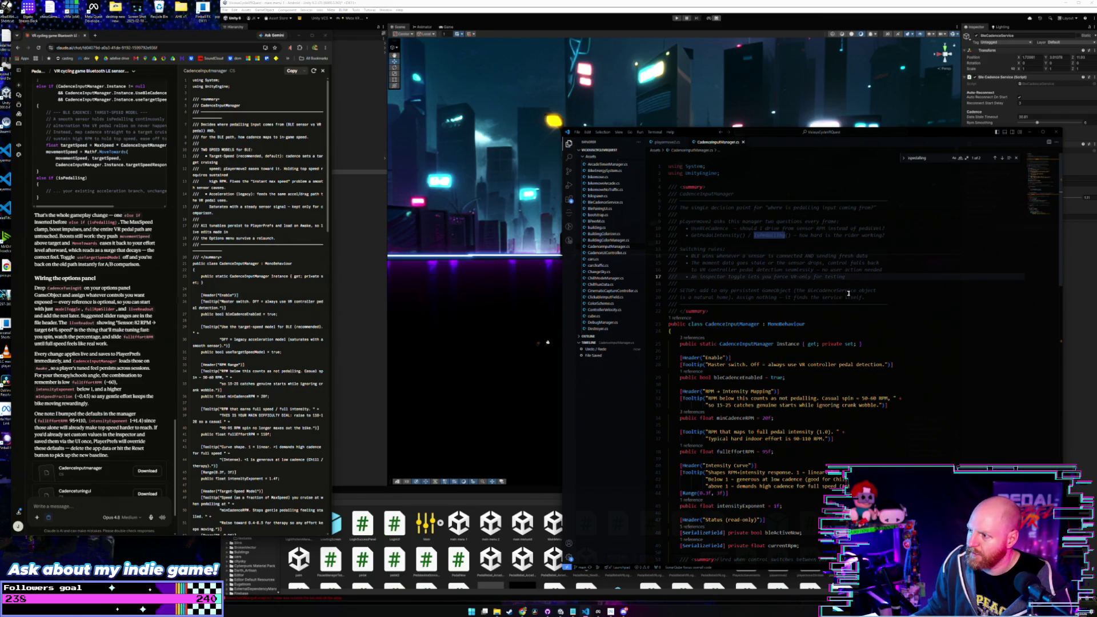
Step: Replace the whole file with the updated code, save it, and return to Unity
key(ctrl+a)
key(ctrl+v)
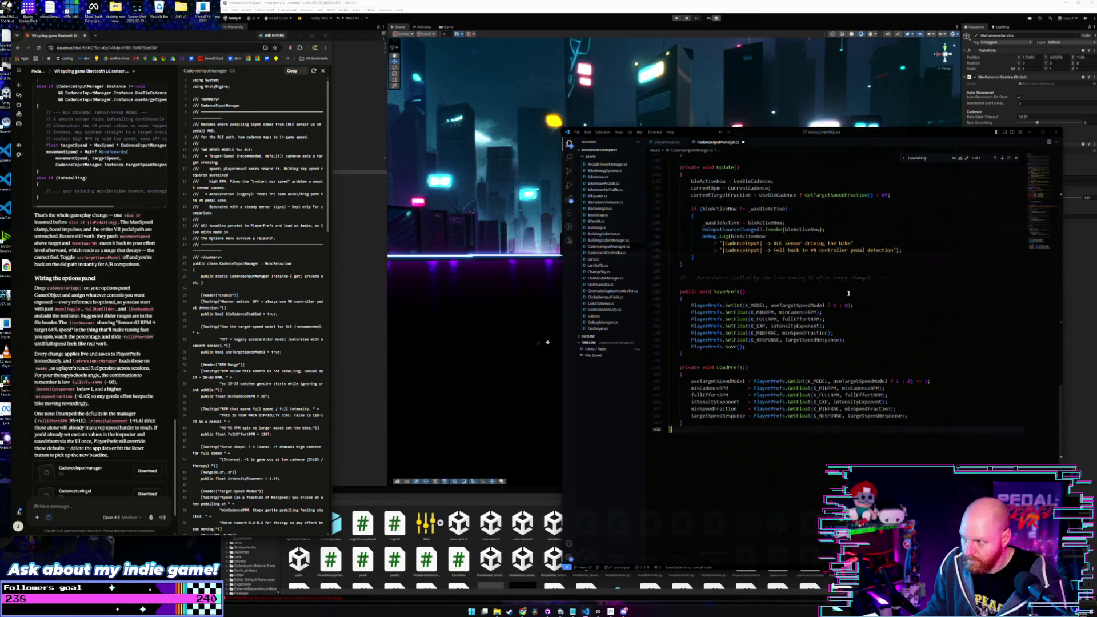
key(ctrl+s)
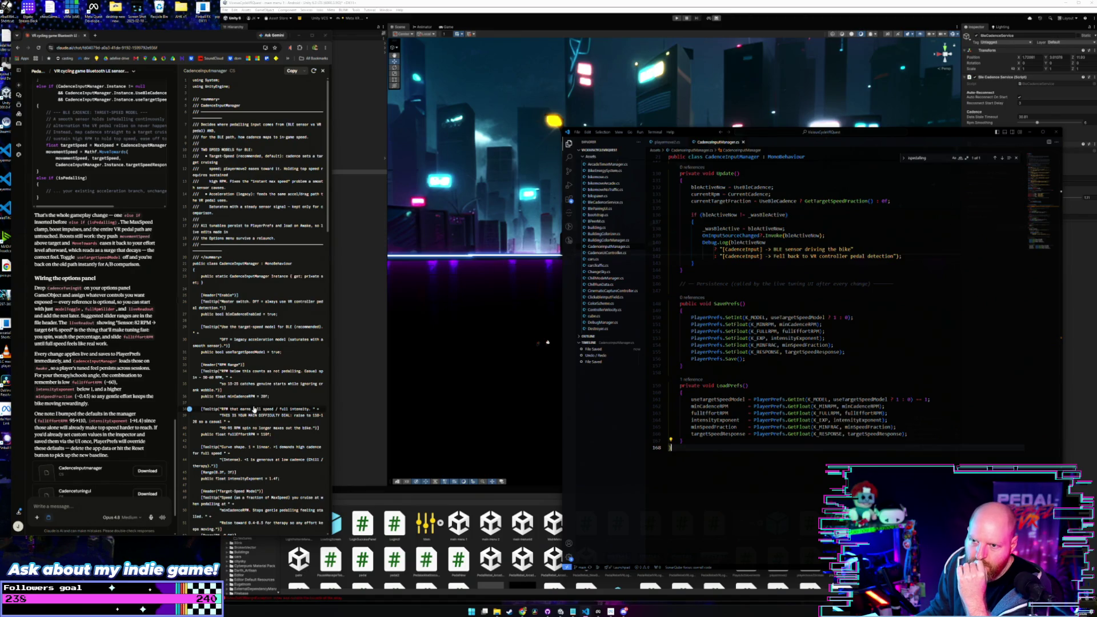
scroll(254, 409, down, 5)
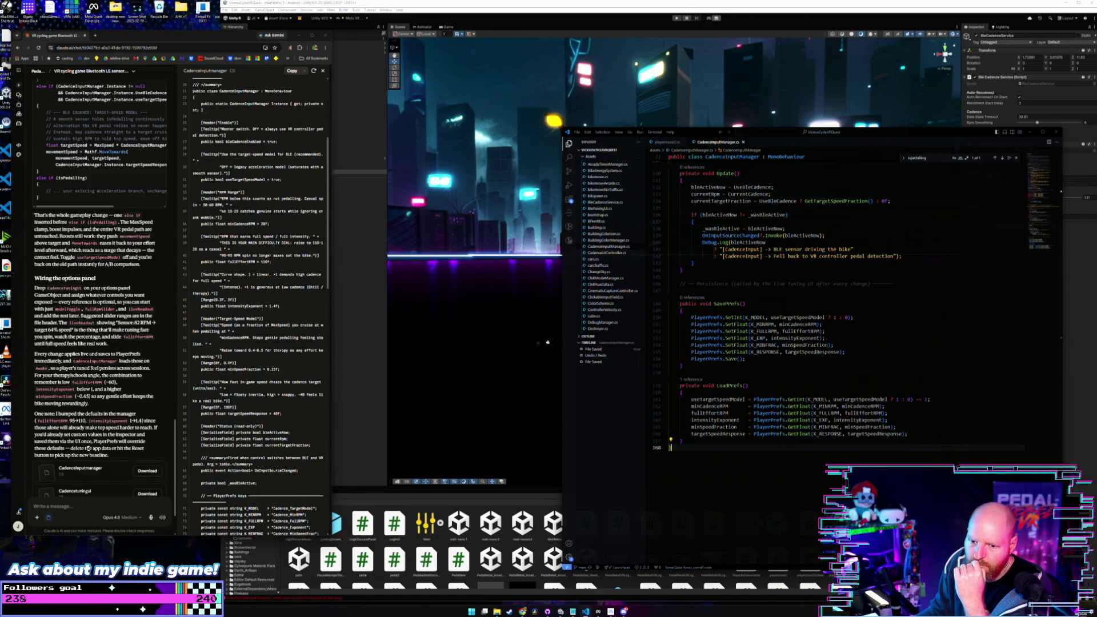
scroll(96, 445, down, 2)
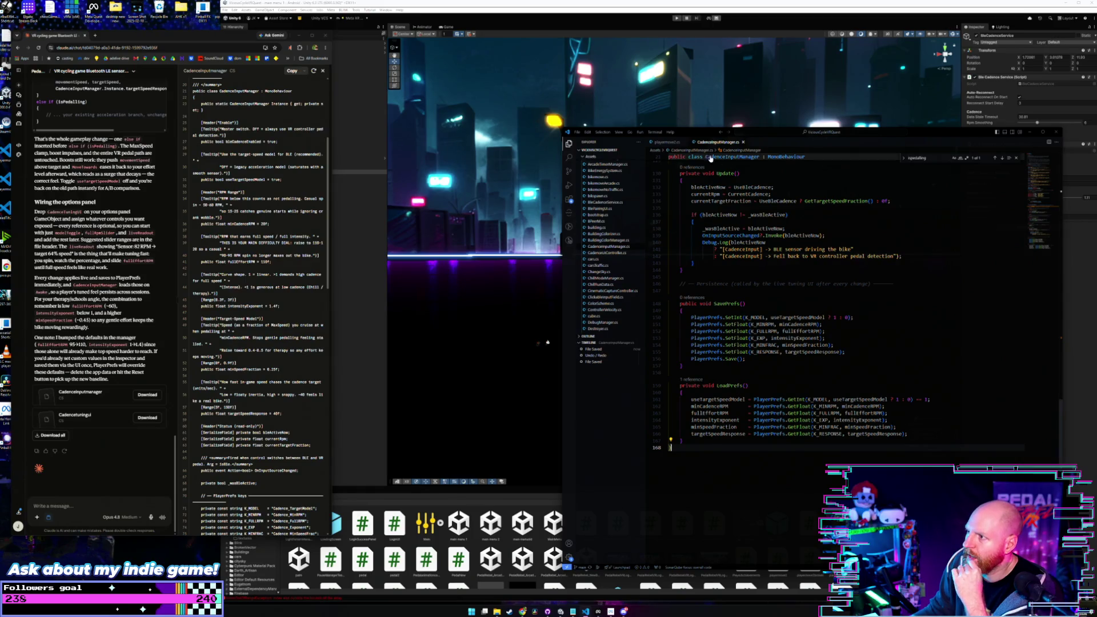
click(489, 535)
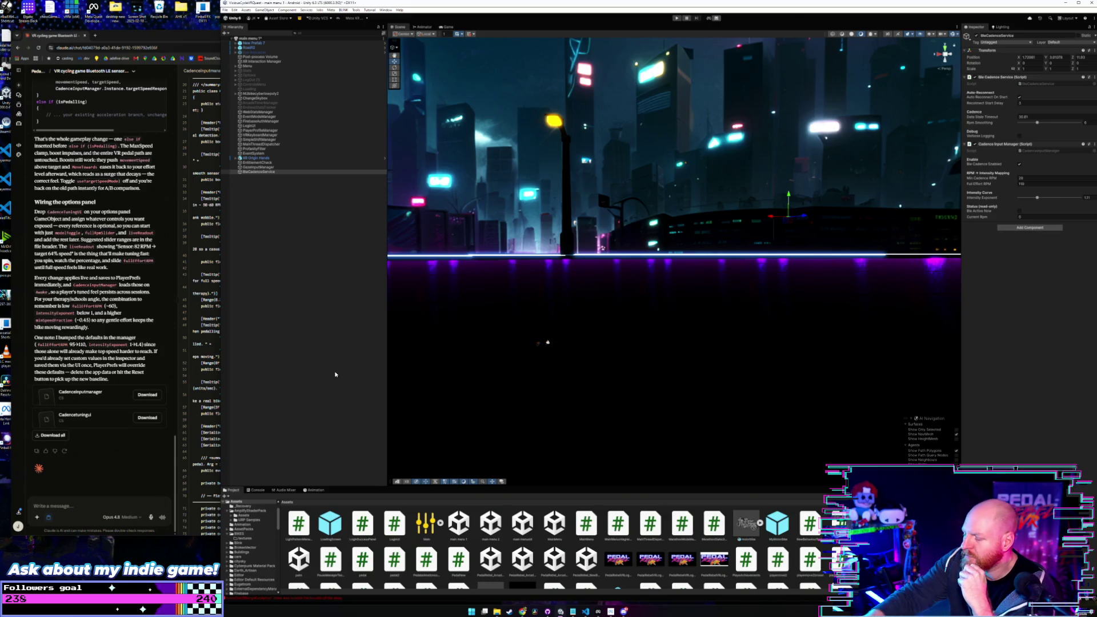
Step: Clear the errors and logs from the Console
click(491, 523)
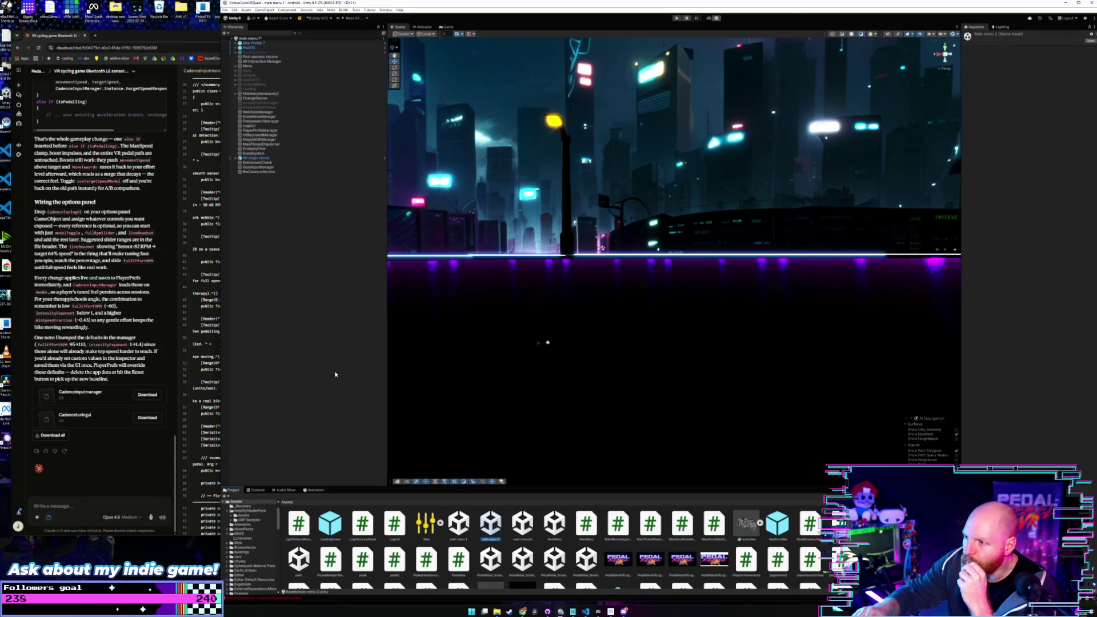
click(256, 490)
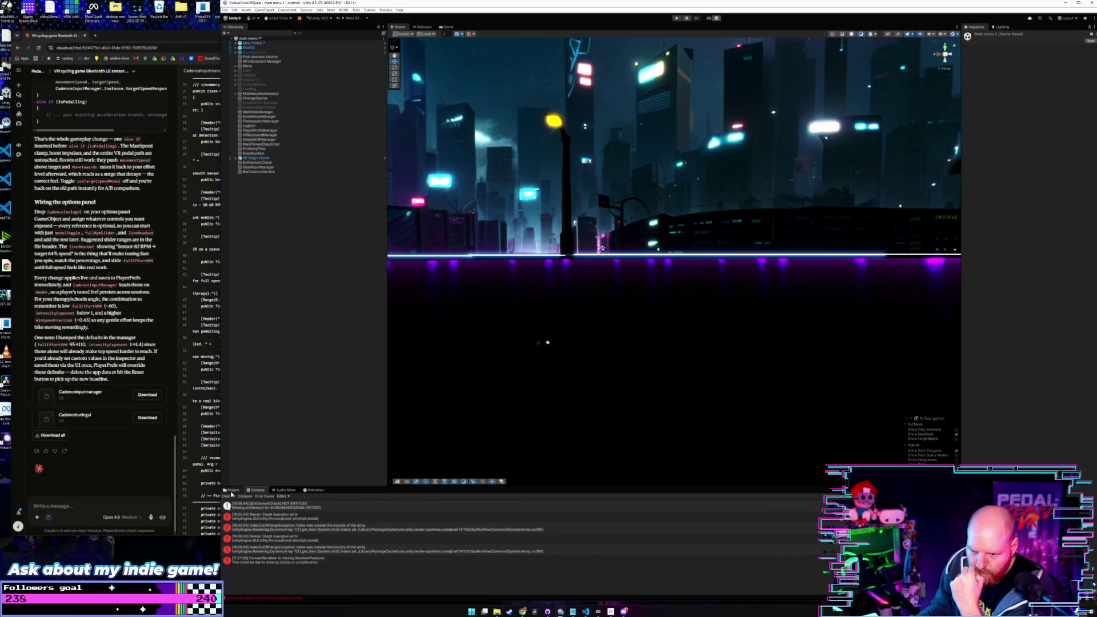
click(227, 496)
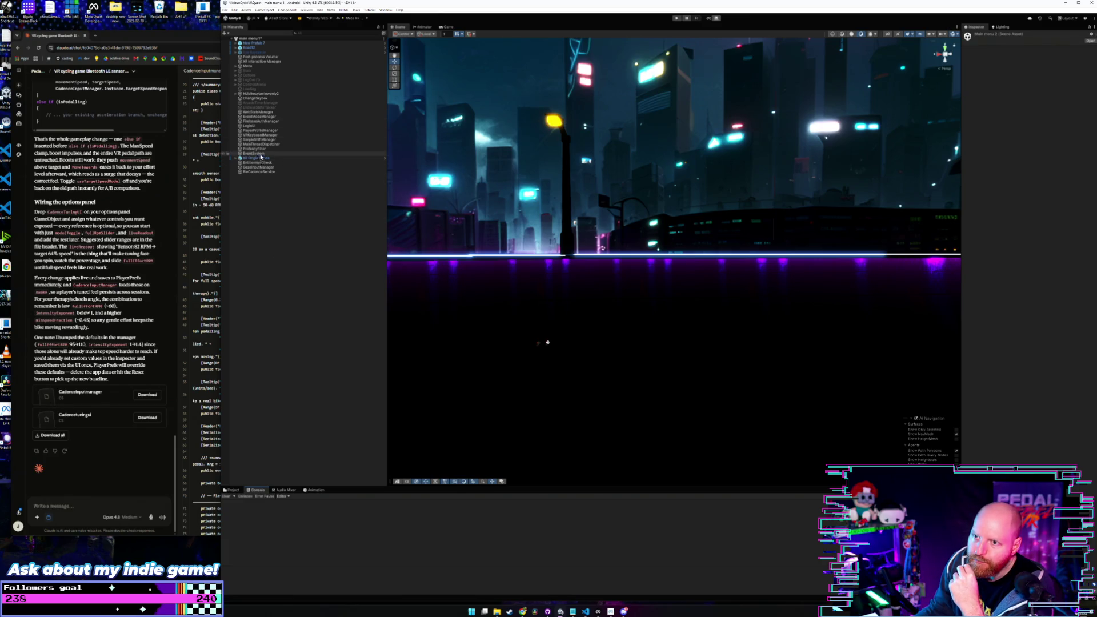
Step: Select the Menu object and frame its canvas in the Scene view
click(260, 67)
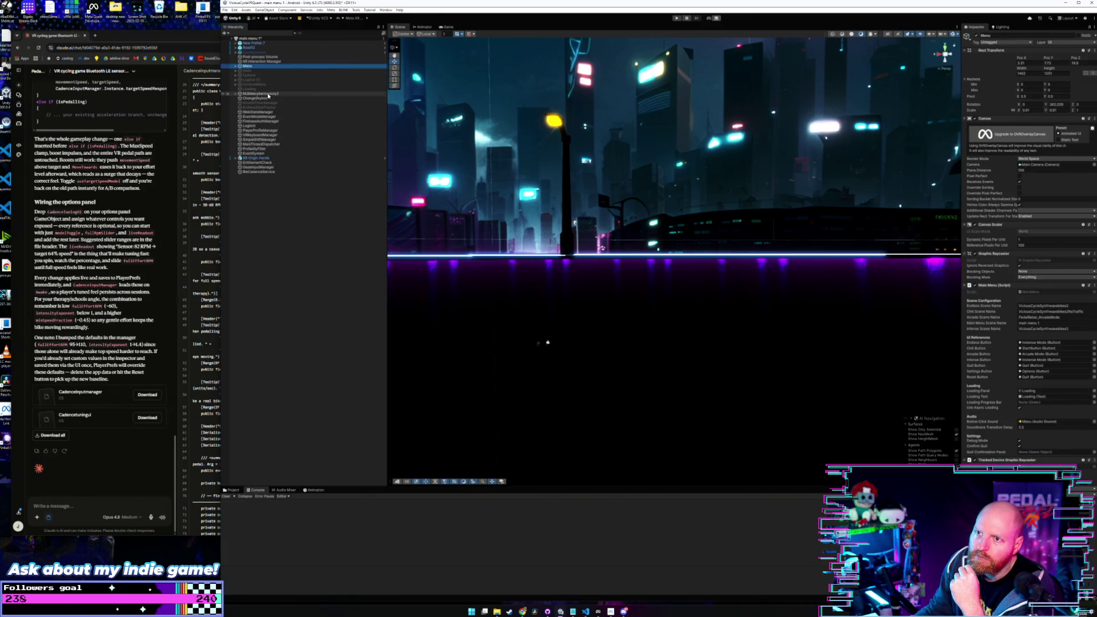
click(263, 94)
click(249, 67)
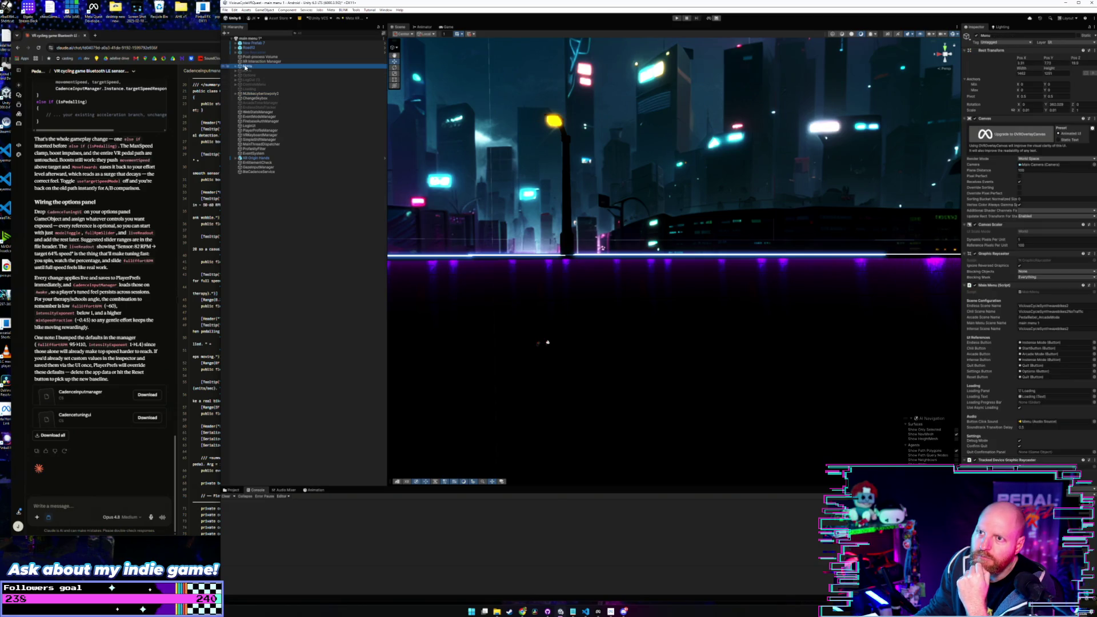
key(f)
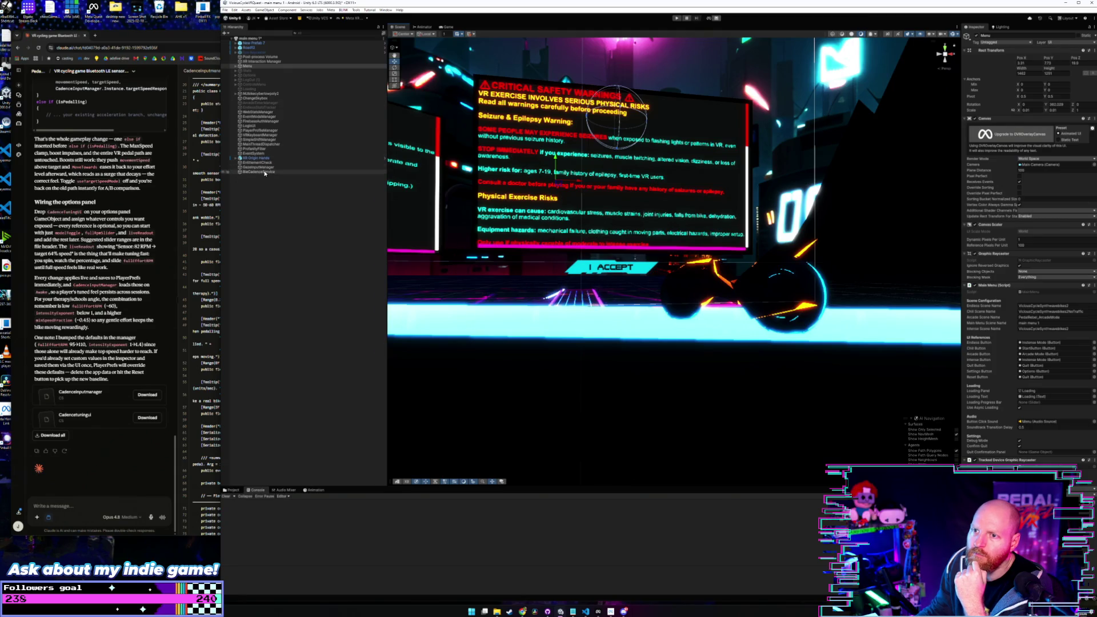
click(264, 172)
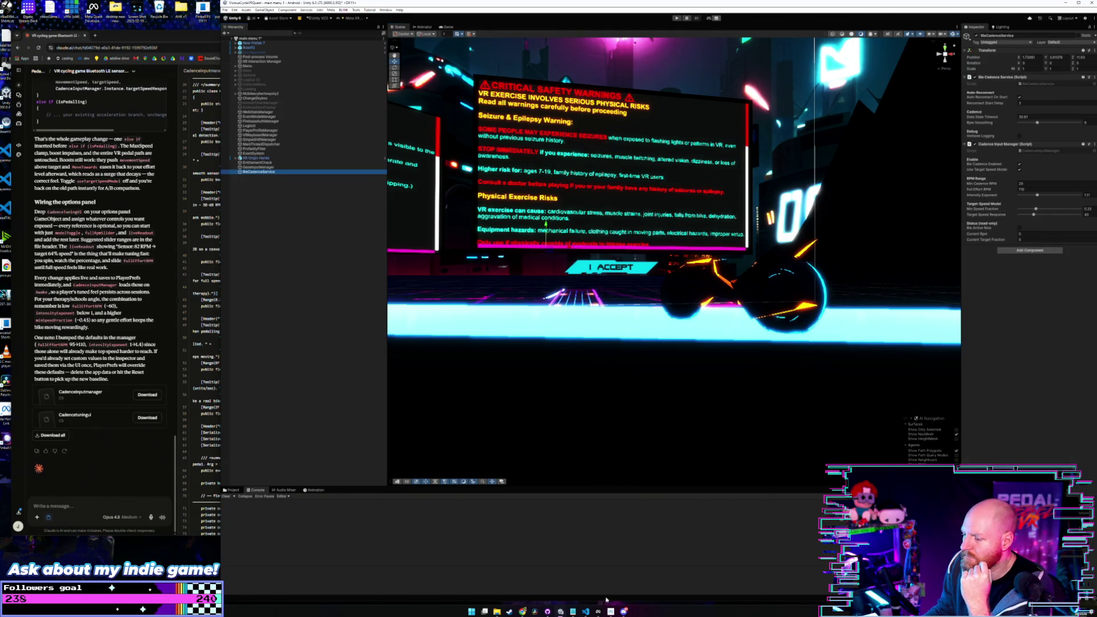
click(585, 612)
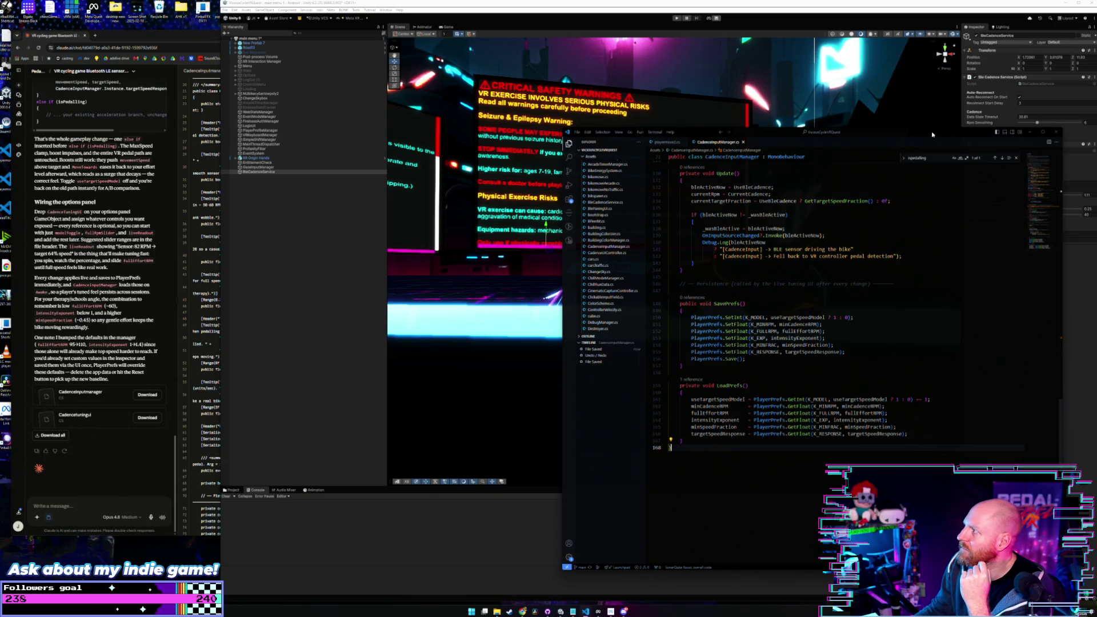
drag(932, 135, 824, 157)
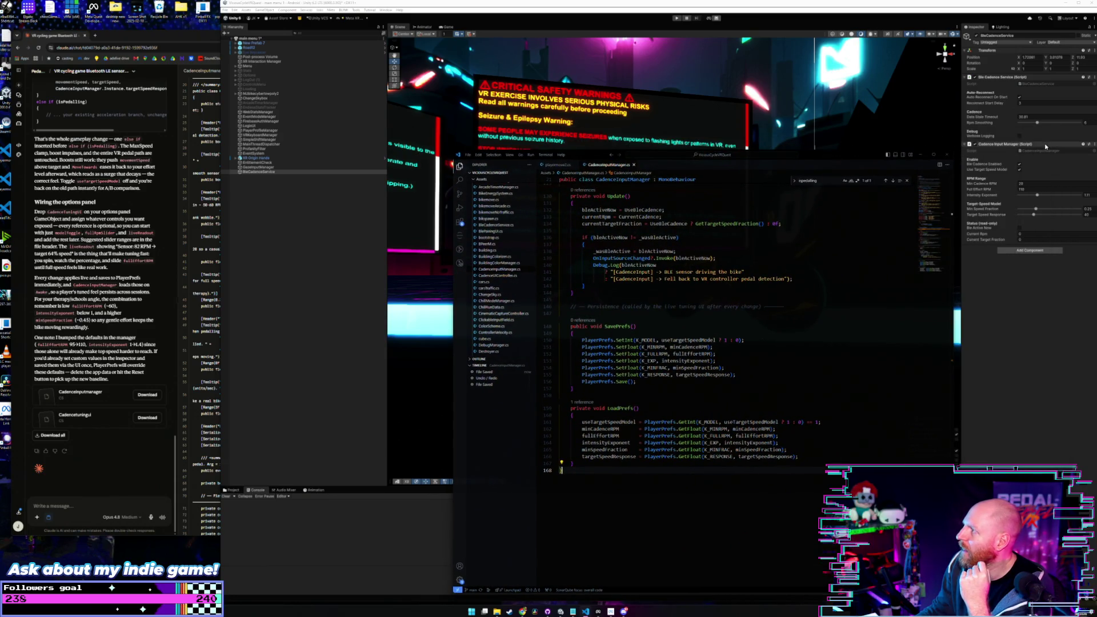
click(250, 78)
click(236, 75)
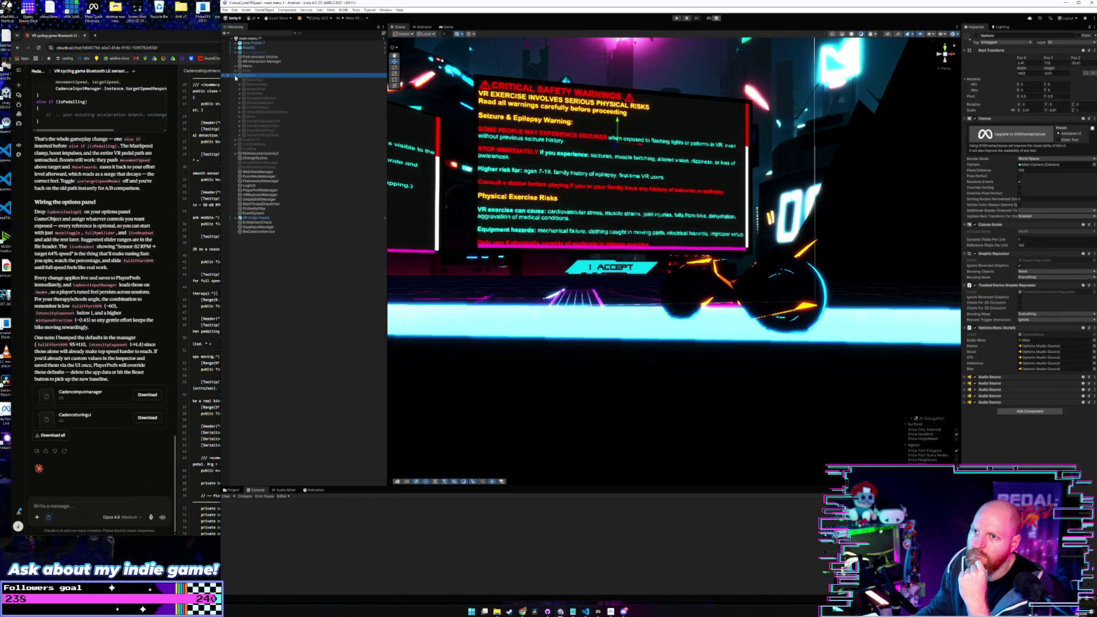
click(266, 136)
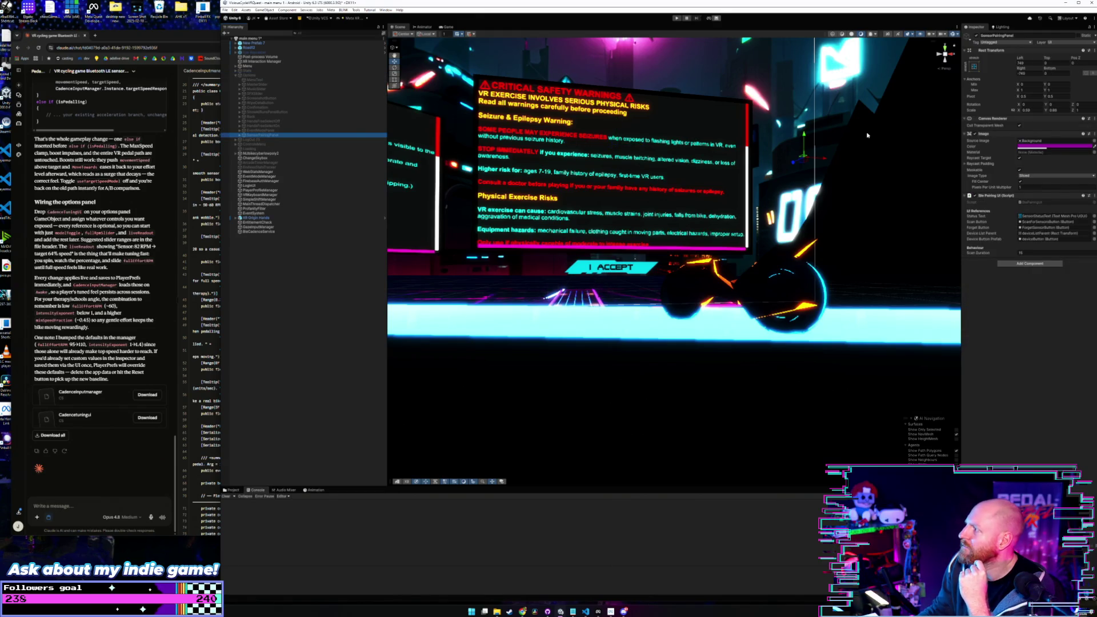
right_click(1031, 195)
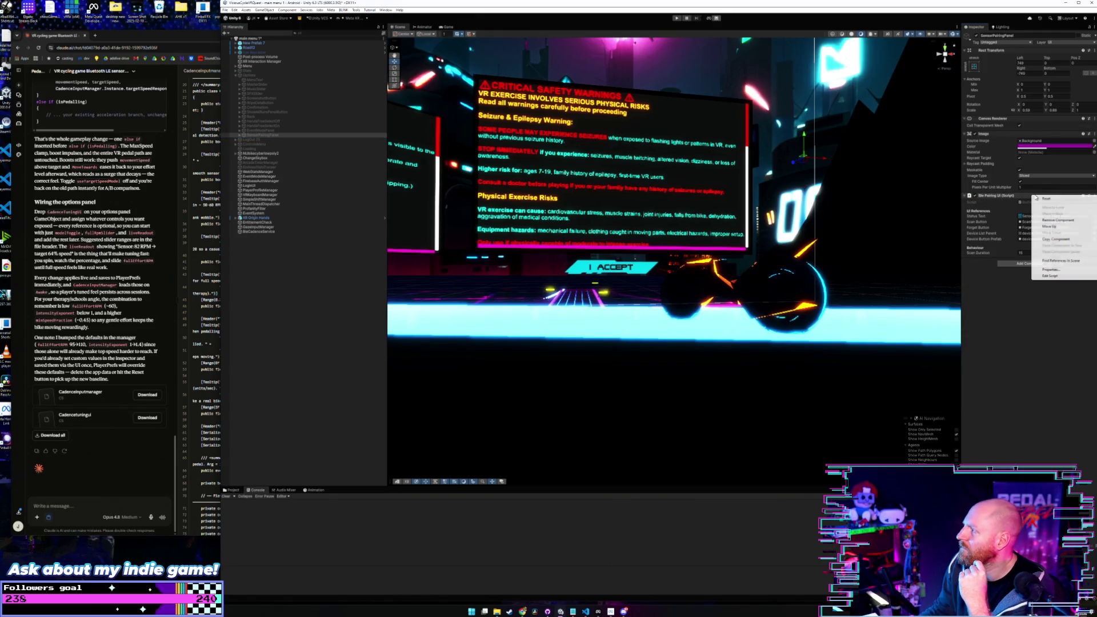
click(1050, 277)
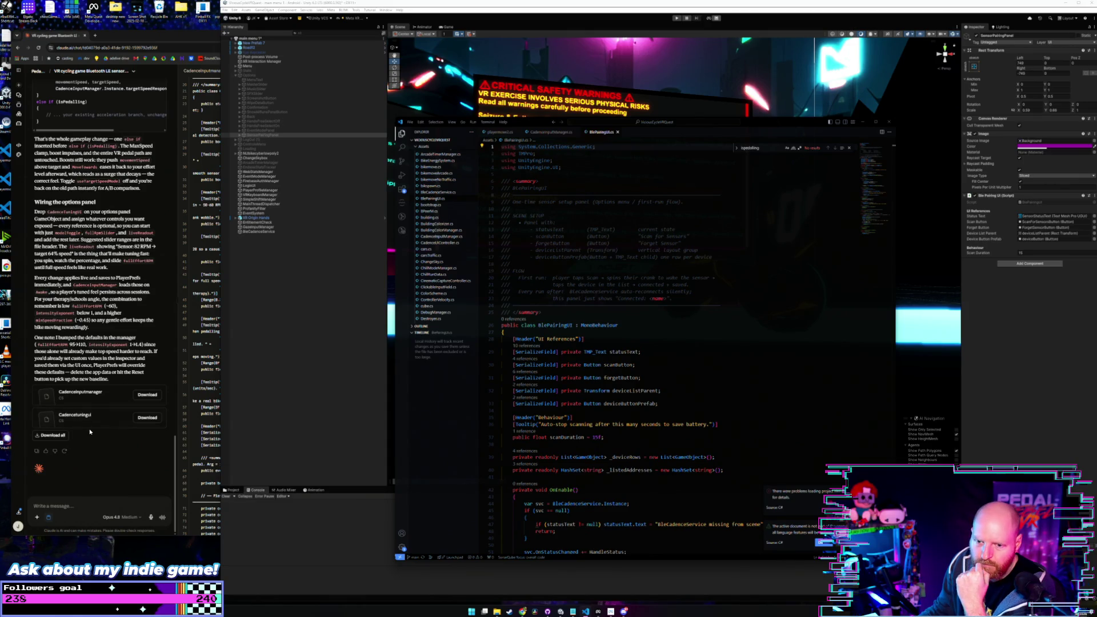
click(295, 287)
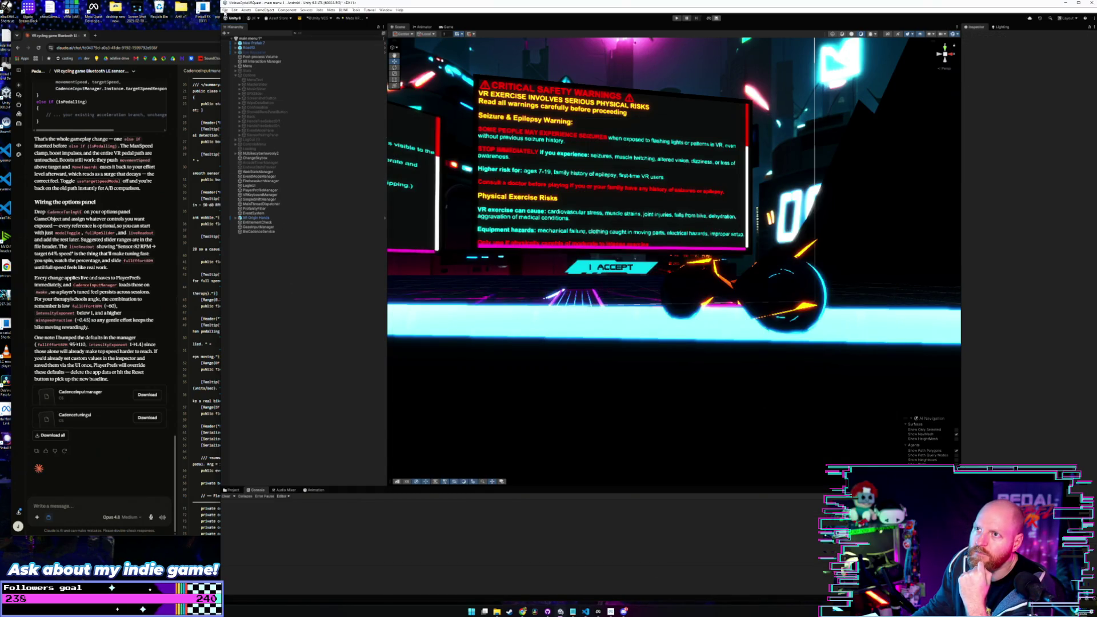
Step: Save the main menu 1 scene and inspect the CadenceUIController and CadenceInputManager scripts
click(224, 10)
click(239, 36)
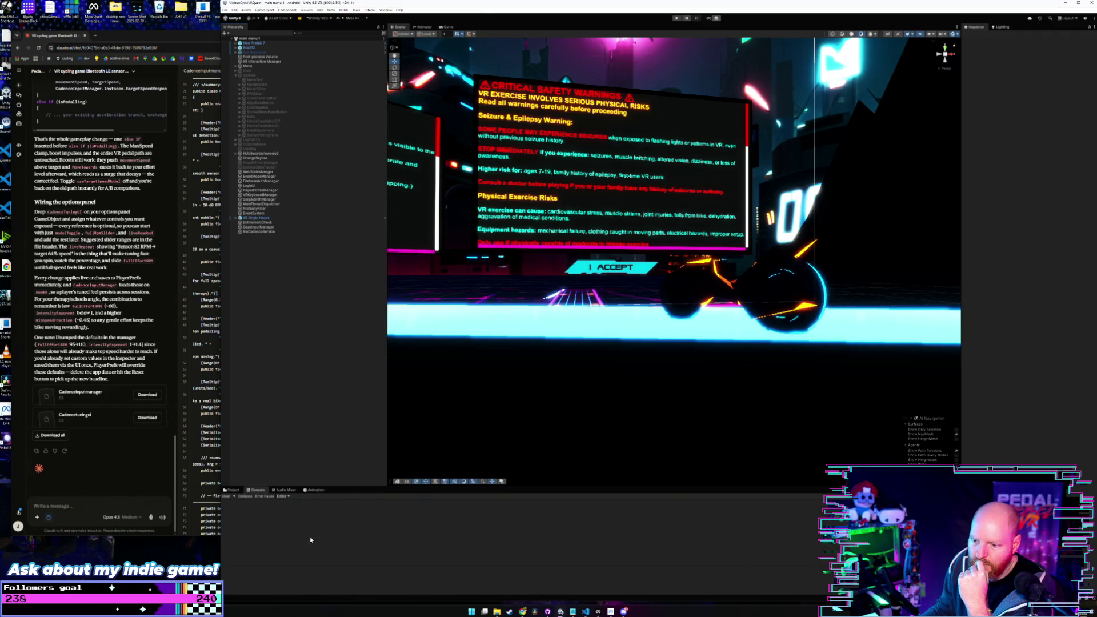
click(234, 490)
scroll(495, 546, down, 2)
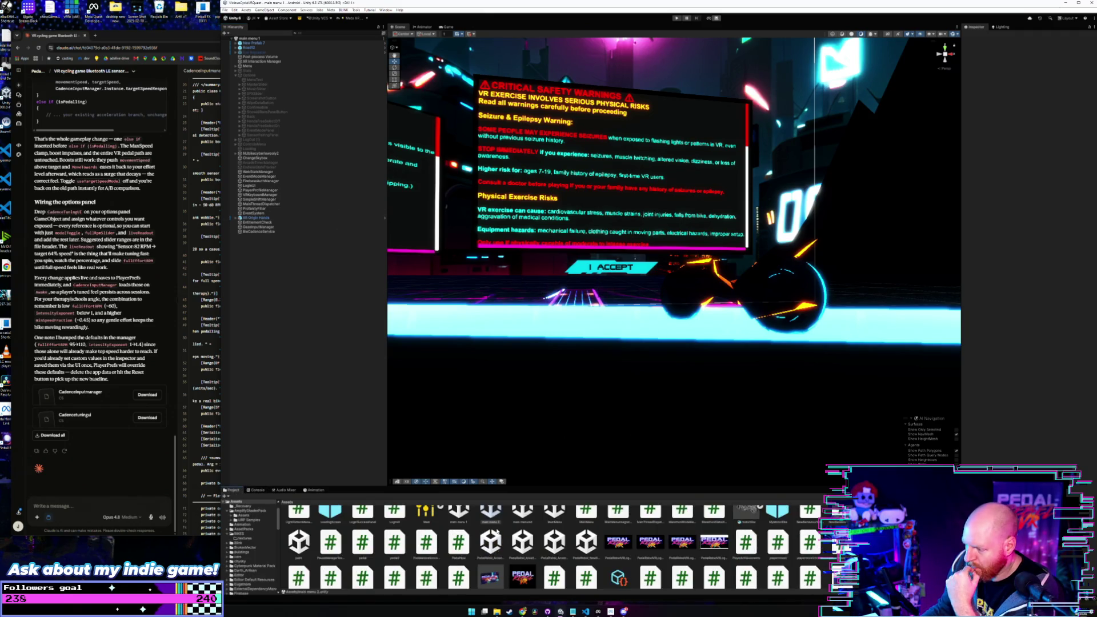
scroll(497, 530, up, 8)
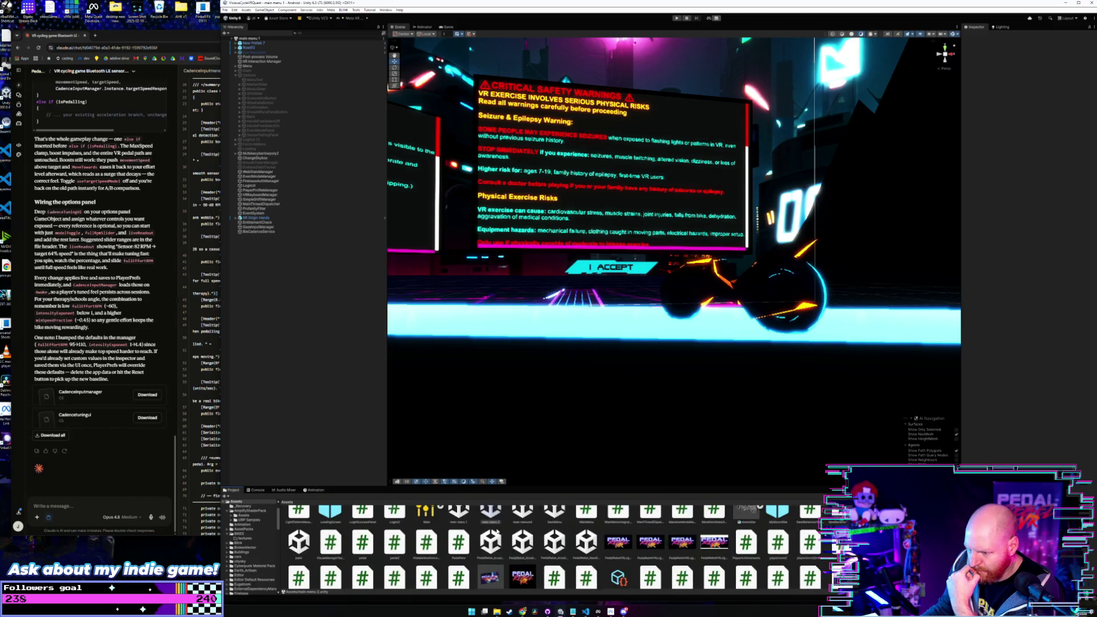
scroll(497, 531, down, 5)
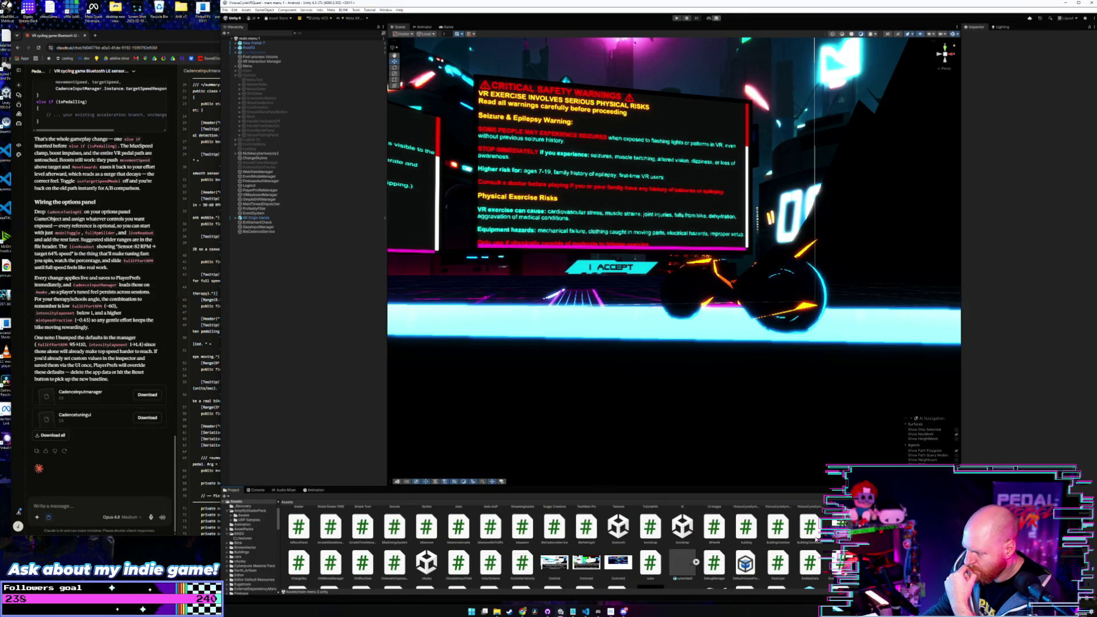
click(840, 529)
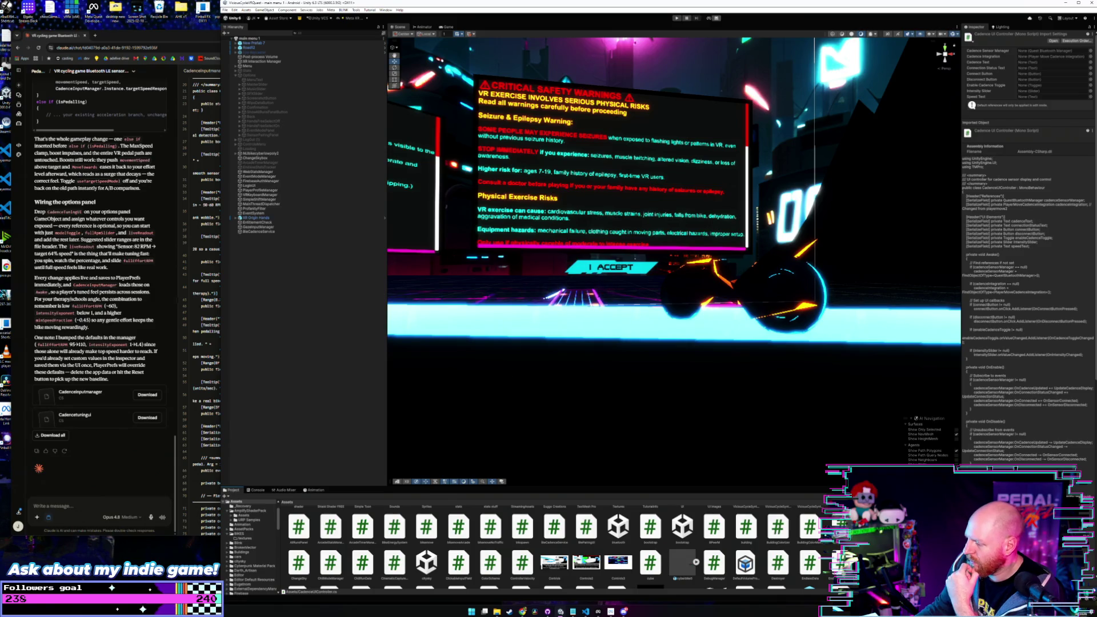
click(841, 525)
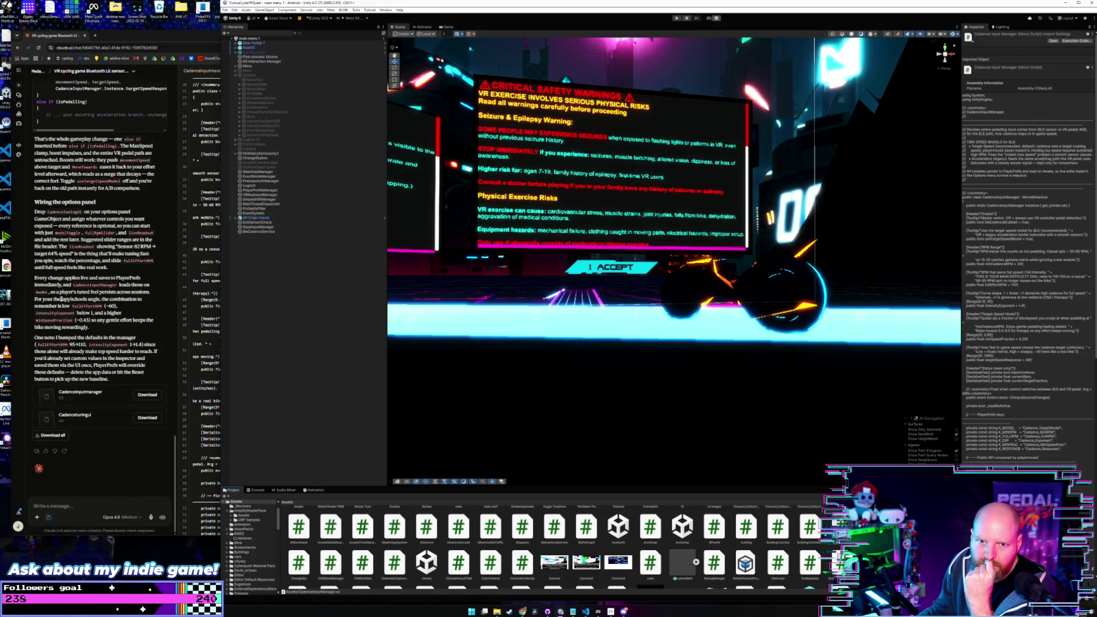
Step: Inspect SensorPairingPanel's components, then show the downloaded CadenceTuningUI script in its folder
click(119, 209)
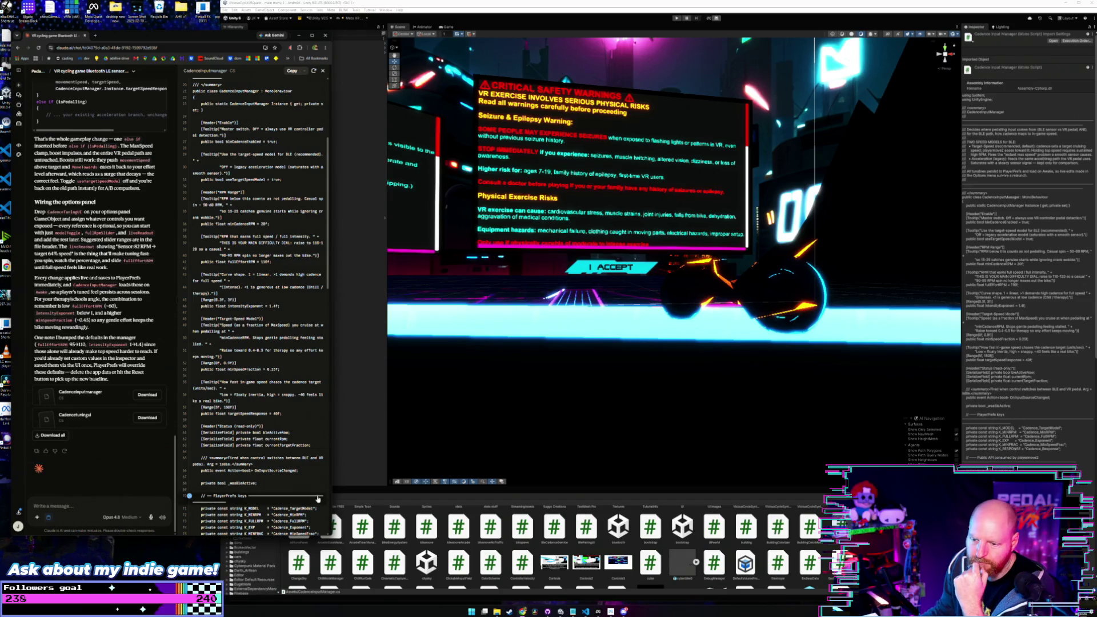
click(307, 284)
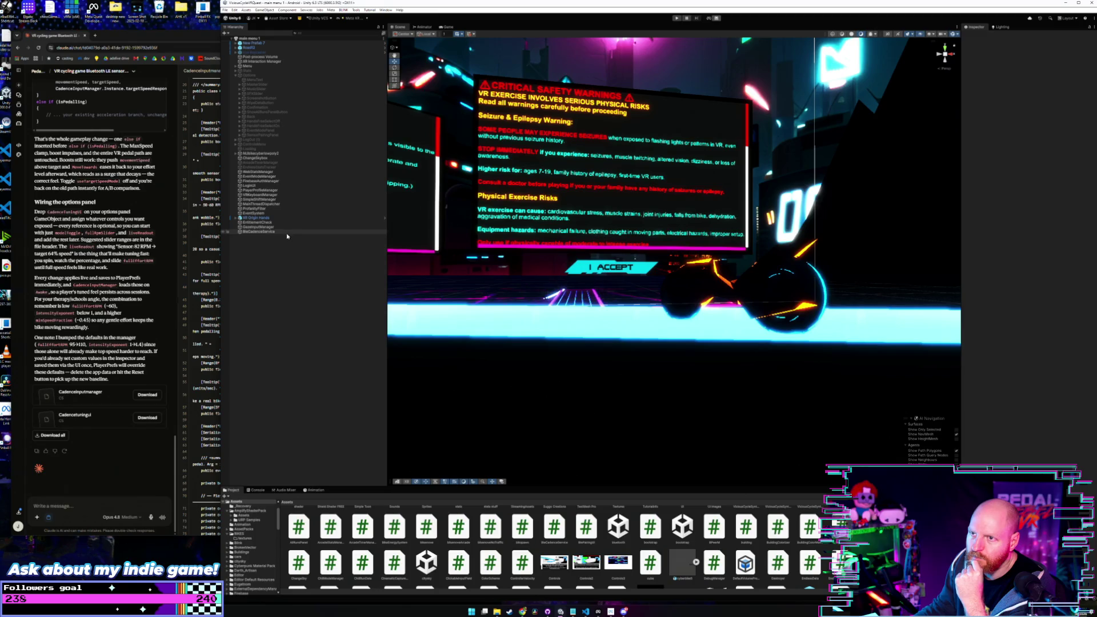
click(273, 136)
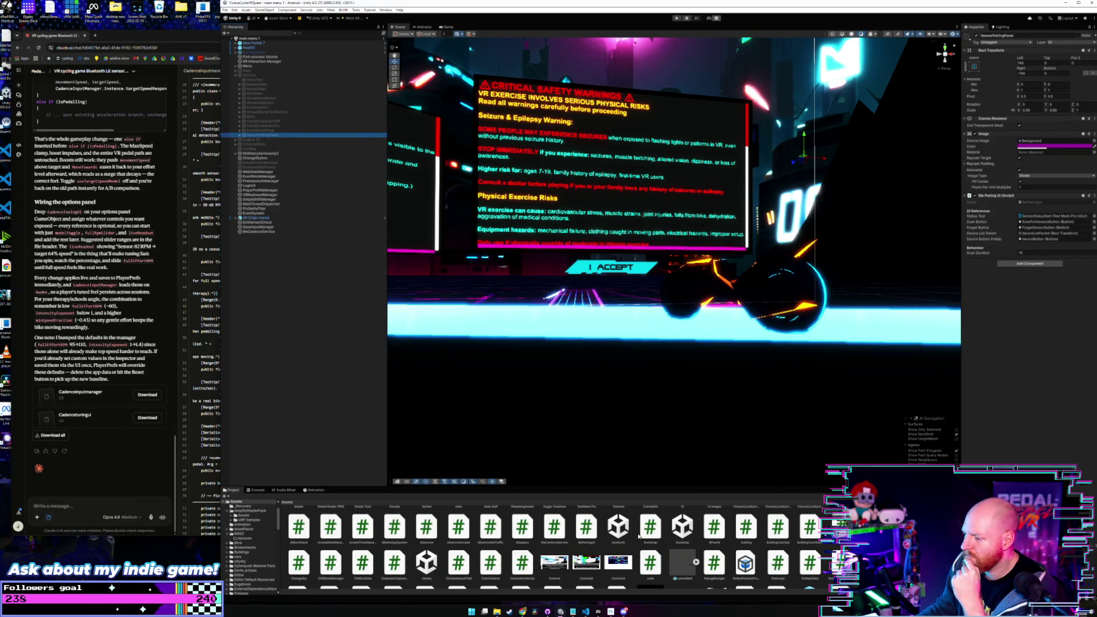
click(147, 417)
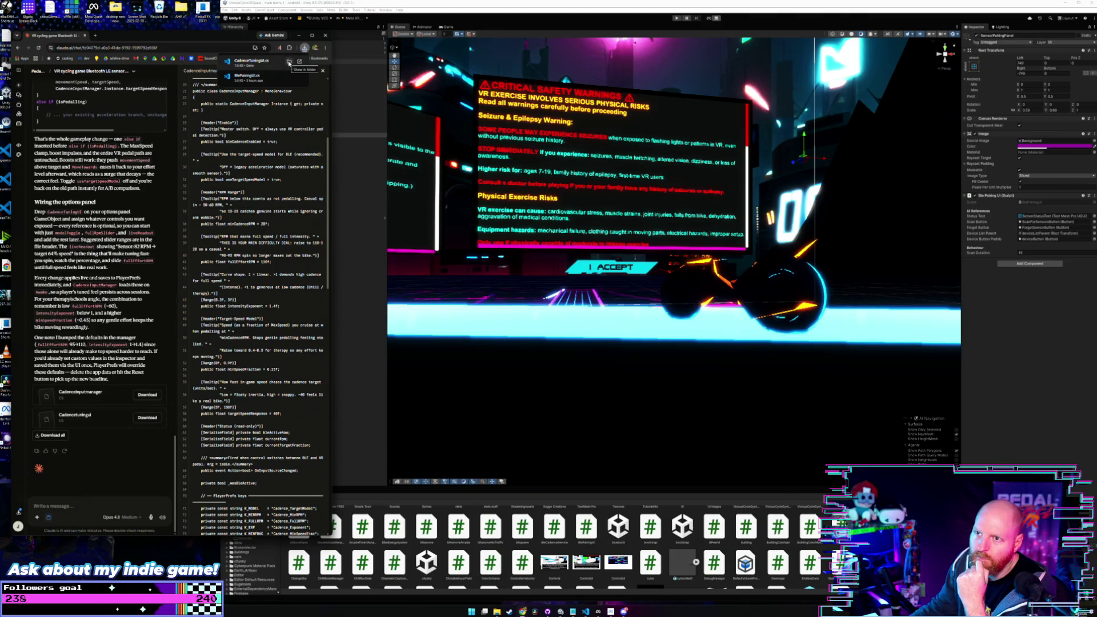
click(289, 62)
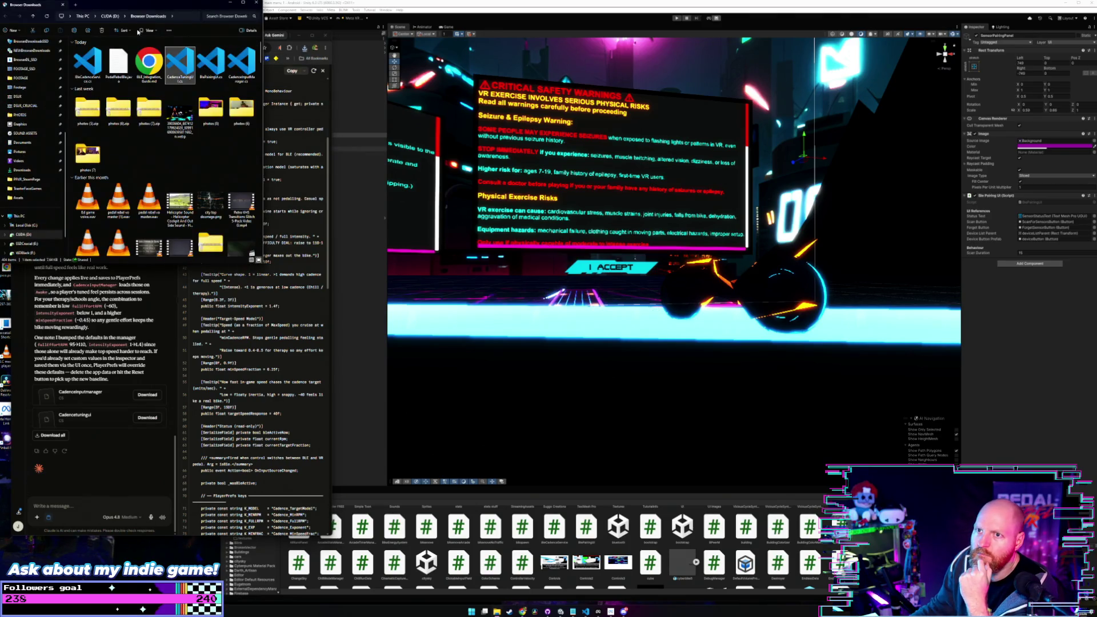
Step: Return to Unity and scroll the Project window up to the top-level Assets folders
click(505, 467)
scroll(607, 530, up, 1)
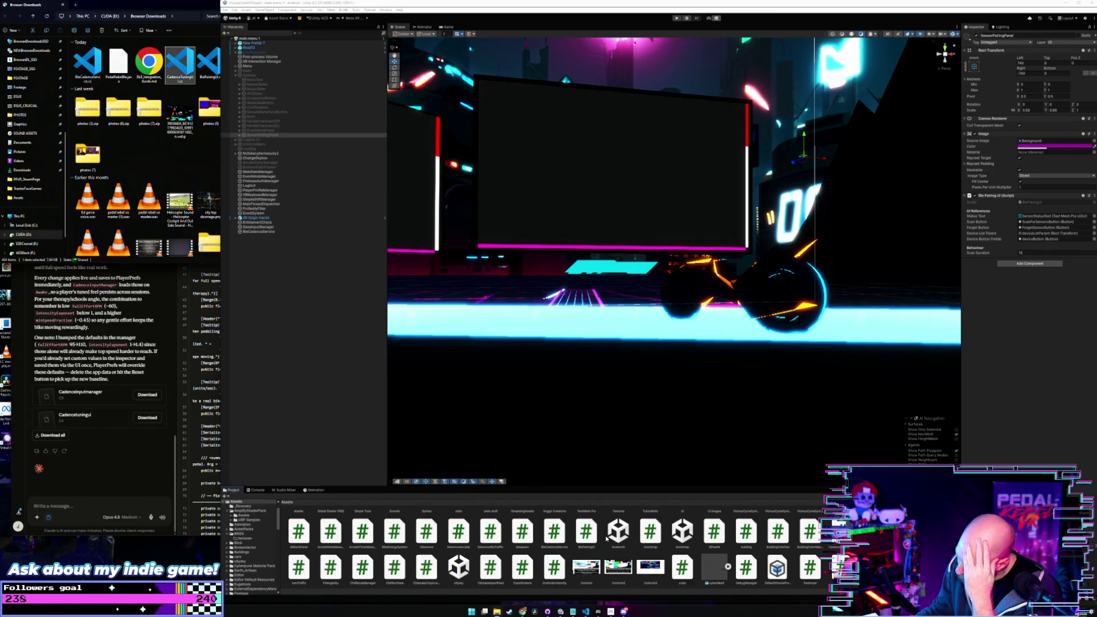
scroll(610, 545, up, 2)
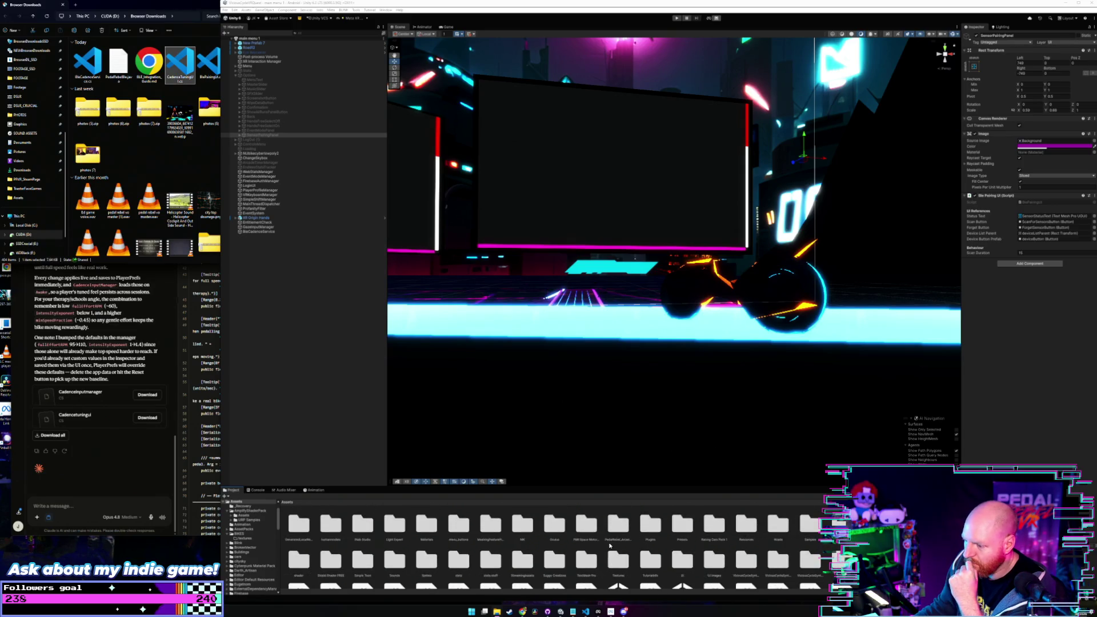
scroll(609, 546, down, 1)
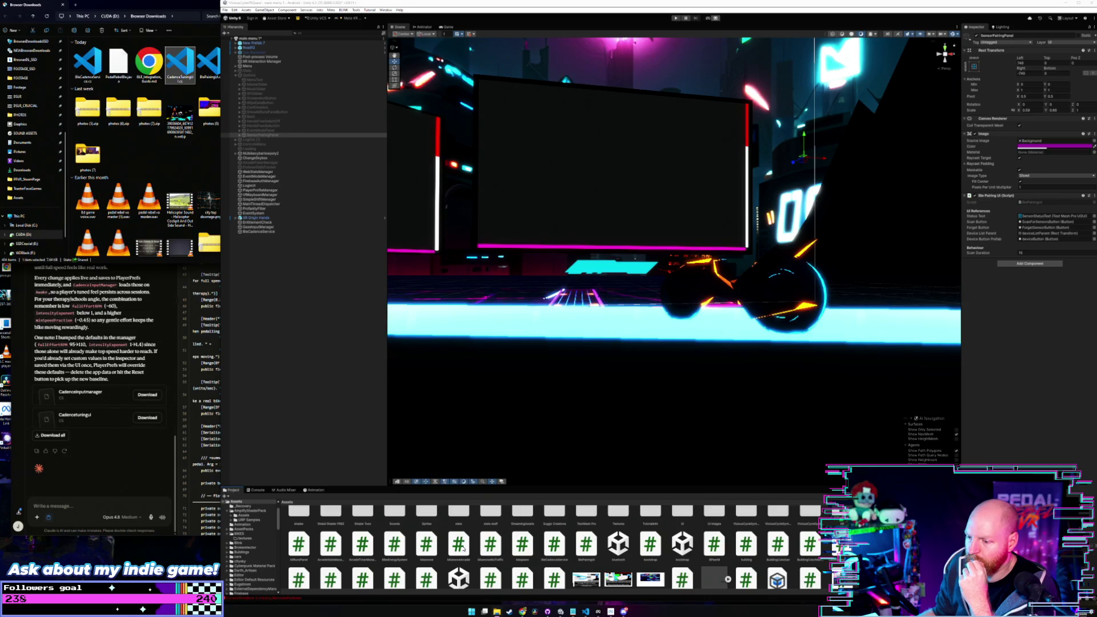
scroll(561, 560, up, 1)
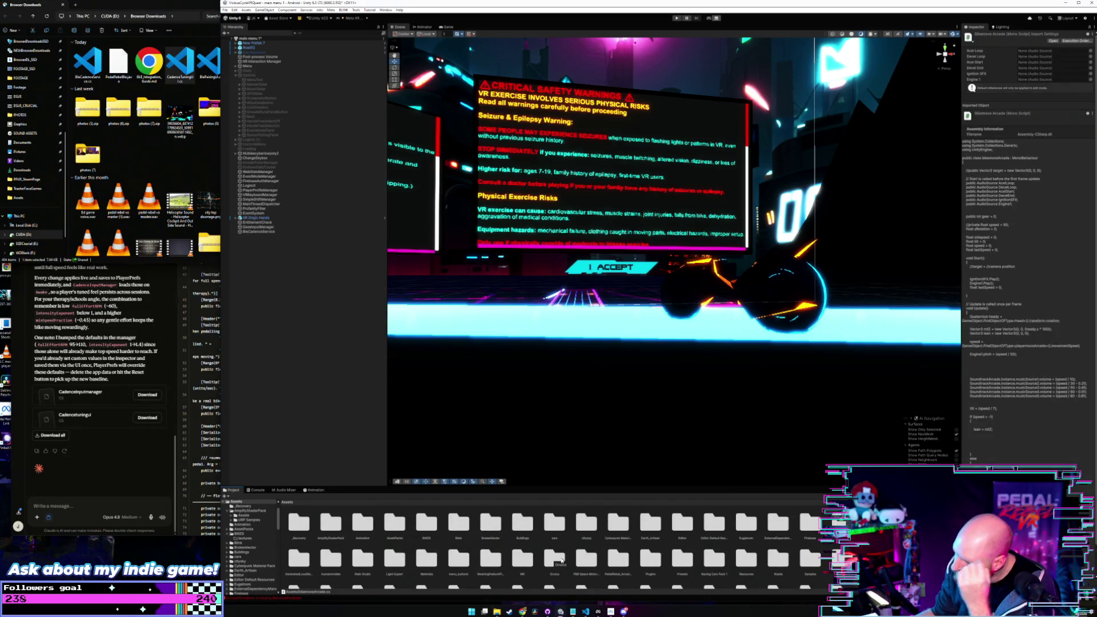
Step: Close the downloads window and drag CadenceTuningUI onto SensorPairingPanel's Inspector
scroll(560, 561, down, 5)
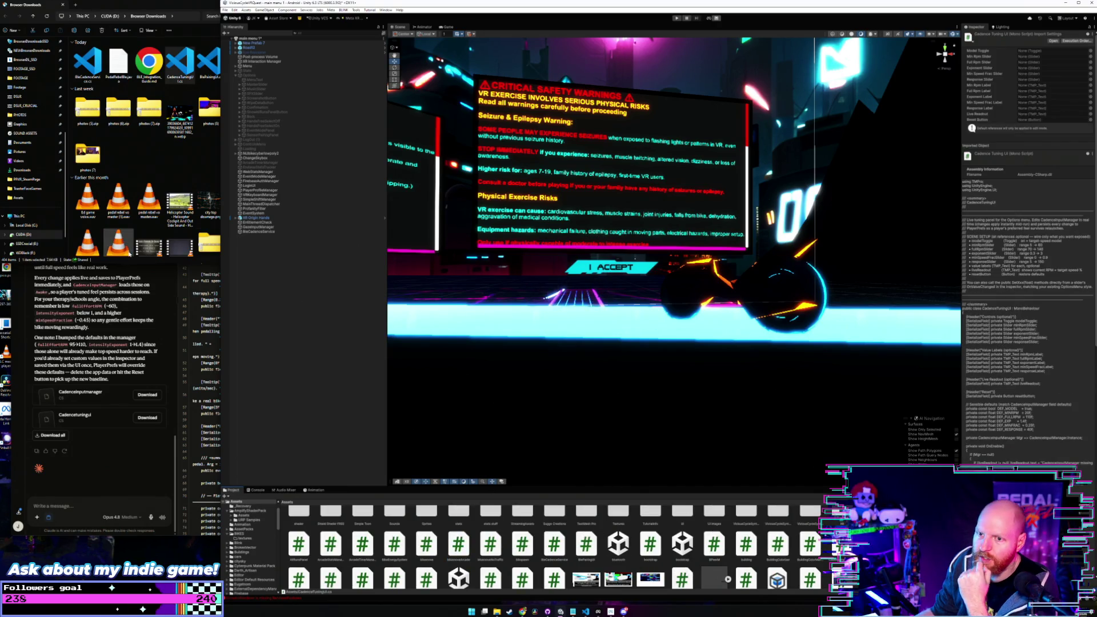
click(256, 2)
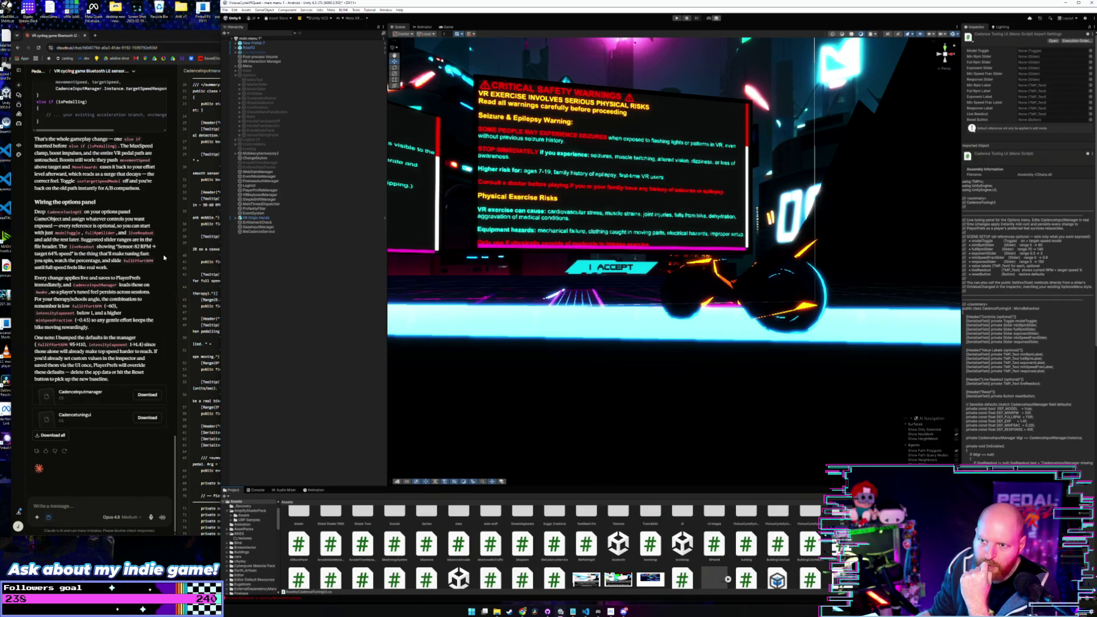
click(258, 135)
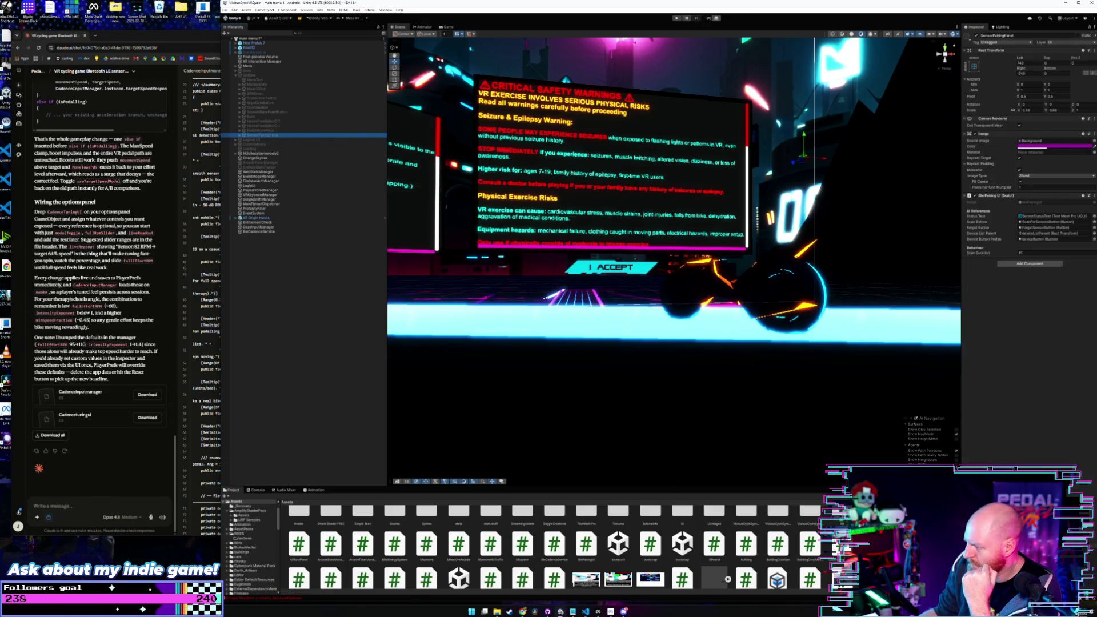
drag(394, 580, 1004, 366)
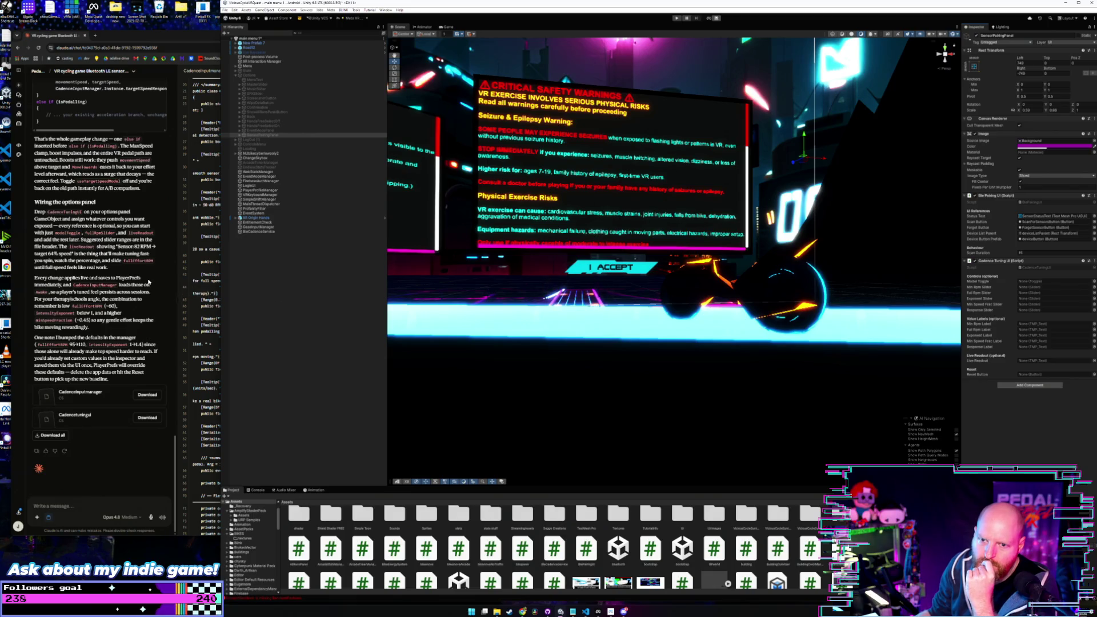
click(148, 282)
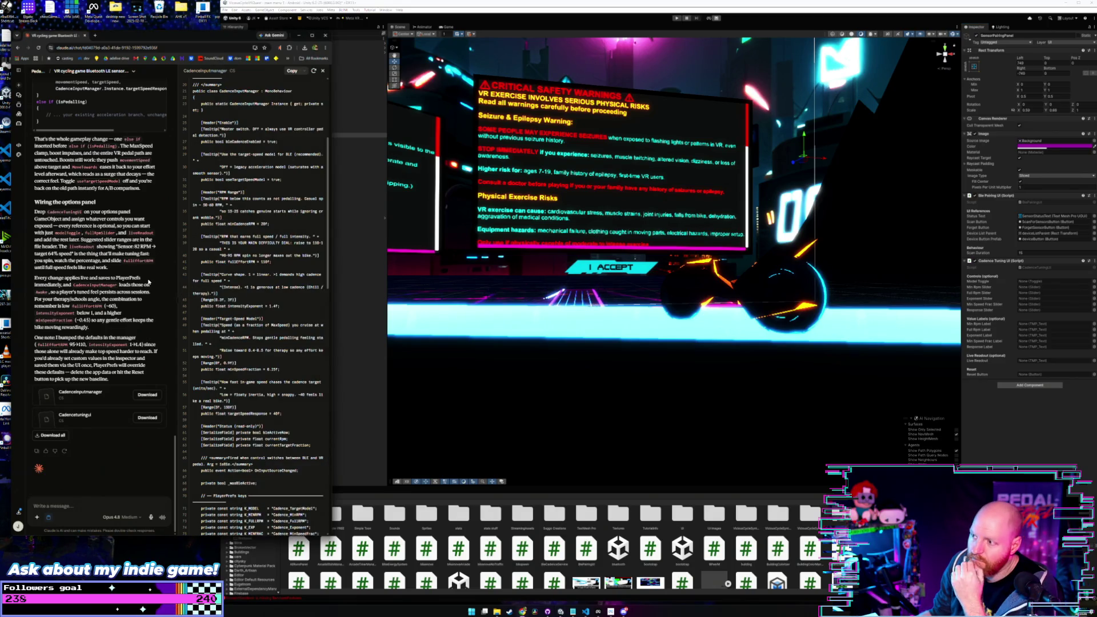
Step: Activate the Options menu object so it appears in the scene
click(357, 320)
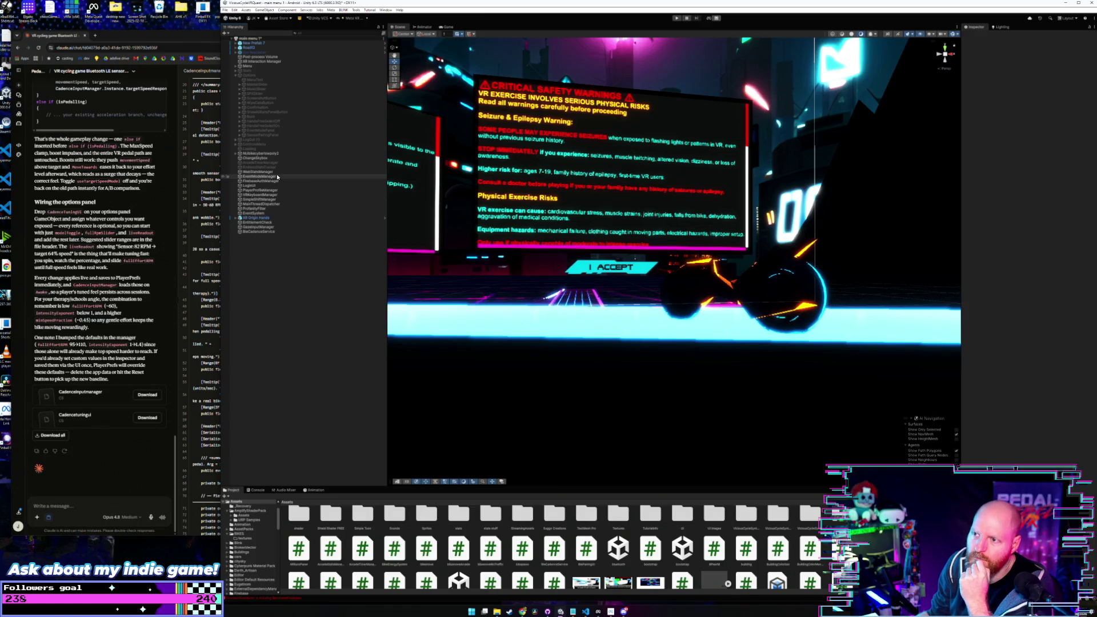
click(274, 135)
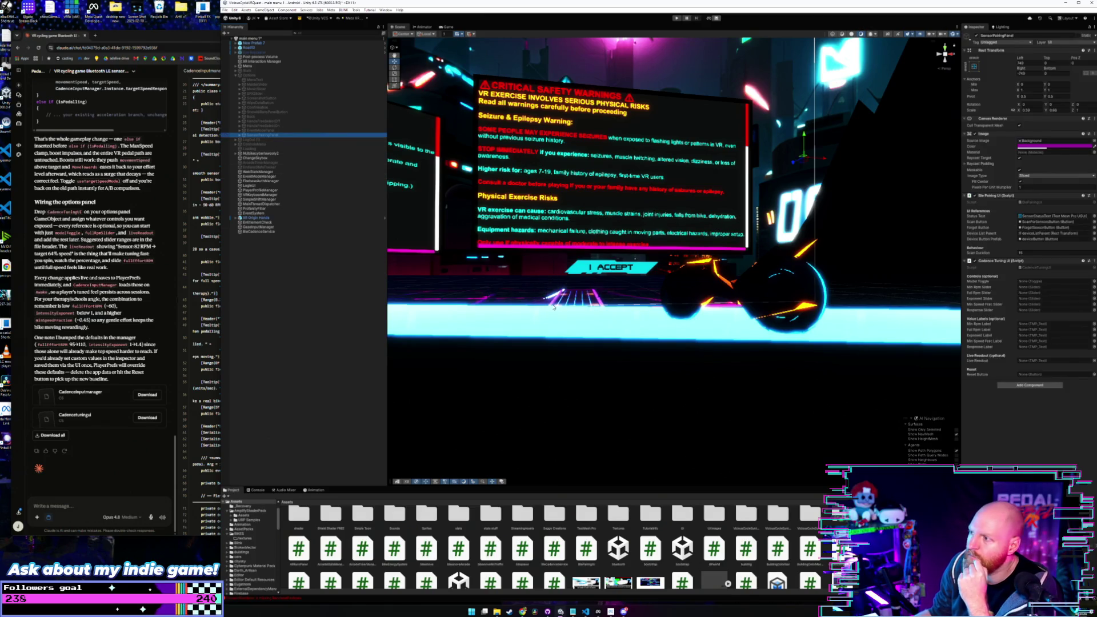
drag(583, 318, 446, 234)
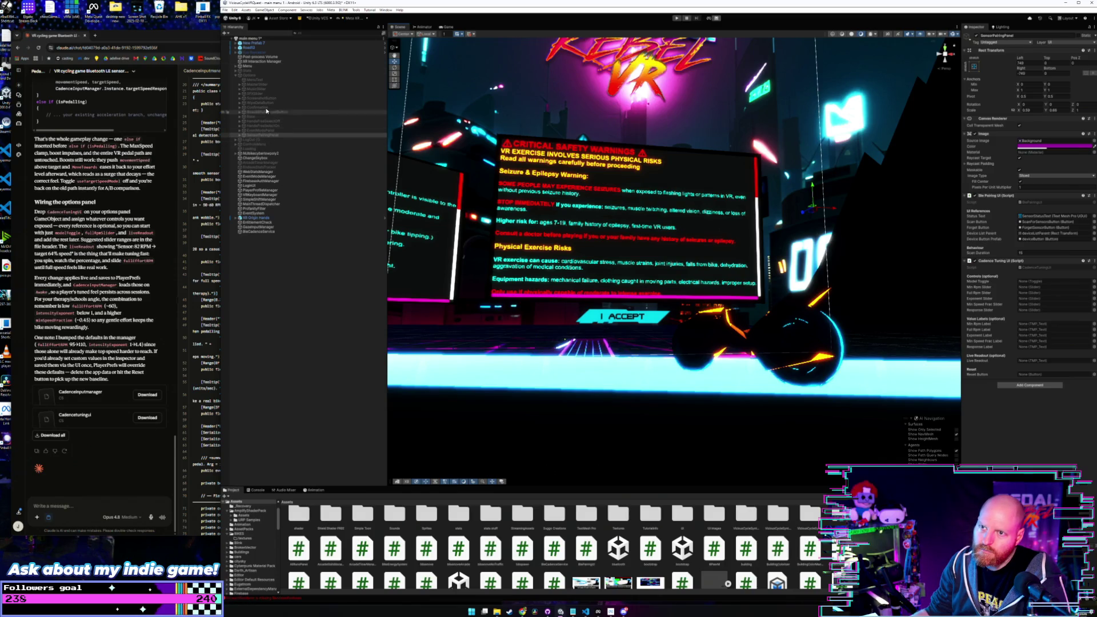
click(264, 76)
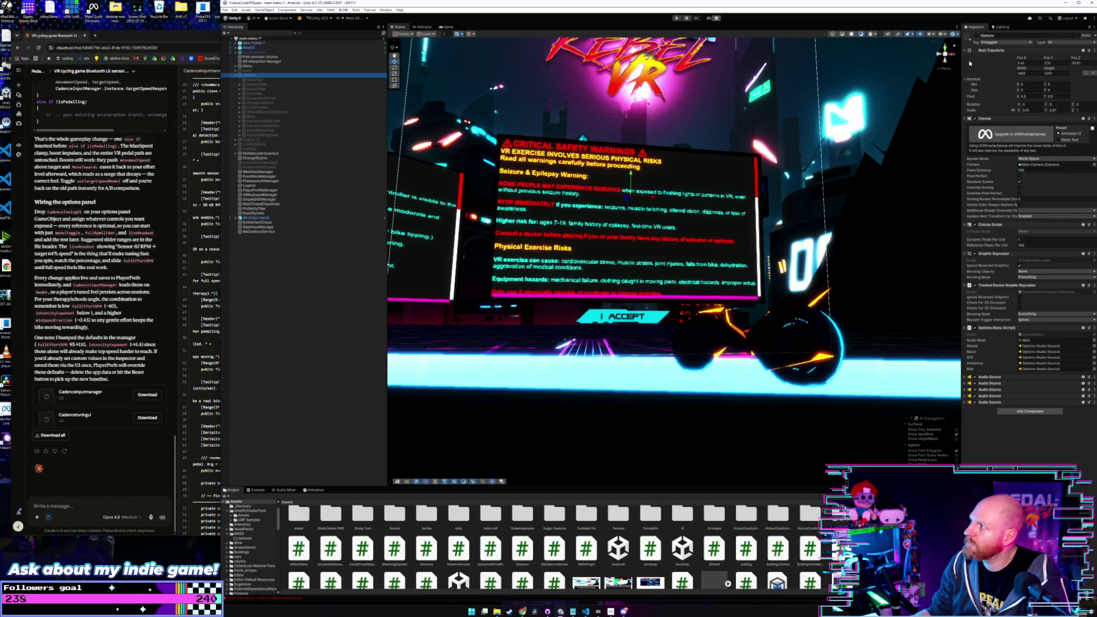
click(977, 36)
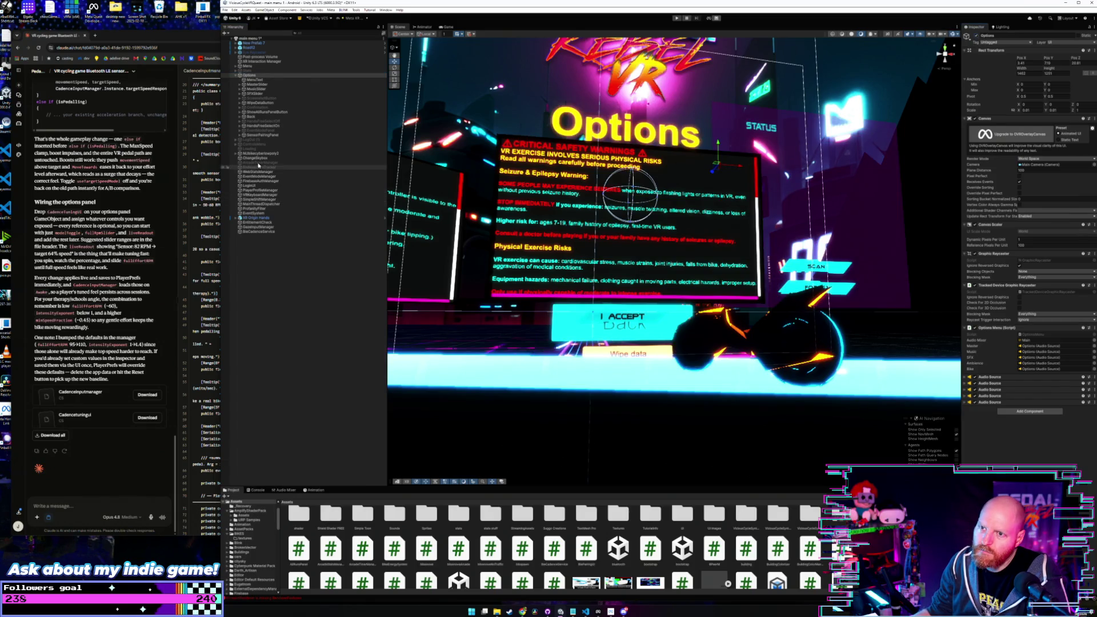
Step: Deactivate the EULA warning panel under Menu and expand SensorPairingPanel's children
click(235, 67)
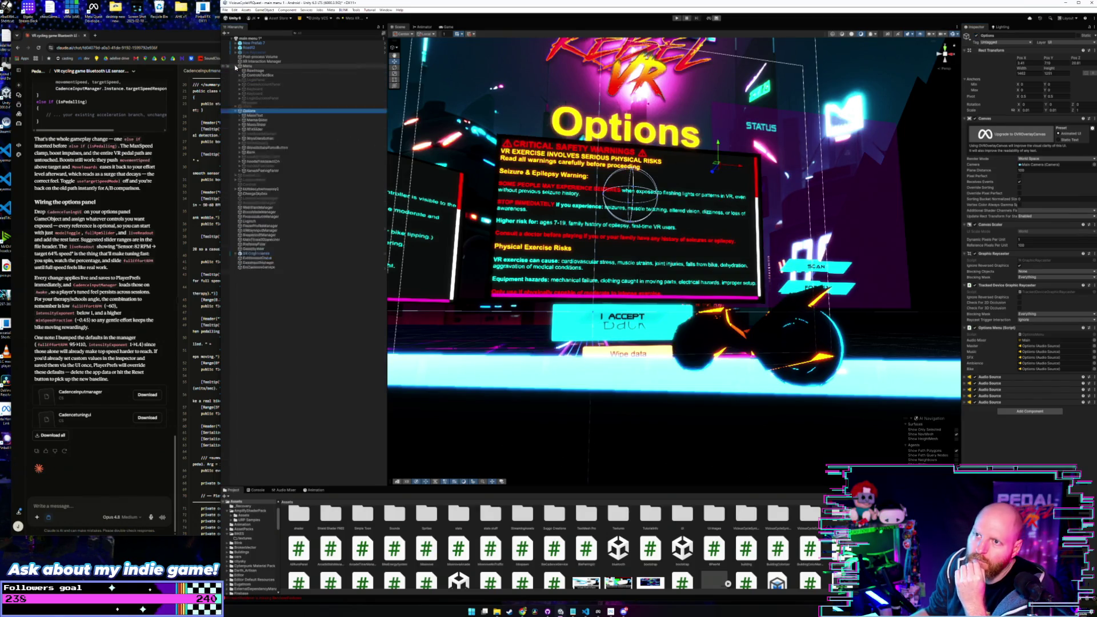
click(251, 116)
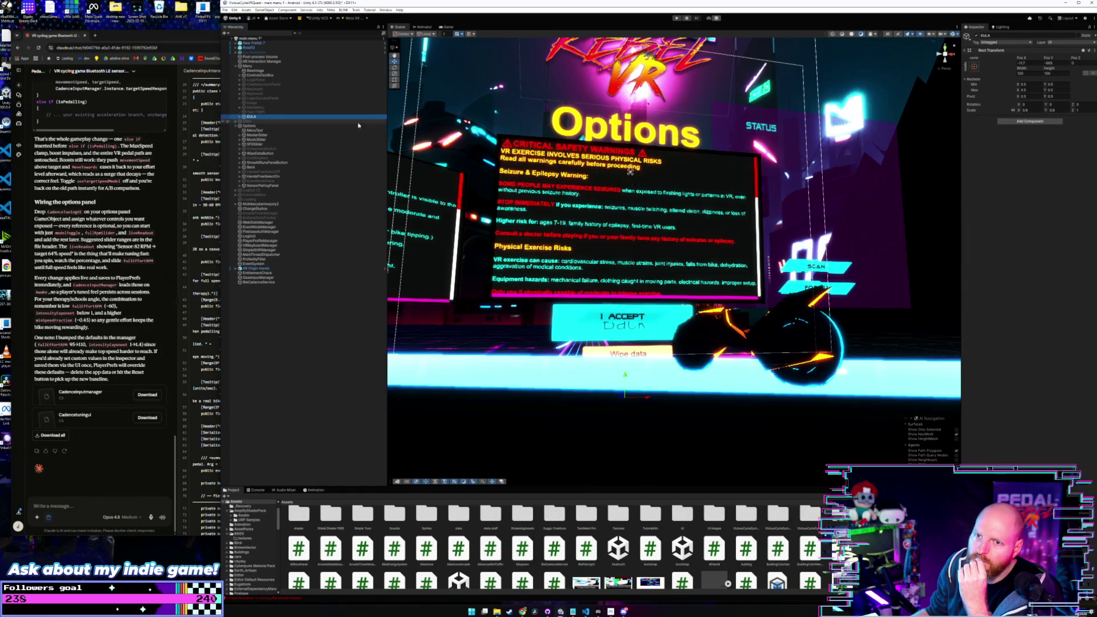
click(977, 36)
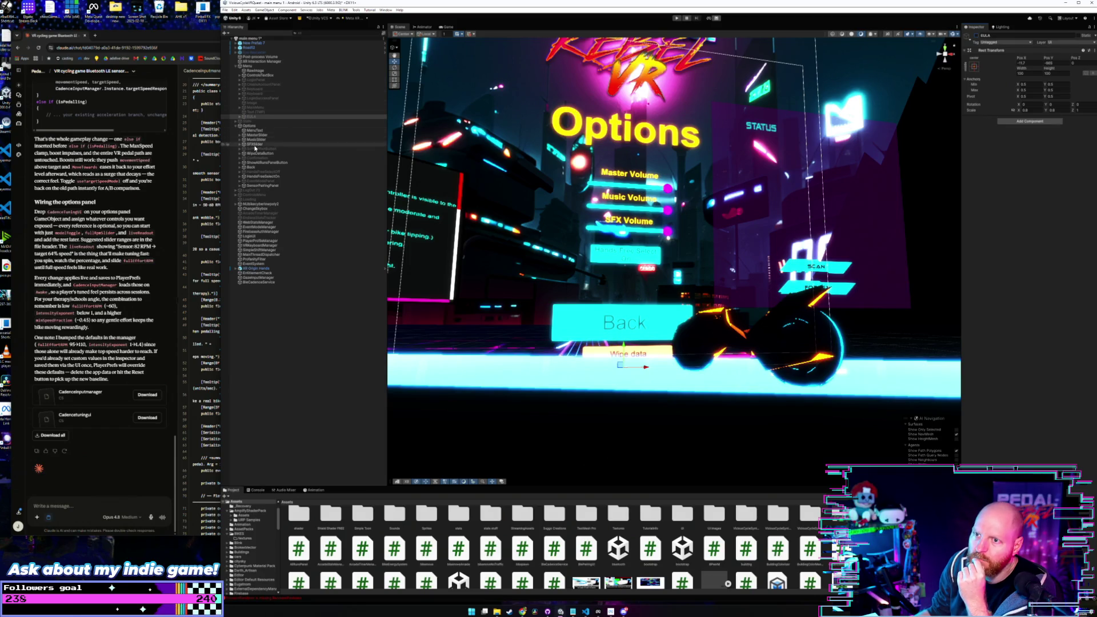
click(280, 186)
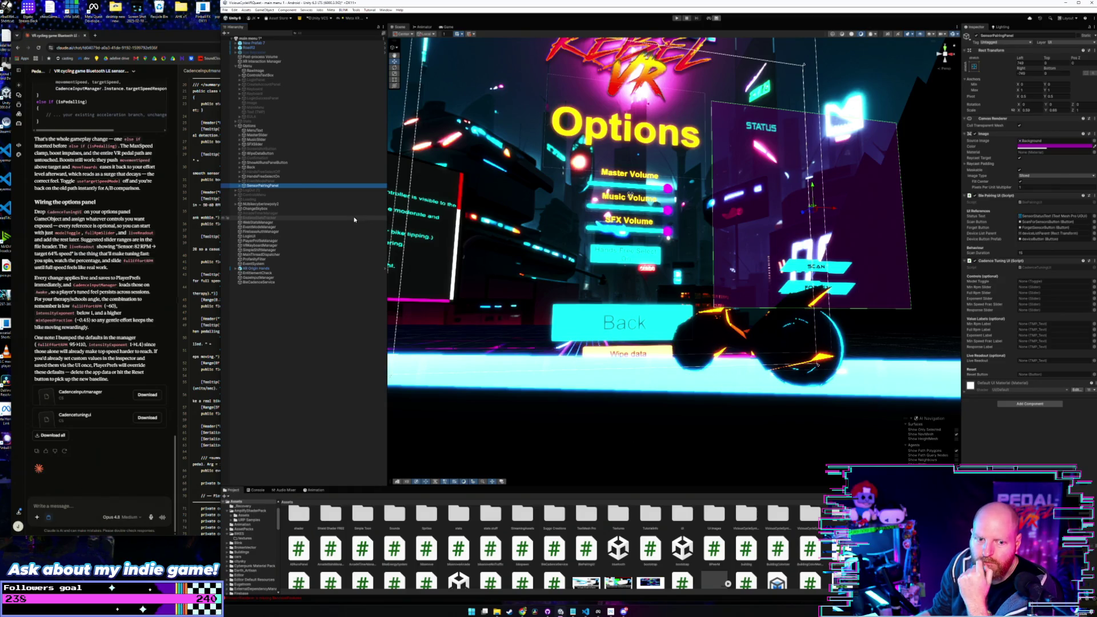
click(240, 187)
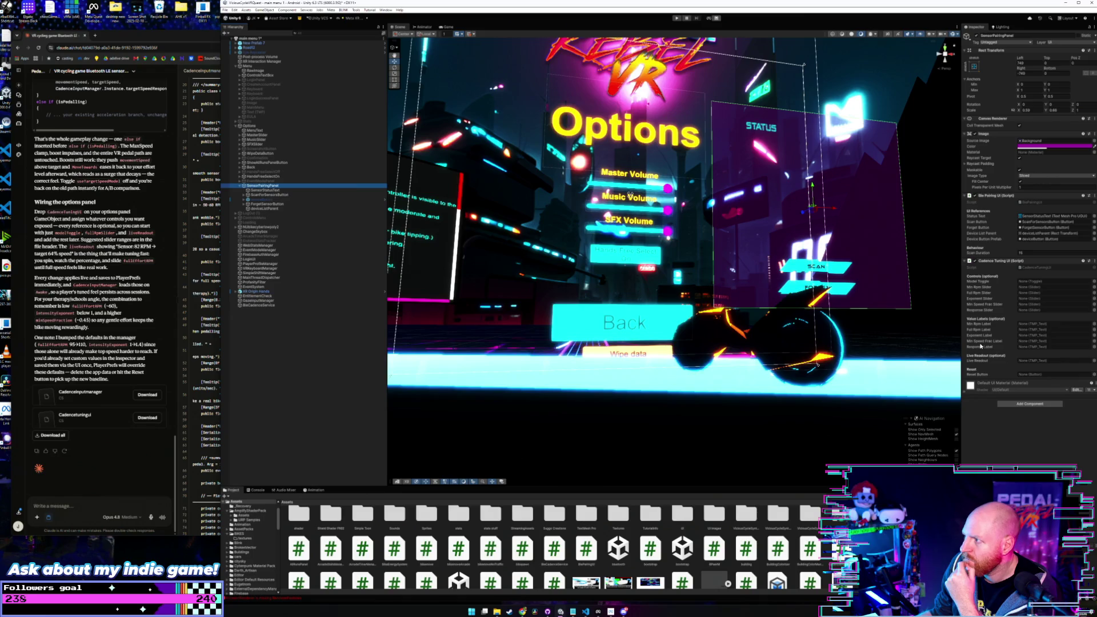
Step: Inspect the deviceListParent and ScanForSensorsButton children of SensorPairingPanel
click(271, 209)
click(272, 195)
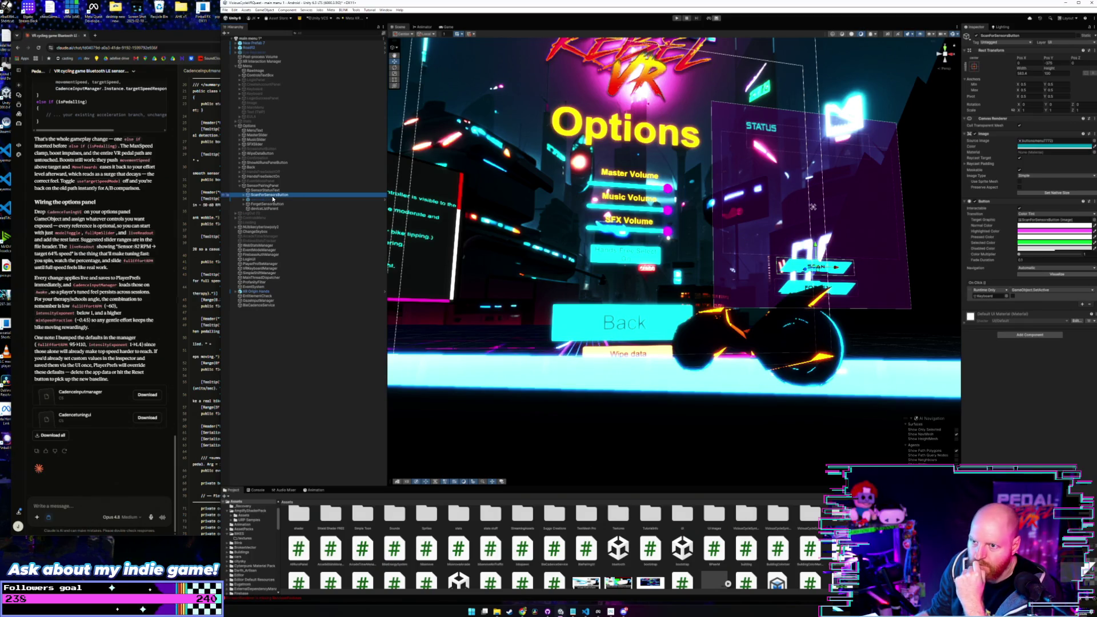
Step: Inspect the deviceButton and ScanForSensorsButton objects in the Hierarchy
click(273, 200)
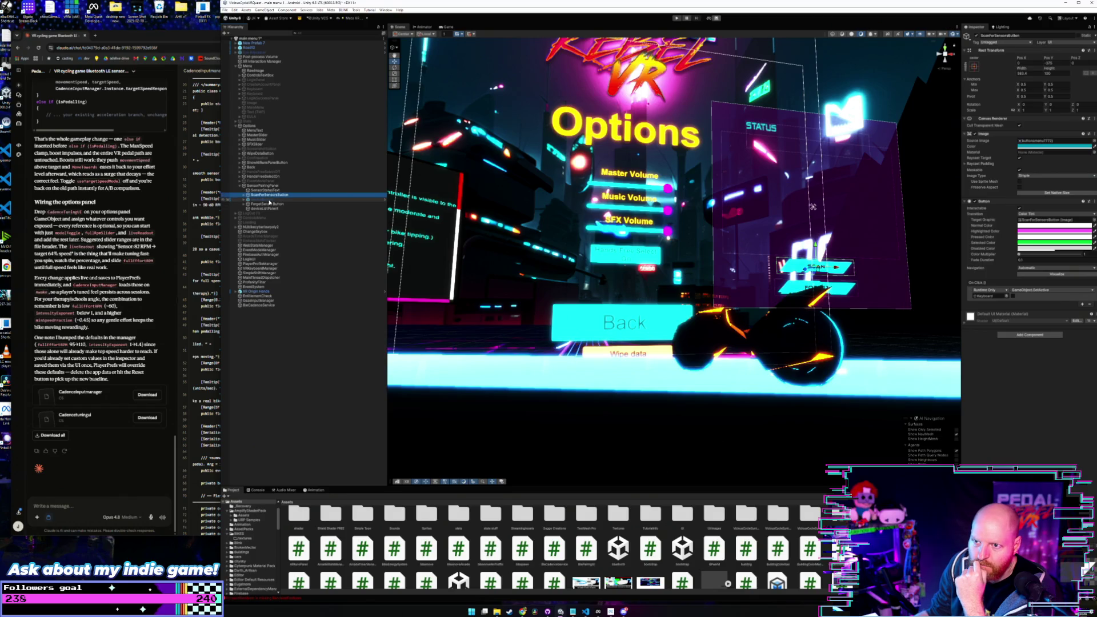
click(243, 200)
click(257, 195)
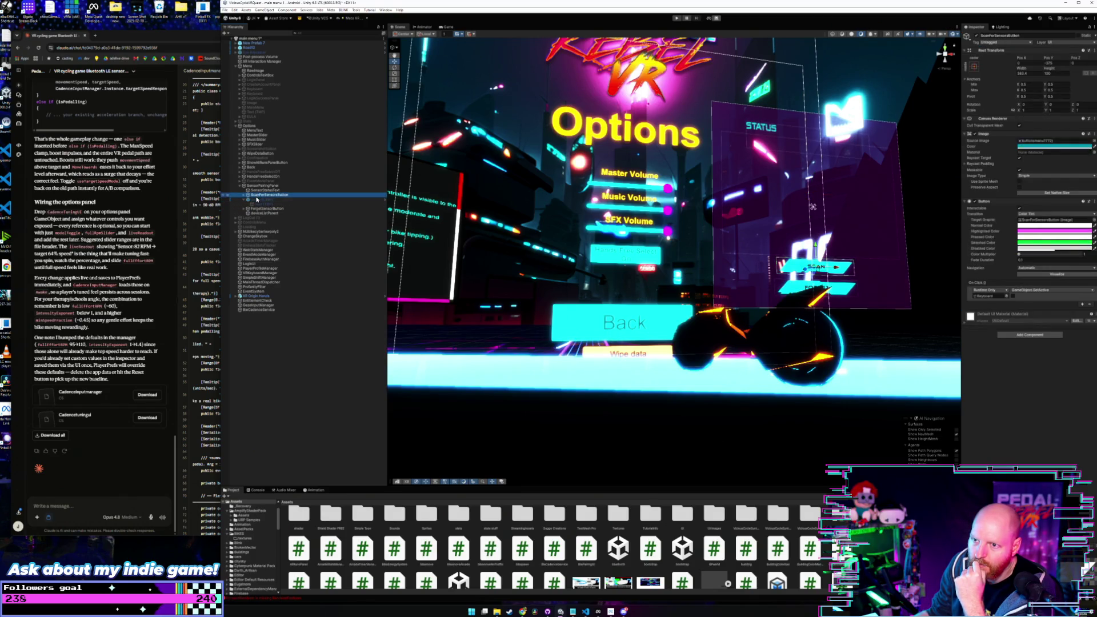
click(256, 199)
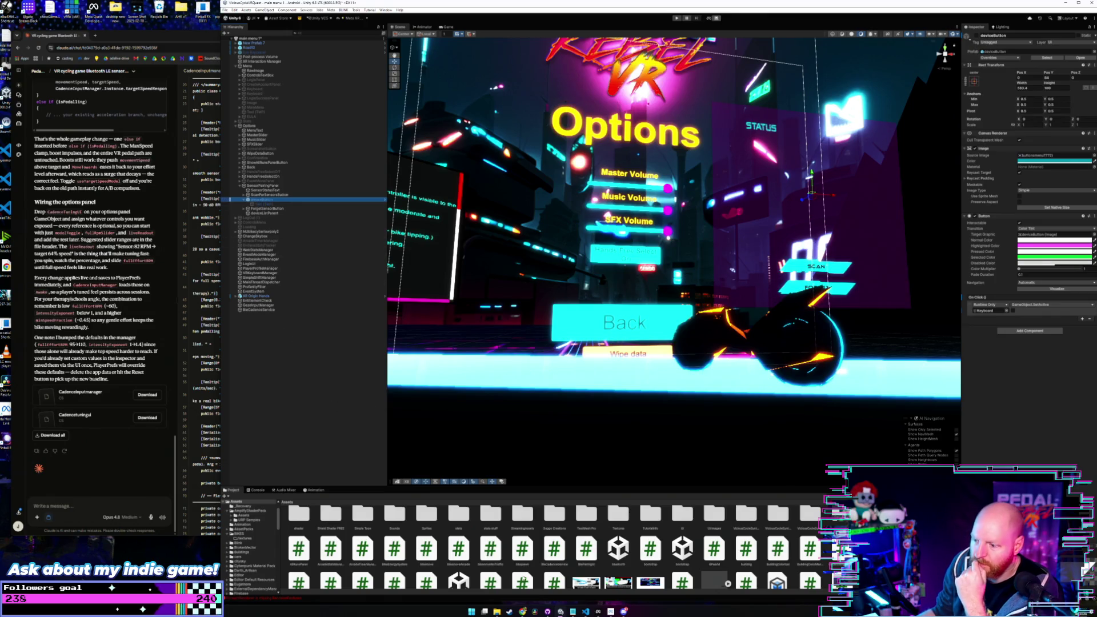
Step: Open the deviceButton prefab from the UI folder in Prefab Mode
scroll(617, 563, down, 5)
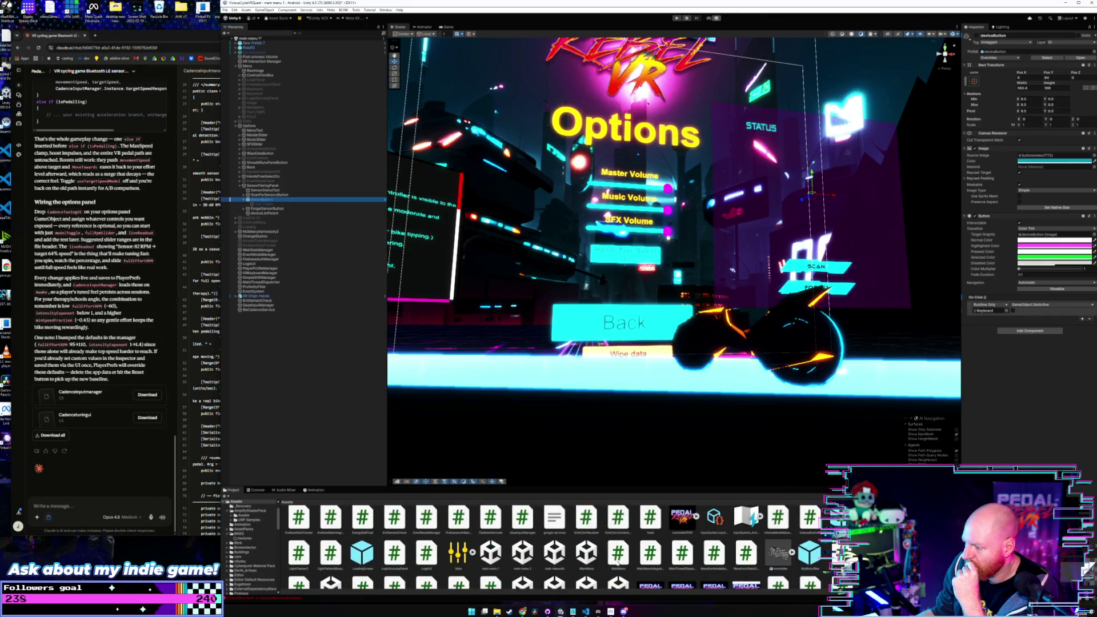
scroll(617, 564, up, 5)
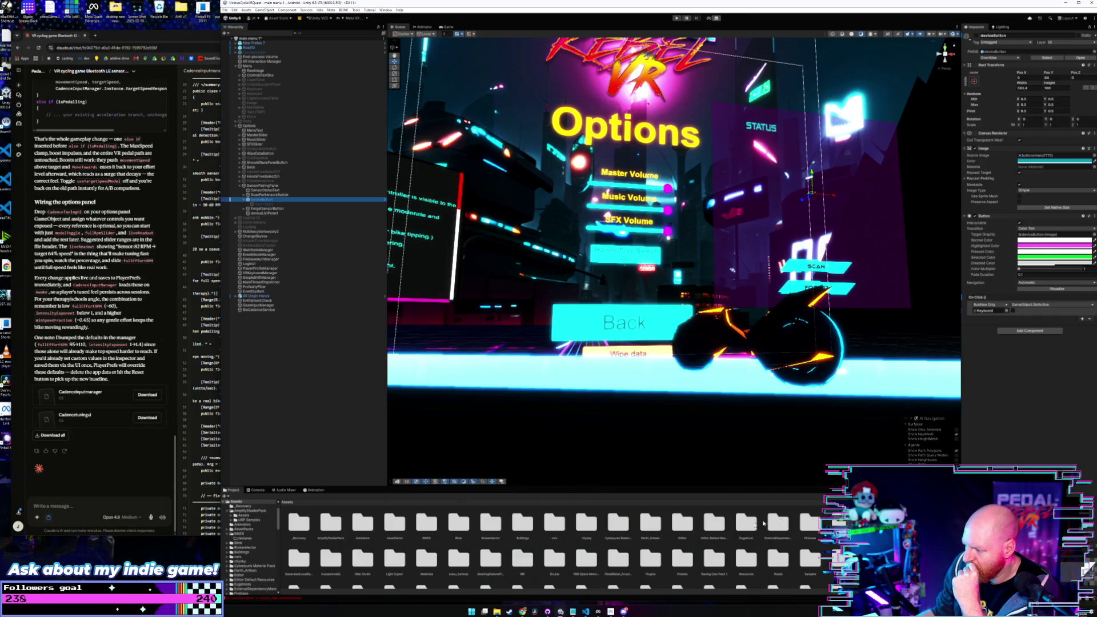
scroll(684, 550, down, 1)
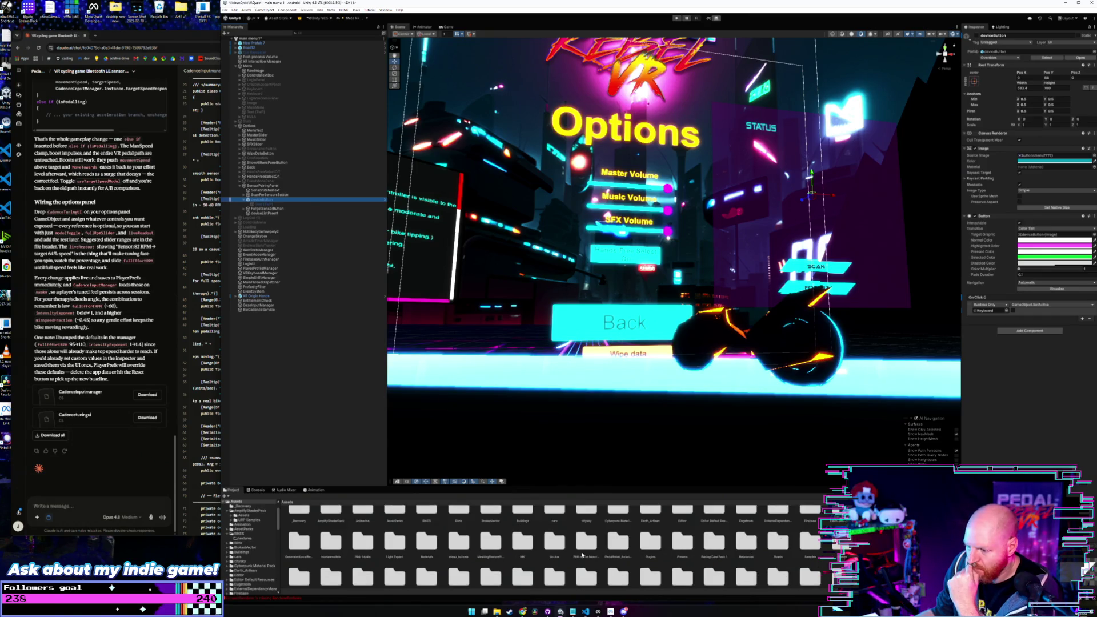
scroll(554, 543, down, 1)
scroll(647, 545, down, 1)
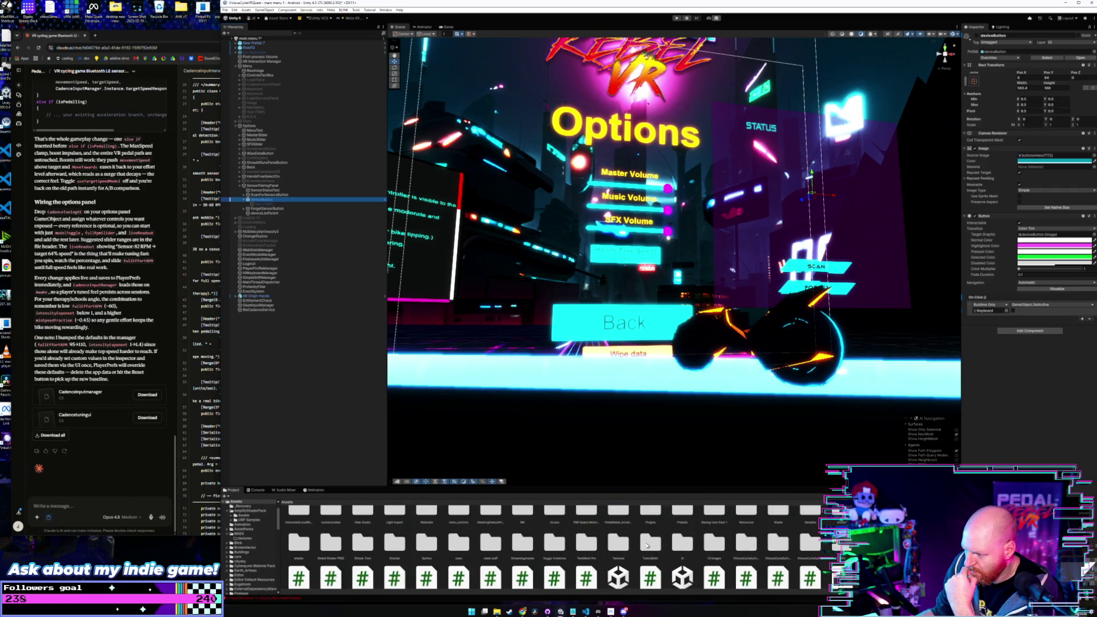
double_click(682, 542)
double_click(291, 534)
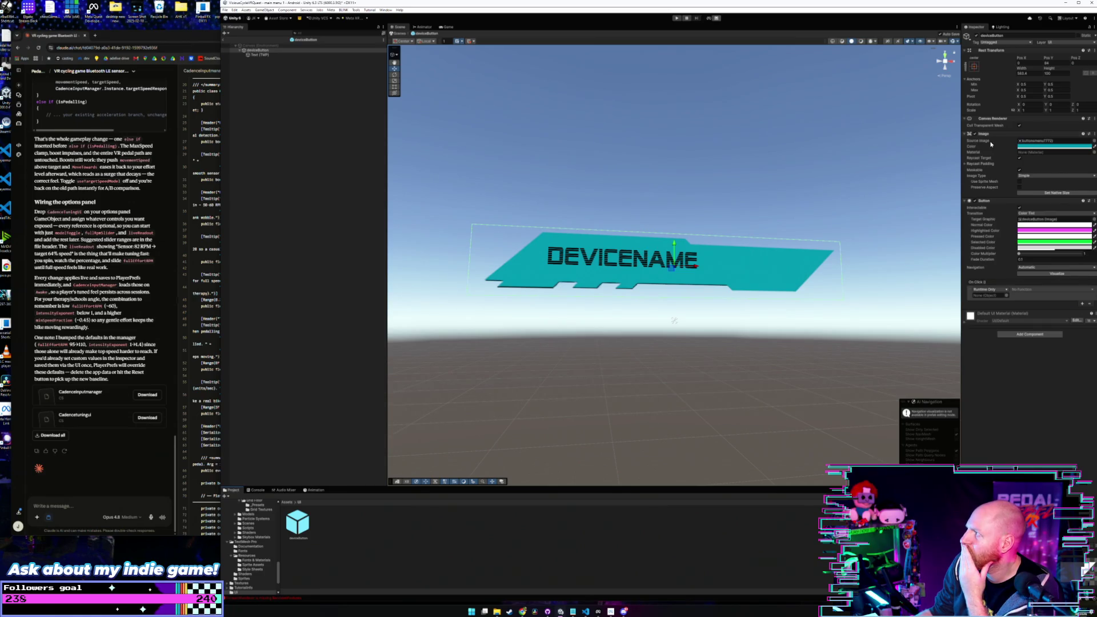
Step: Widen the deviceButton and its Text (TMP) label, and reduce the DEVICENAME font size
drag(1022, 70, 1049, 71)
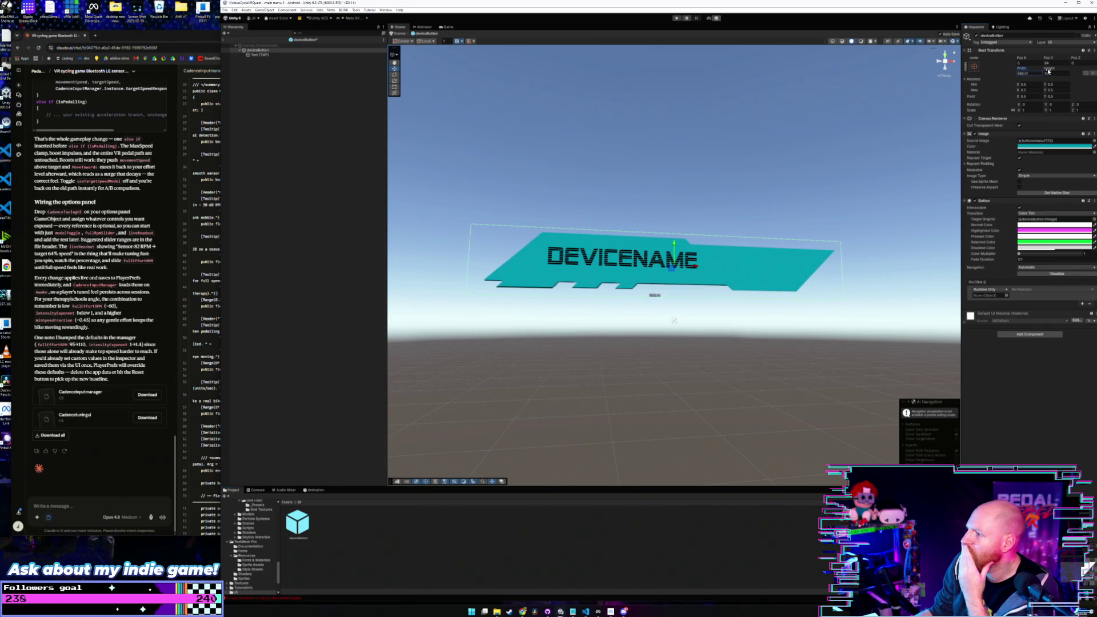
click(254, 55)
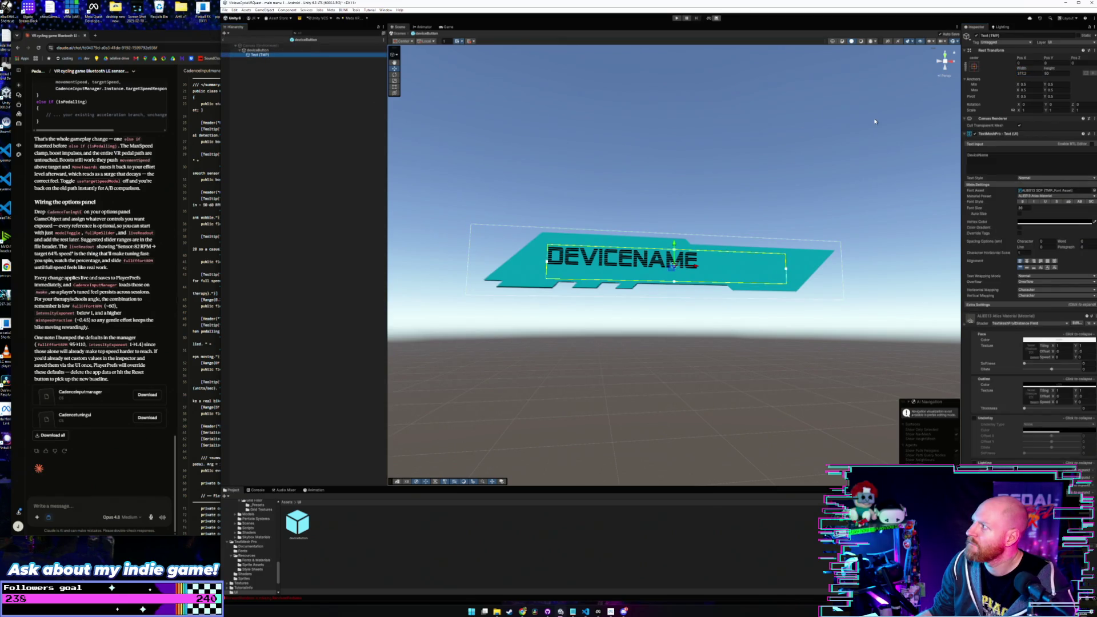
drag(1022, 69, 1045, 69)
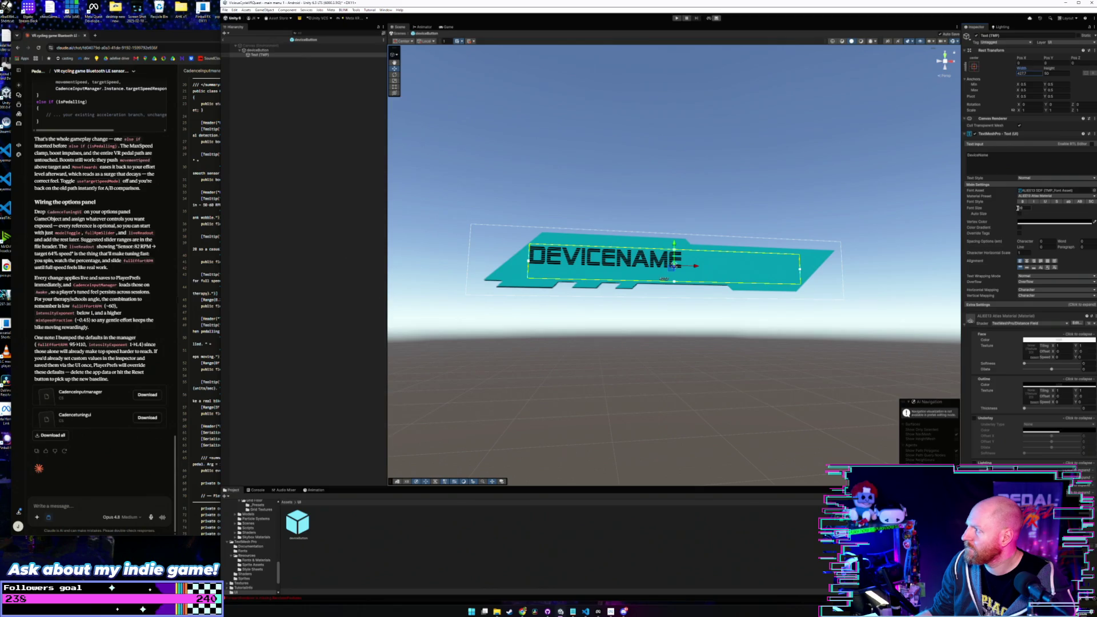
drag(1014, 210, 1010, 209)
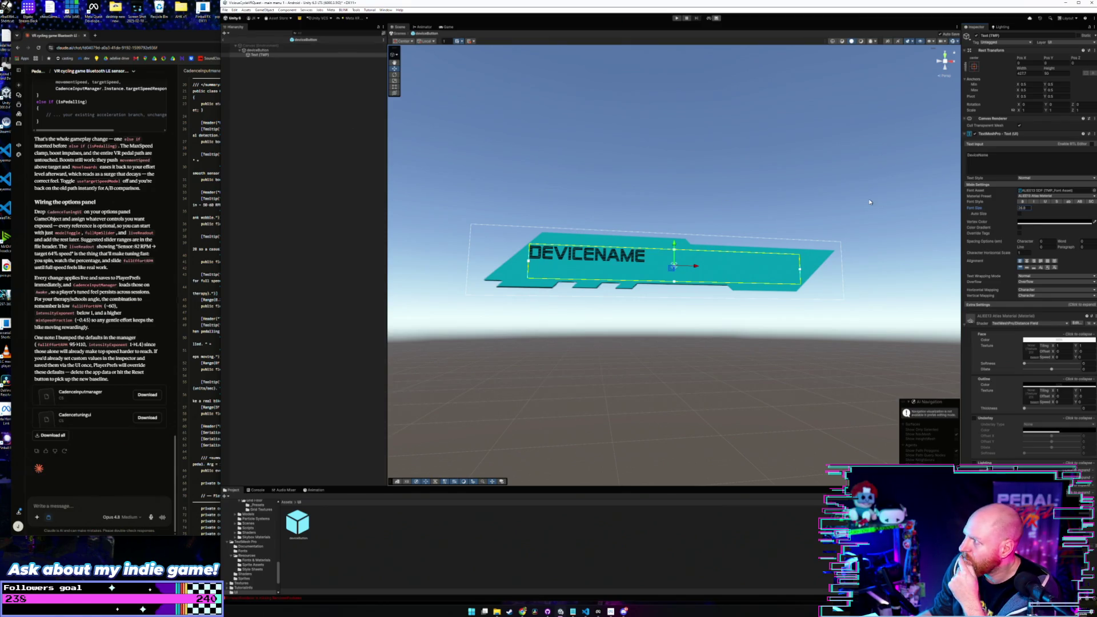
click(1092, 190)
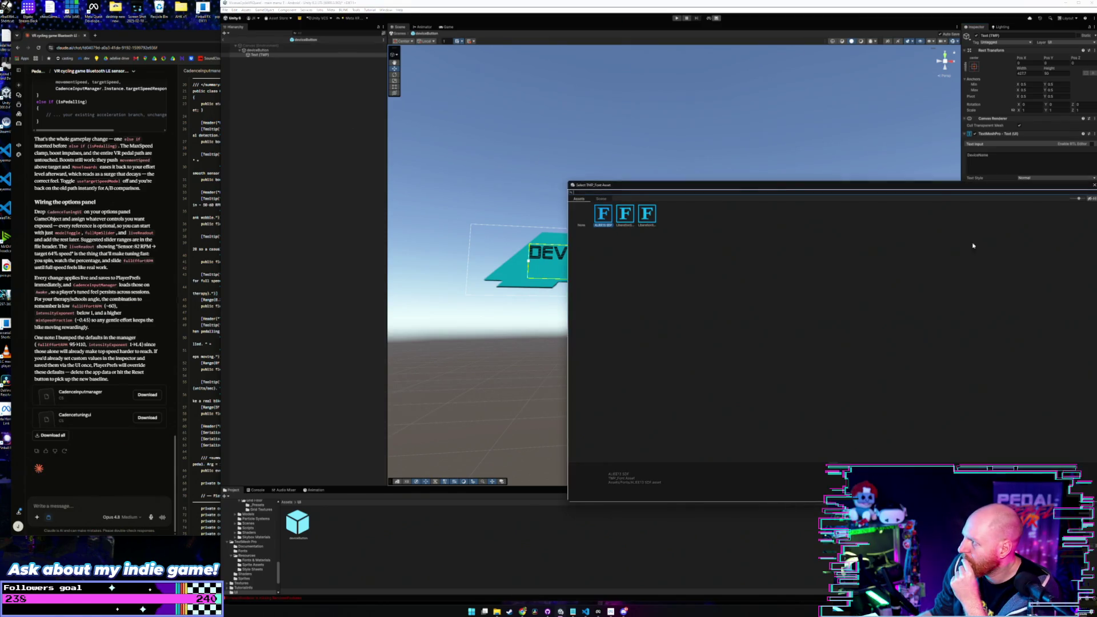
double_click(647, 213)
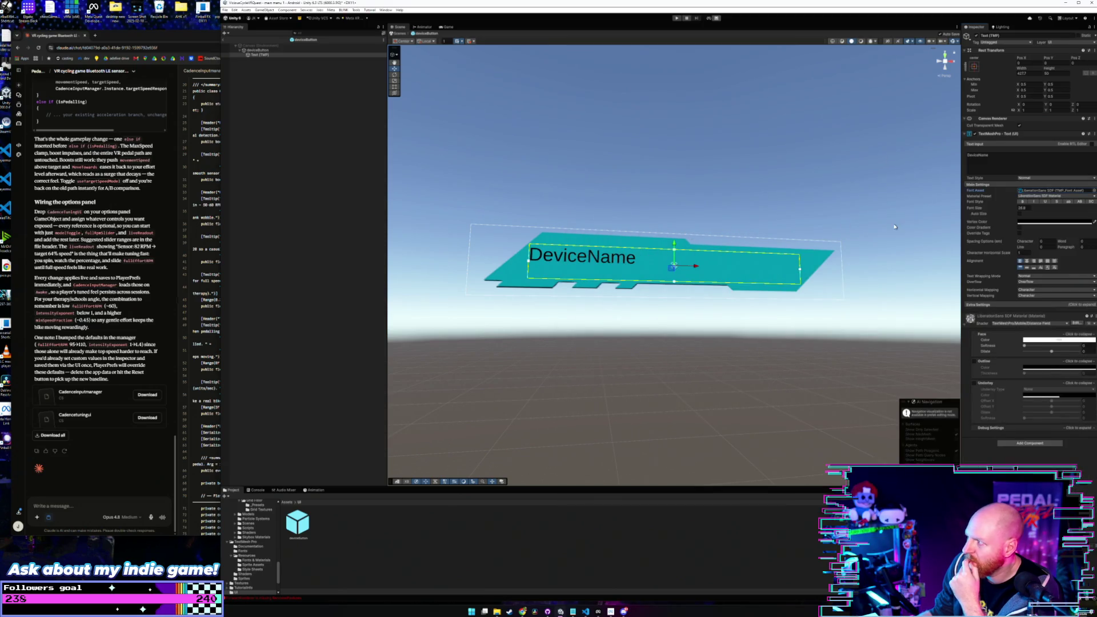
click(1092, 190)
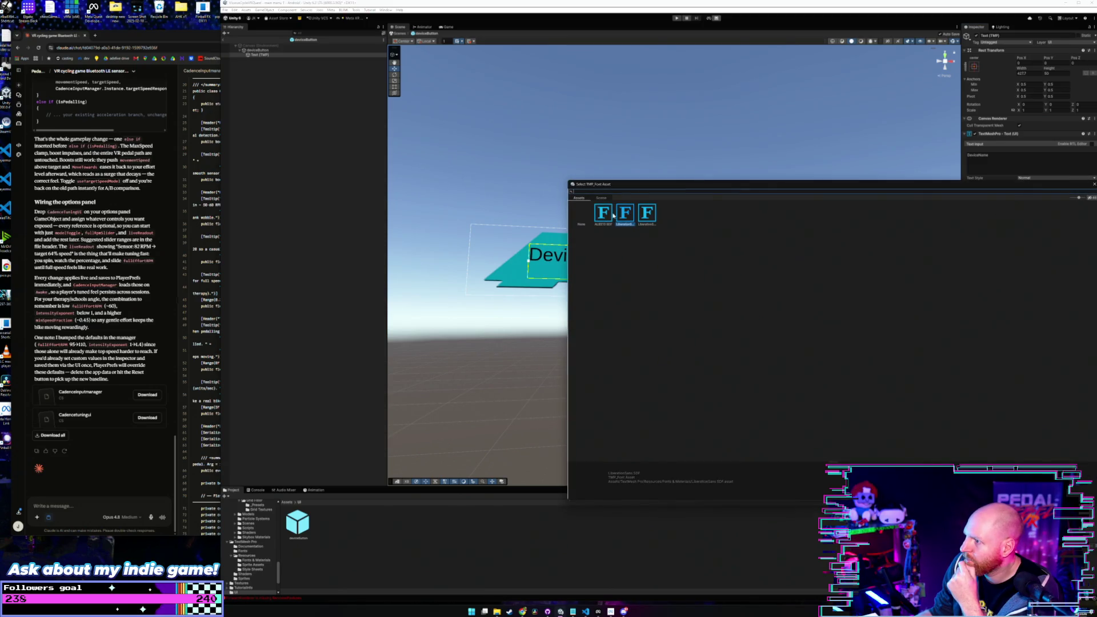
double_click(611, 214)
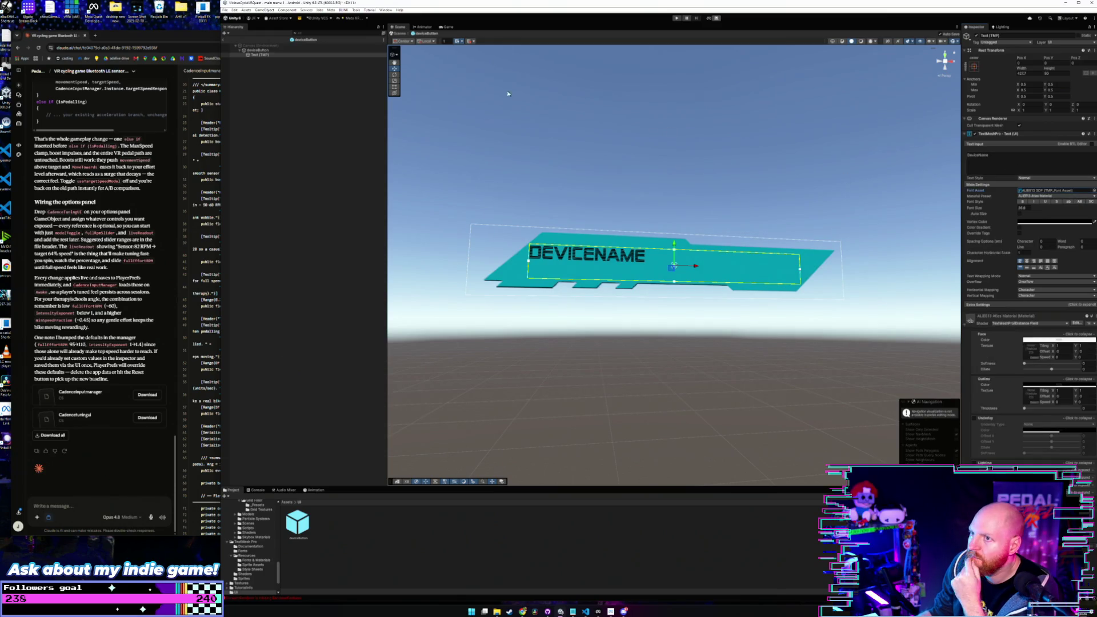
click(224, 45)
Step: Return to the main menu scene and inspect the sensor pairing panel's child objects
click(224, 41)
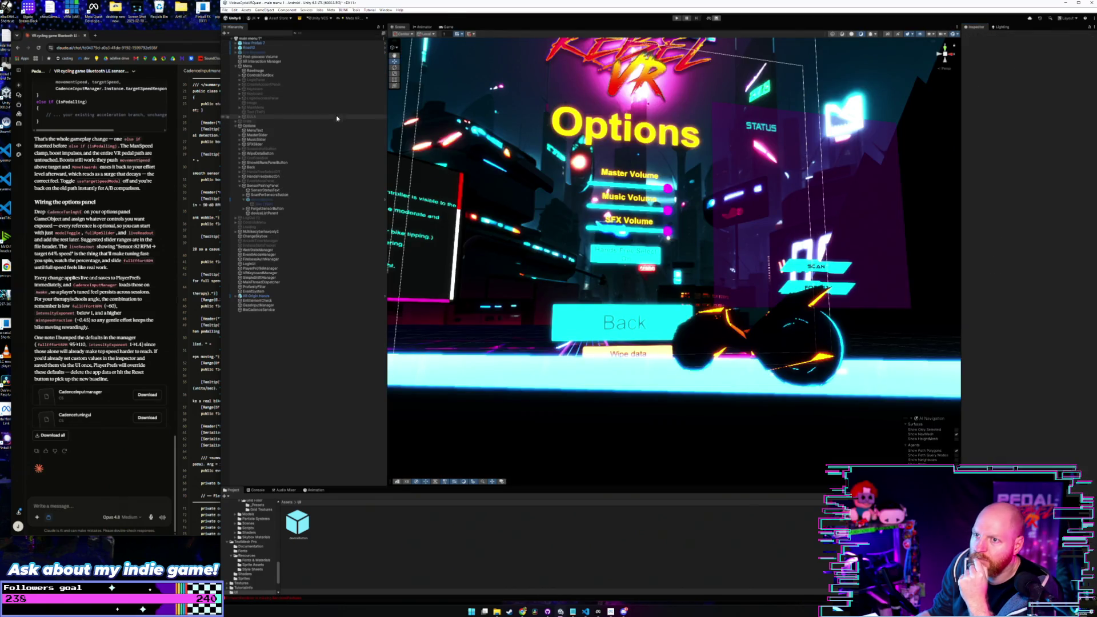
click(275, 199)
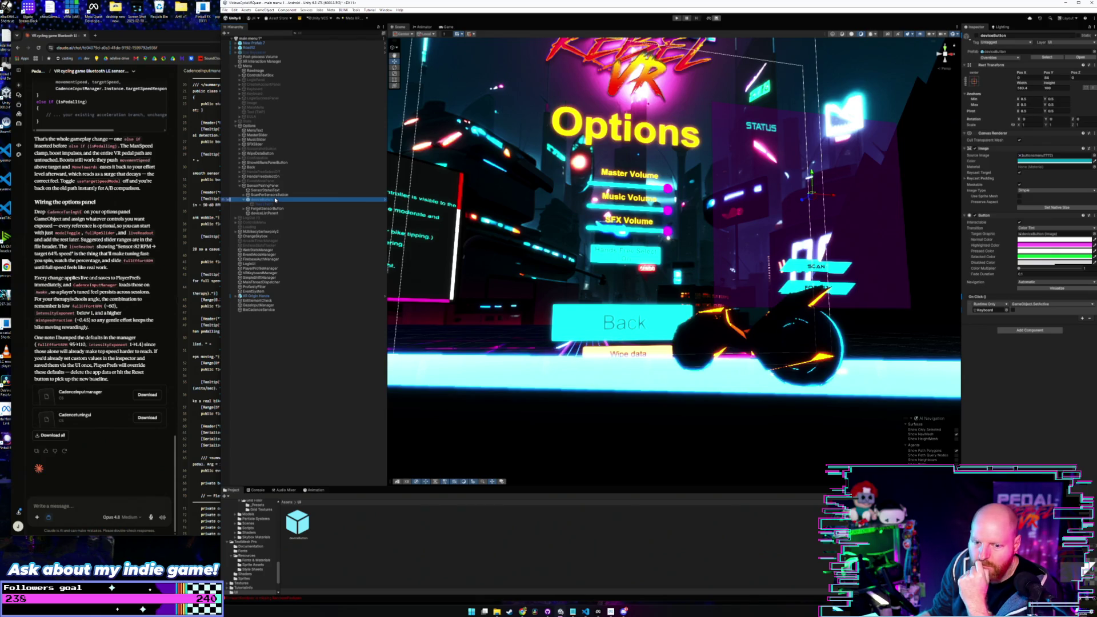
click(275, 194)
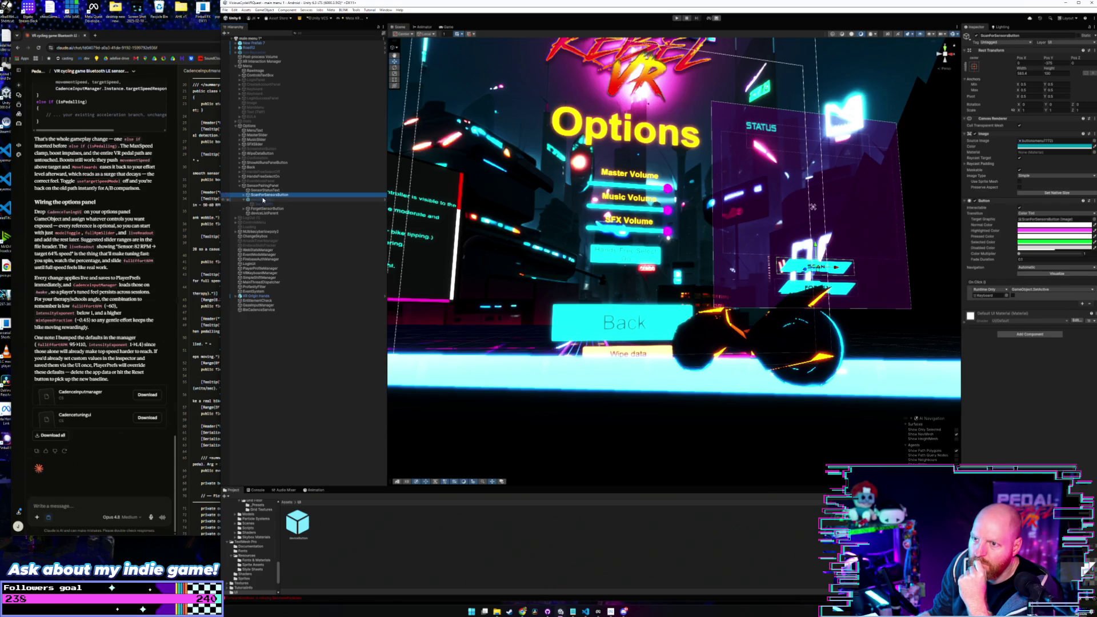
click(244, 196)
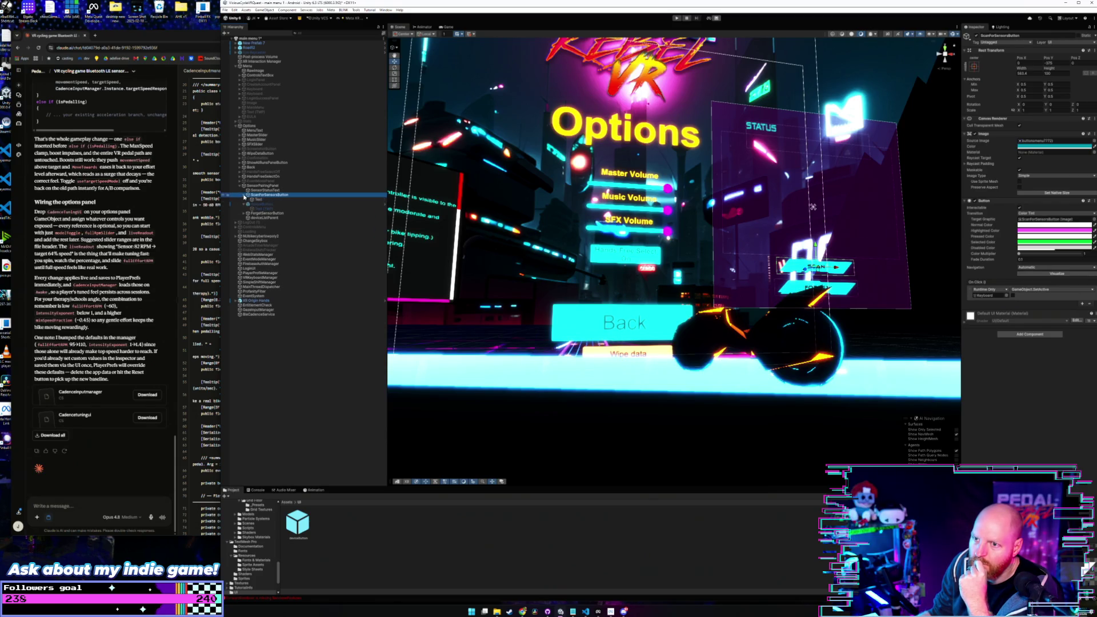
click(244, 196)
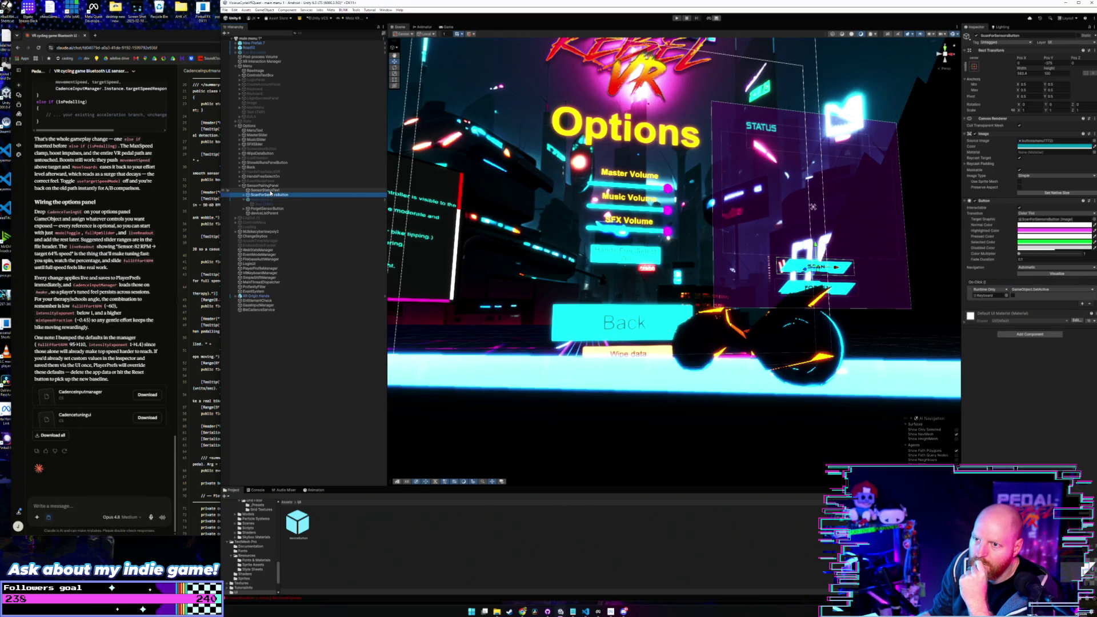
click(269, 200)
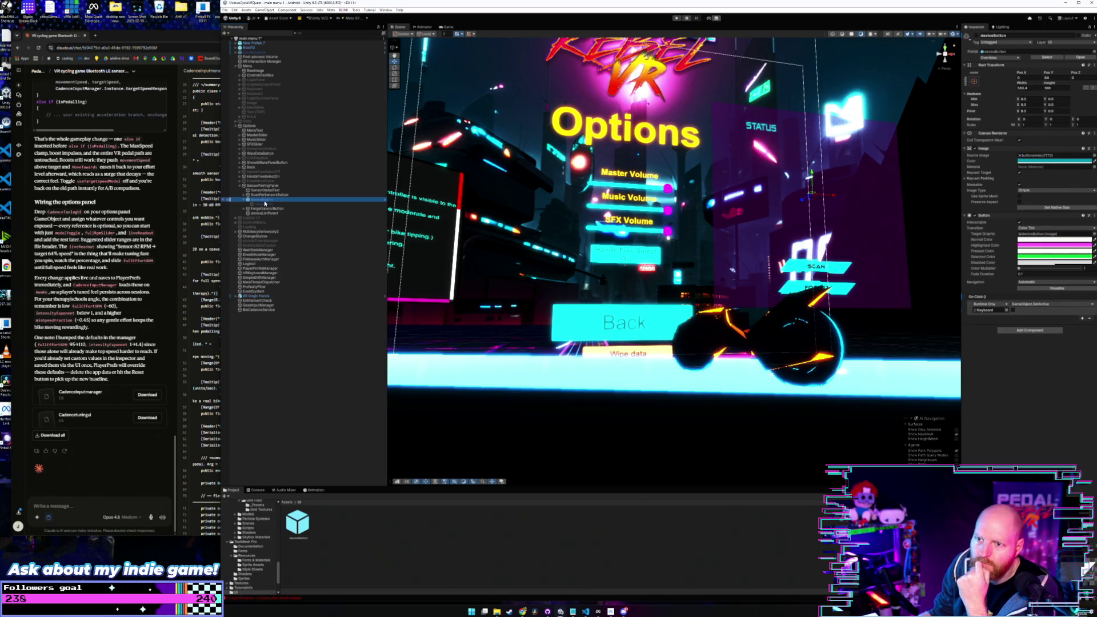
key(Left)
click(259, 186)
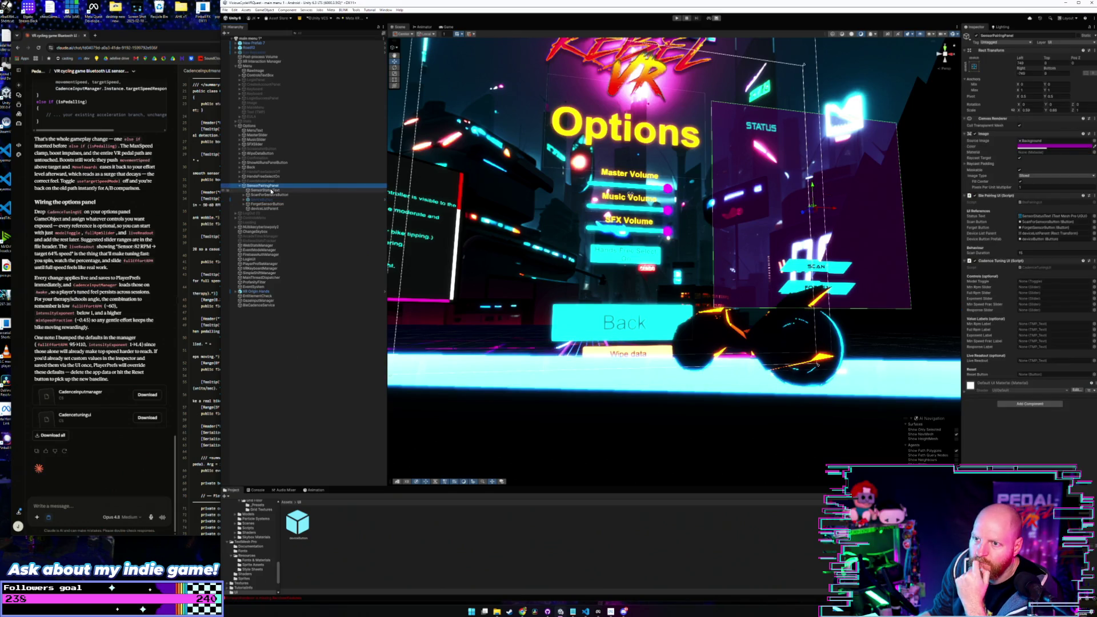
Step: Change deviceListParent's Rect Transform height and move it higher in the panel
click(278, 208)
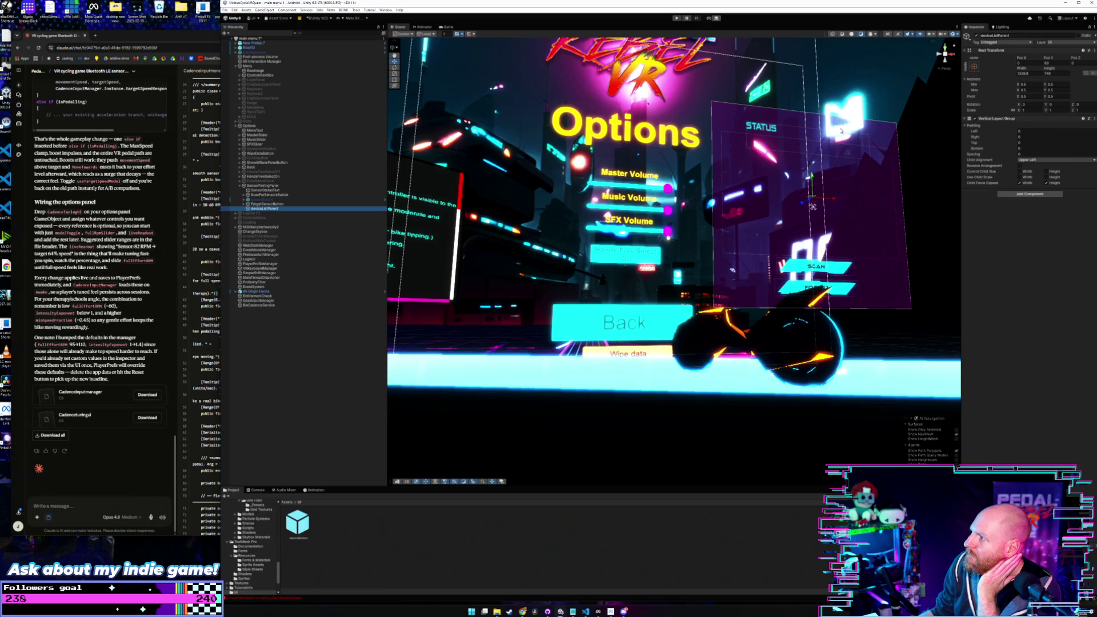
click(1047, 73)
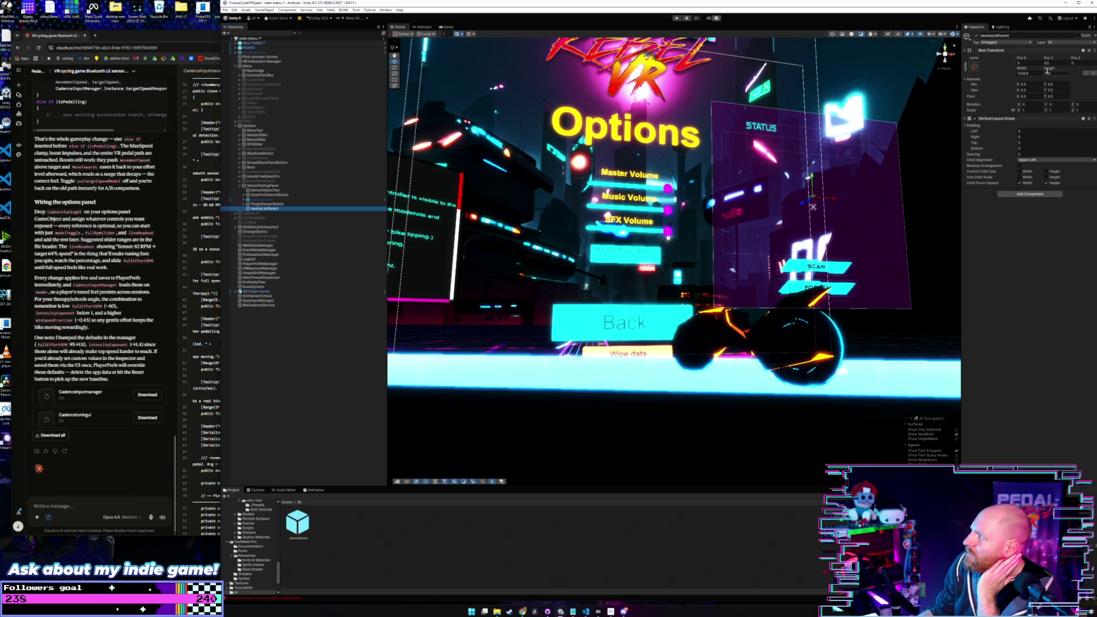
click(774, 106)
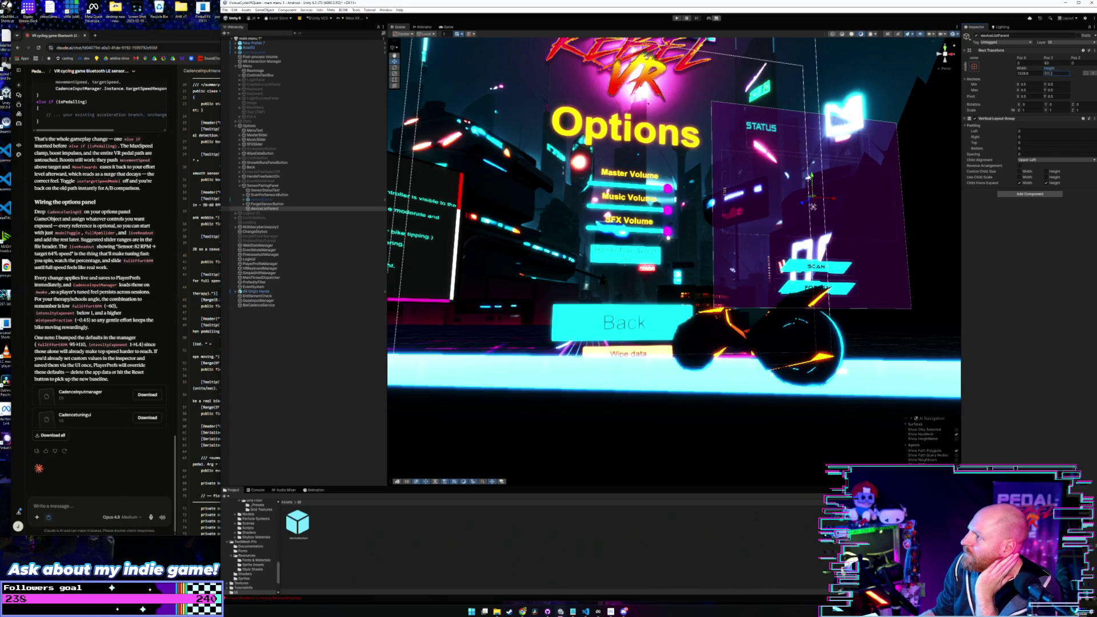
drag(809, 178, 812, 167)
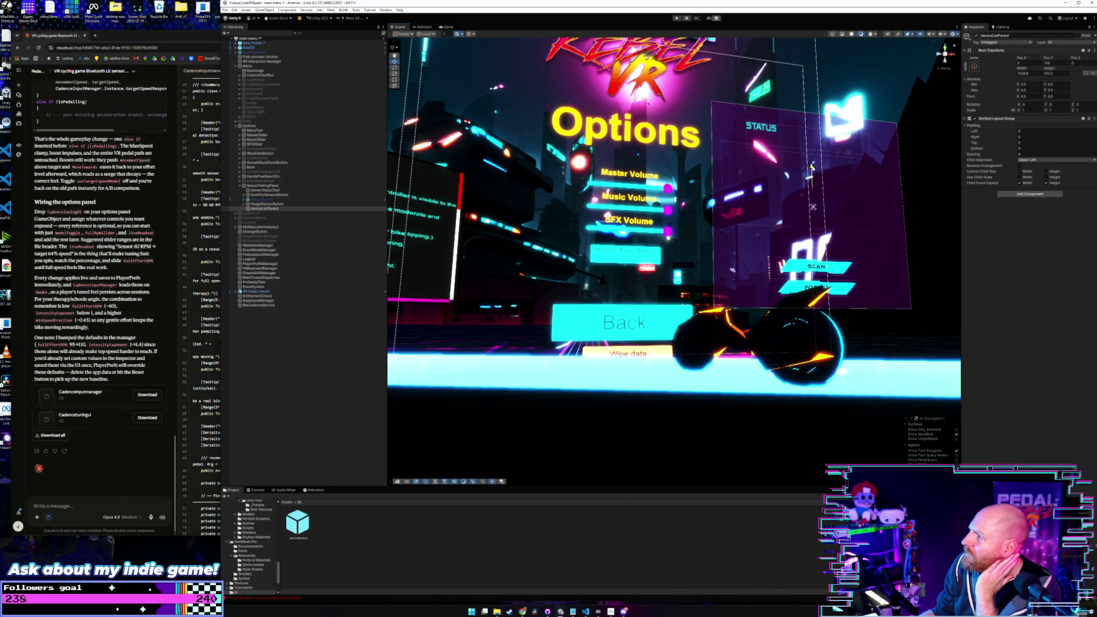
click(263, 187)
Step: Duplicate SensorStatusText above itself and rename the copy BluetoothSensorSetupText
click(268, 191)
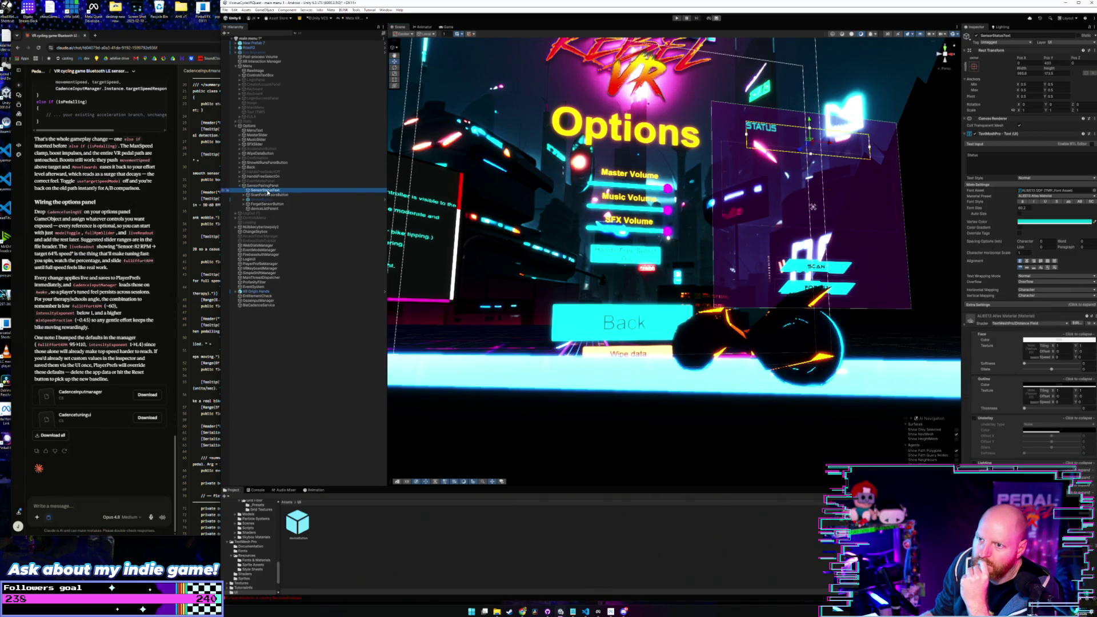
right_click(267, 191)
click(292, 225)
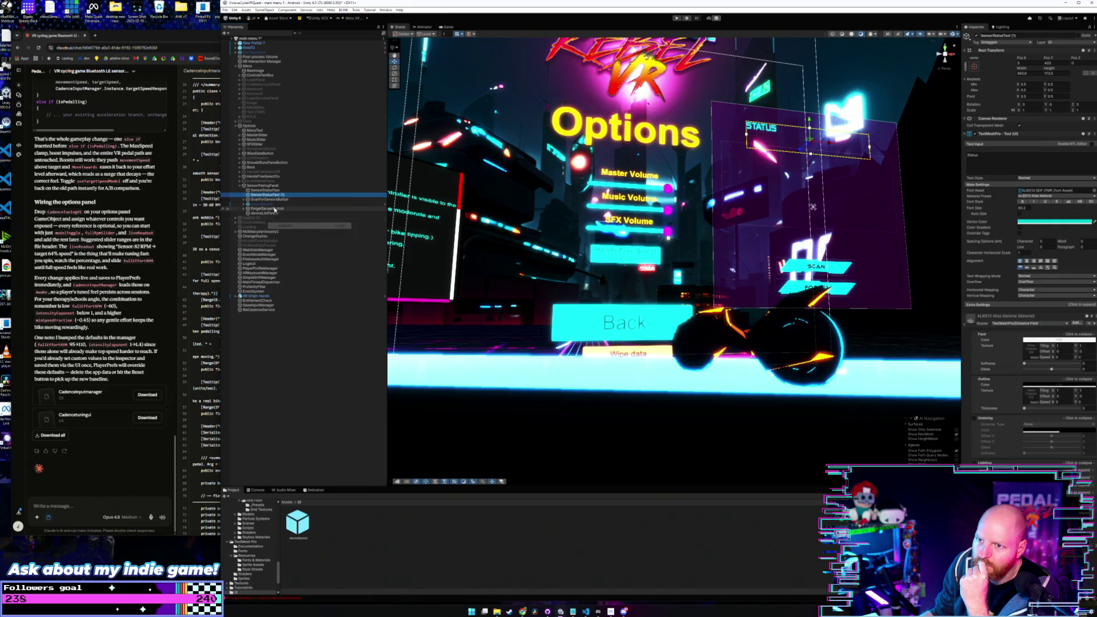
drag(270, 198, 273, 191)
click(273, 192)
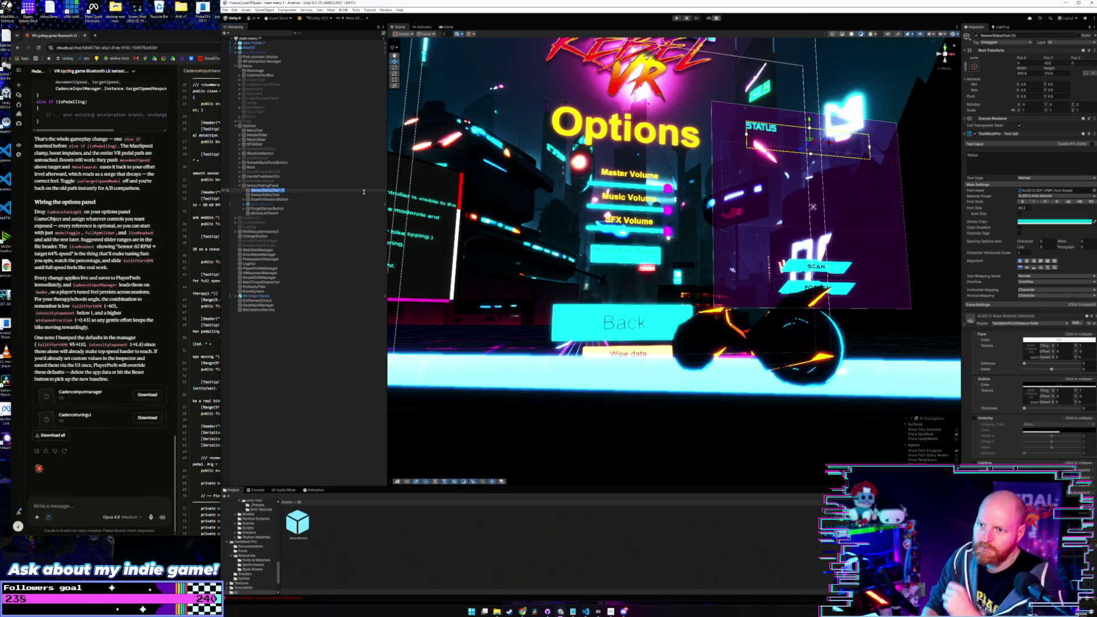
text(Spe)
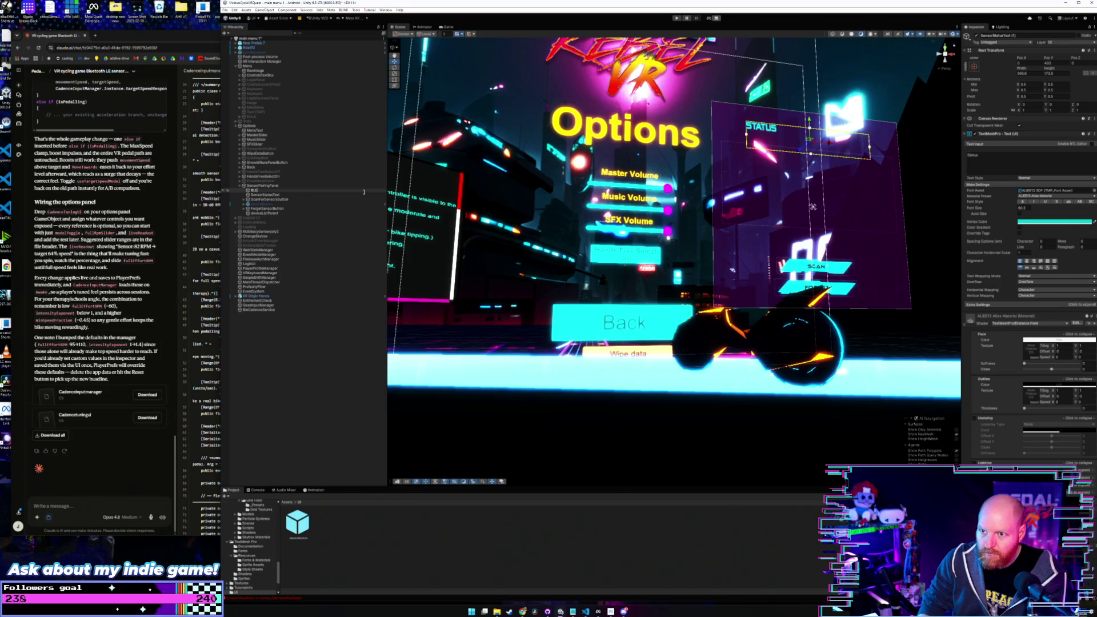
key(BackSpace)
key(BackSpace)
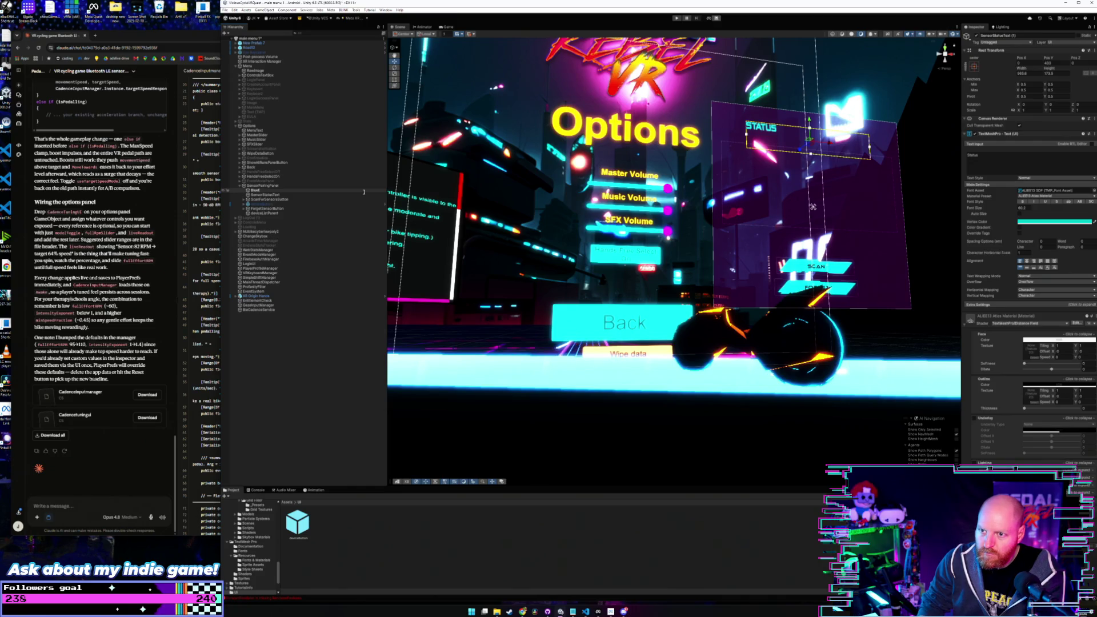
text(tooth)
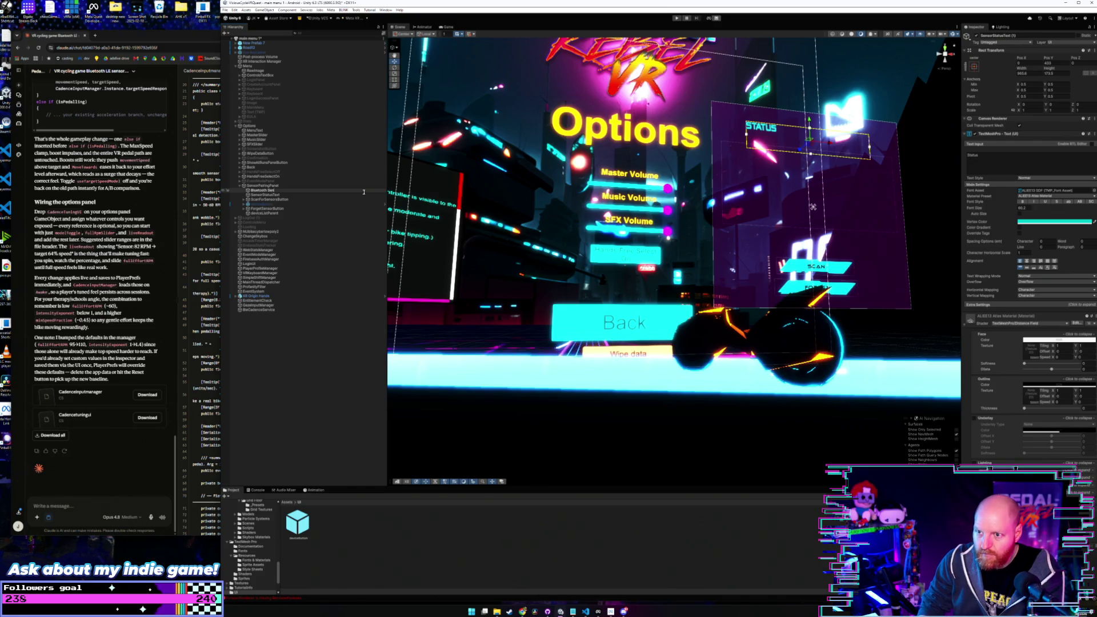
text( Sensor Setup)
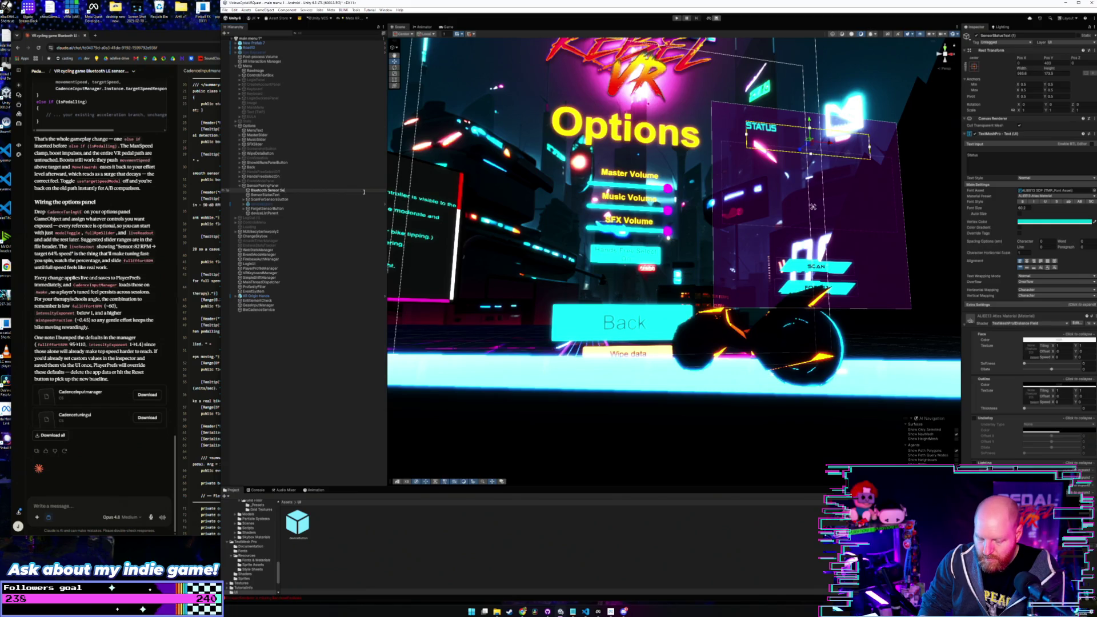
key(Return)
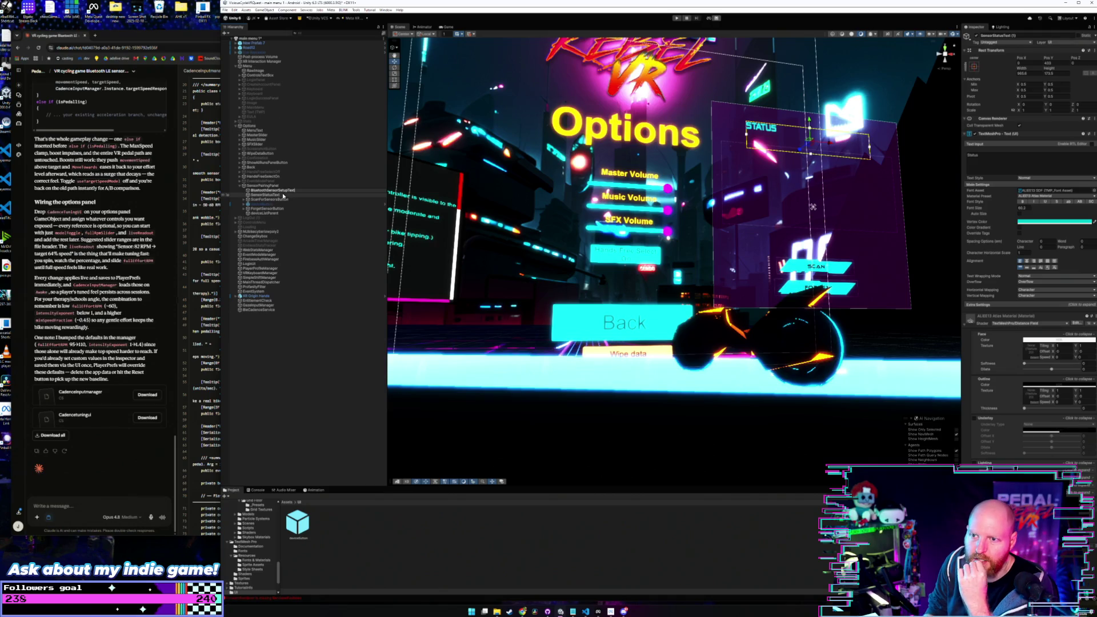
Step: Move the heading higher and set its text to 'Bluetooth Sensor Setup'
click(280, 191)
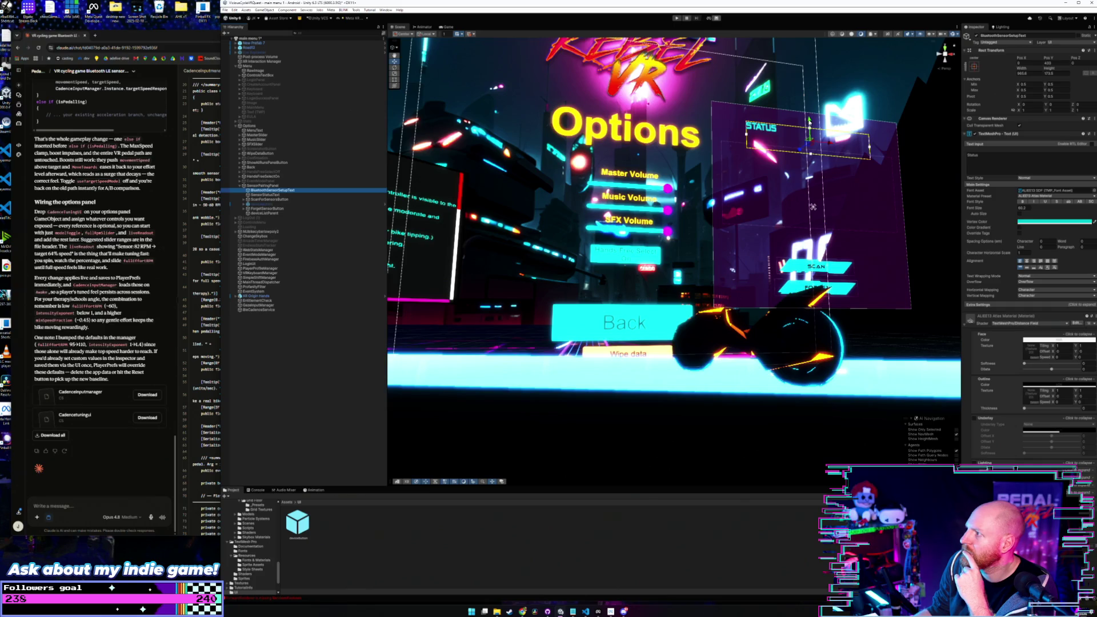
drag(808, 121, 809, 108)
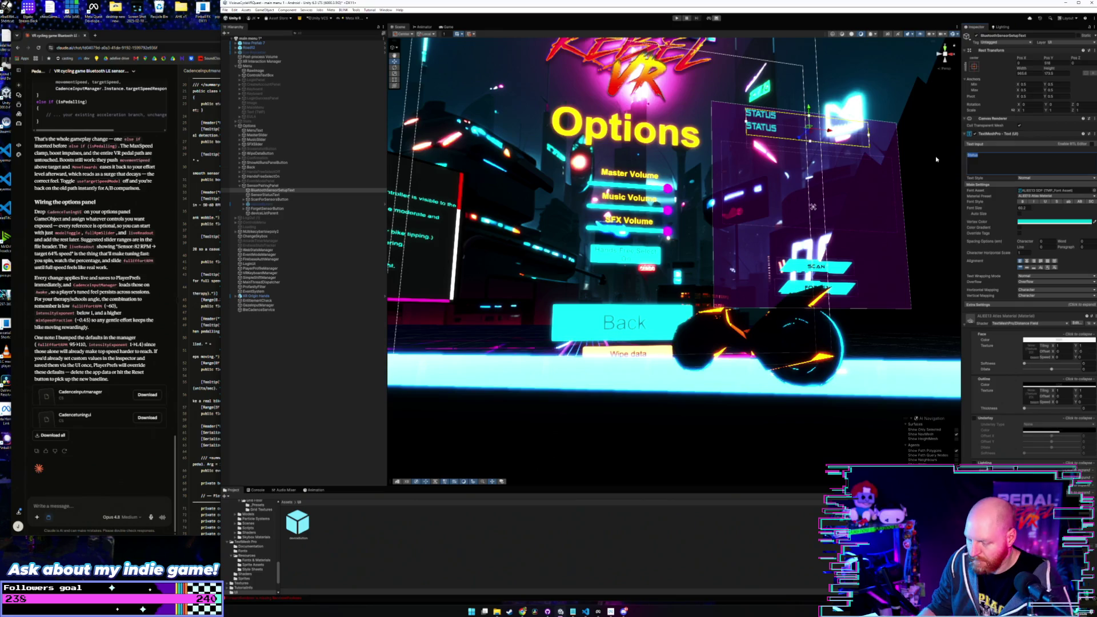
text(Blueto)
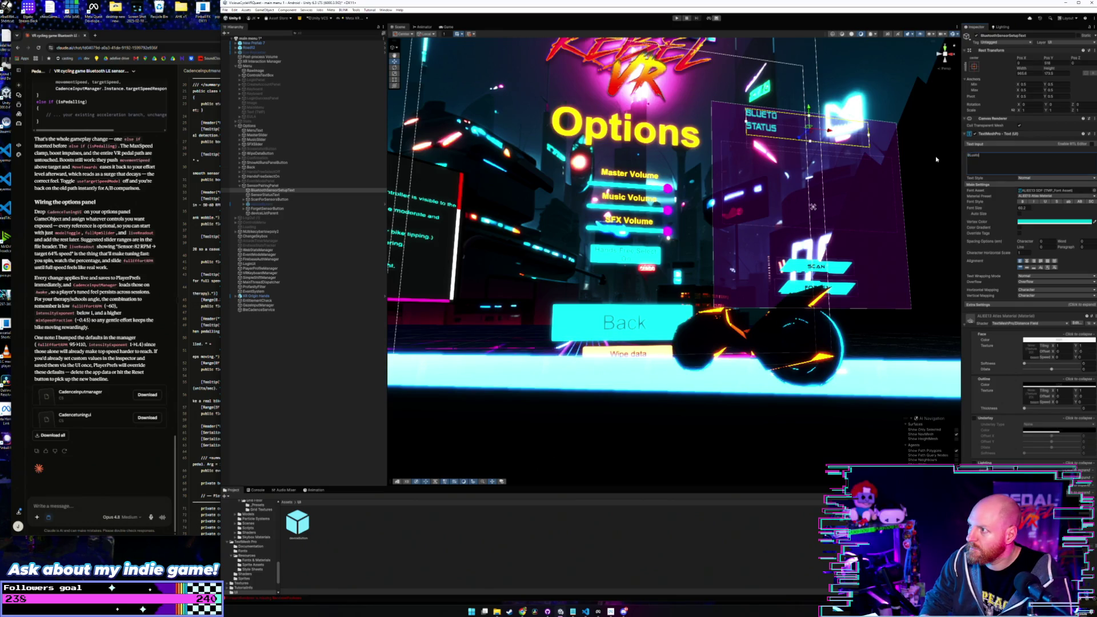
text(oth Sensor)
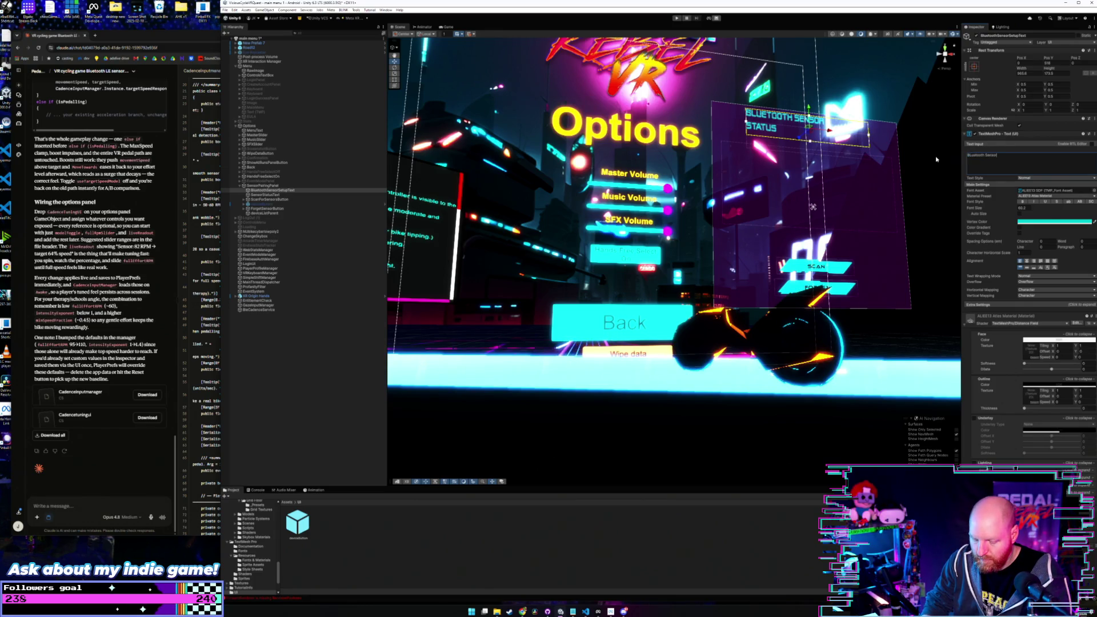
text( Setup)
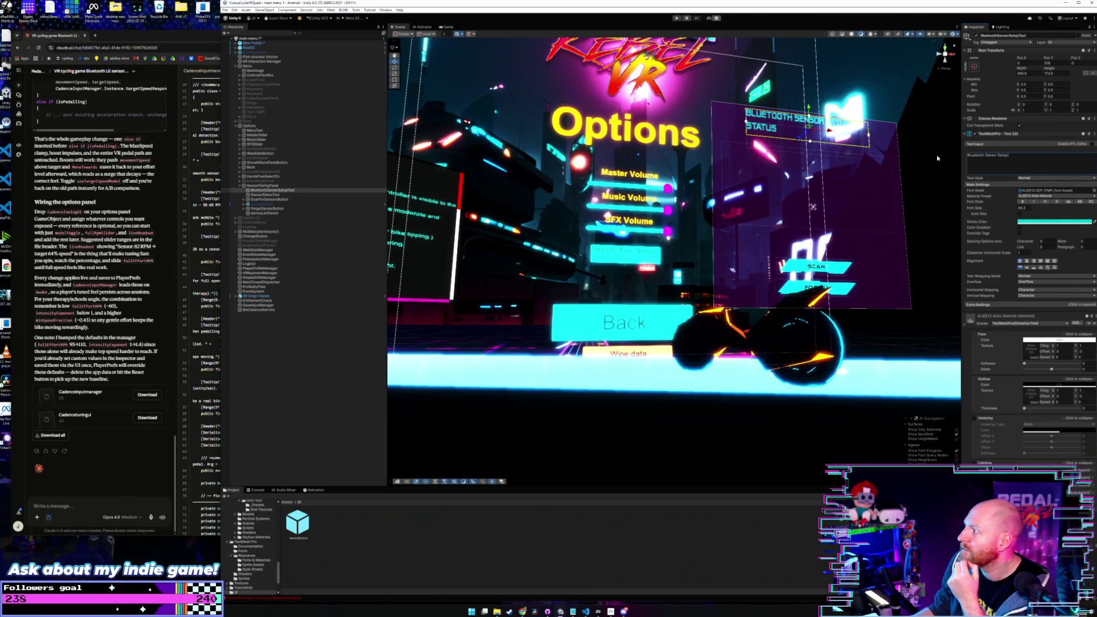
Step: Change the heading's Vertex Color from cyan to yellow
click(1037, 223)
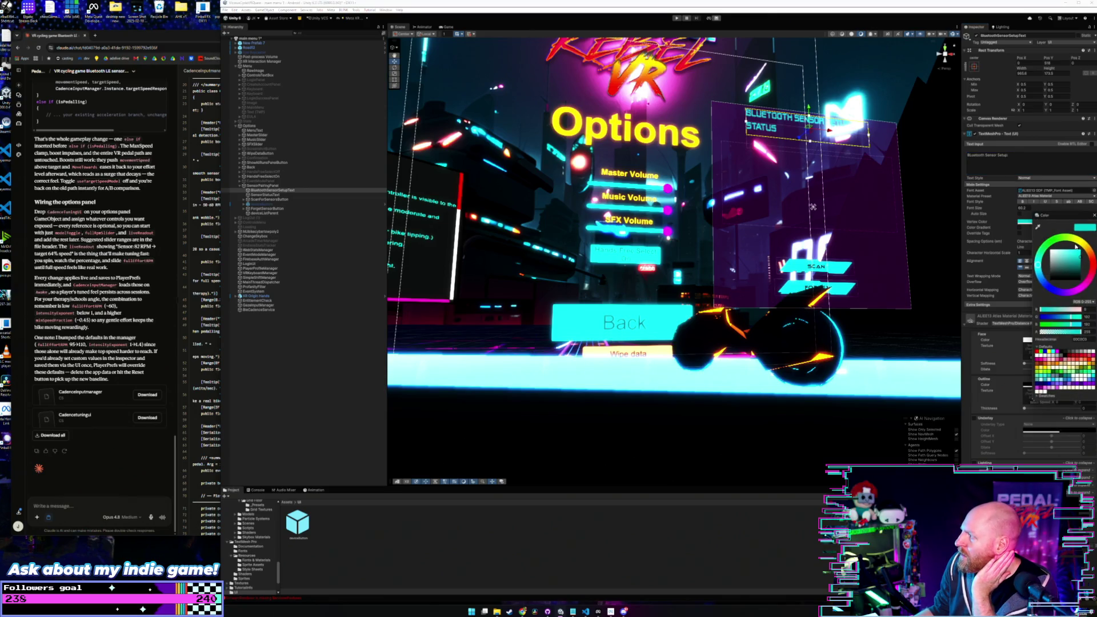
click(1075, 247)
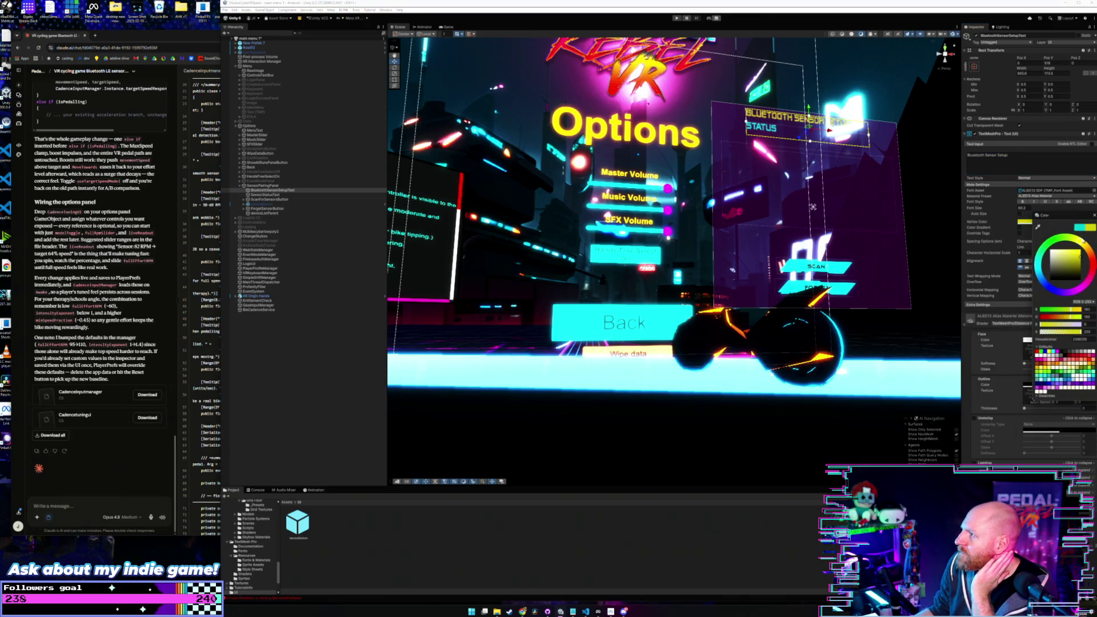
mouse_move(1079, 244)
mouse_down()
mouse_move(1083, 256)
mouse_move(1085, 246)
mouse_up()
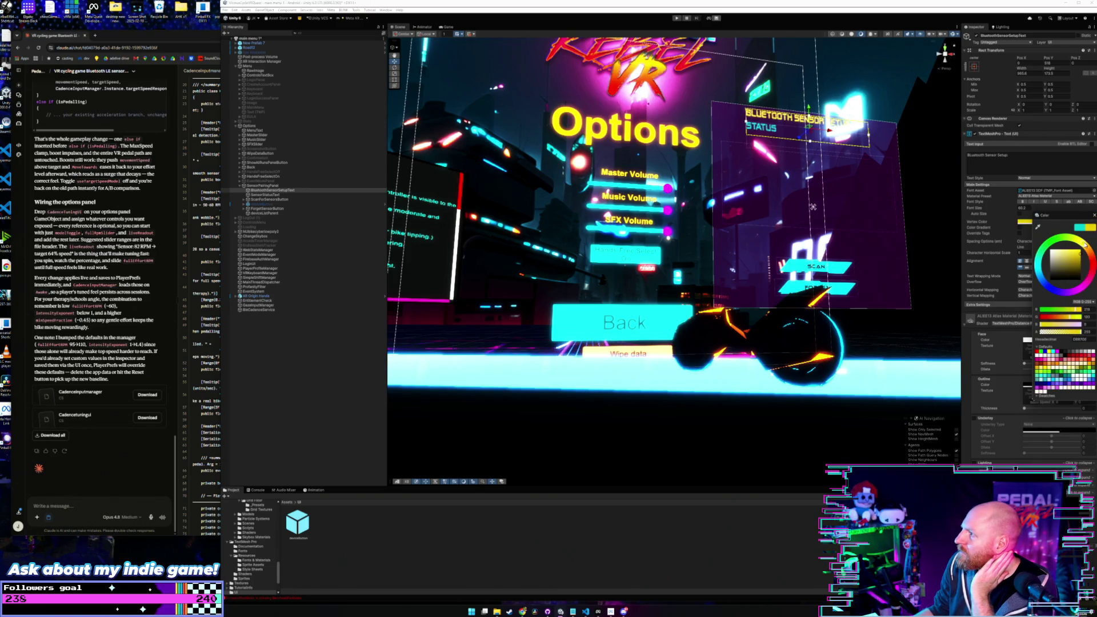
click(1093, 216)
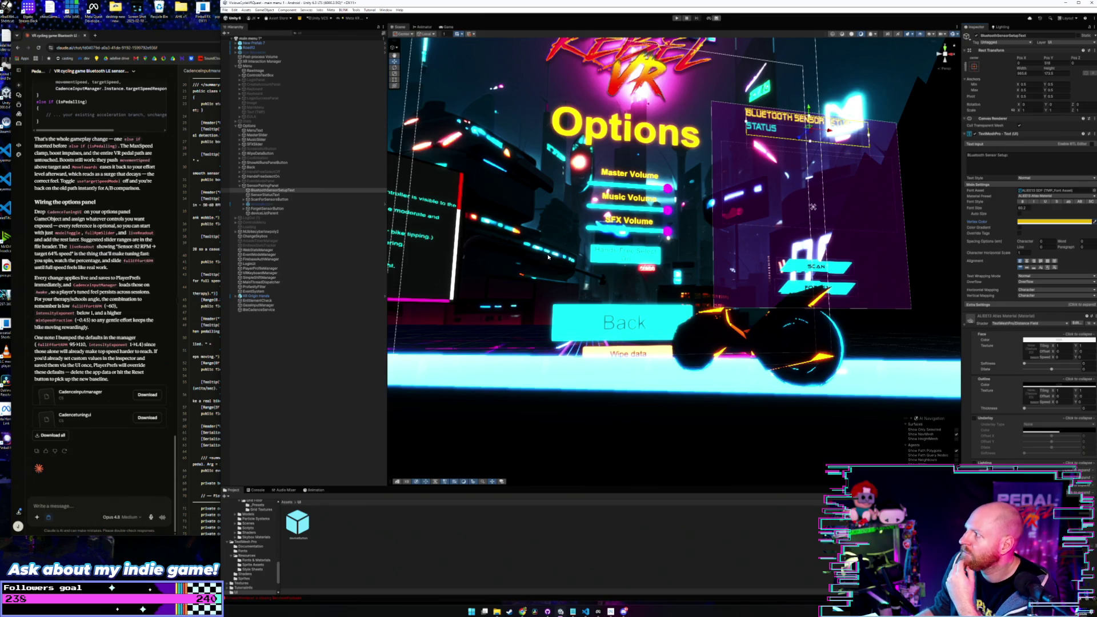
click(972, 156)
click(995, 162)
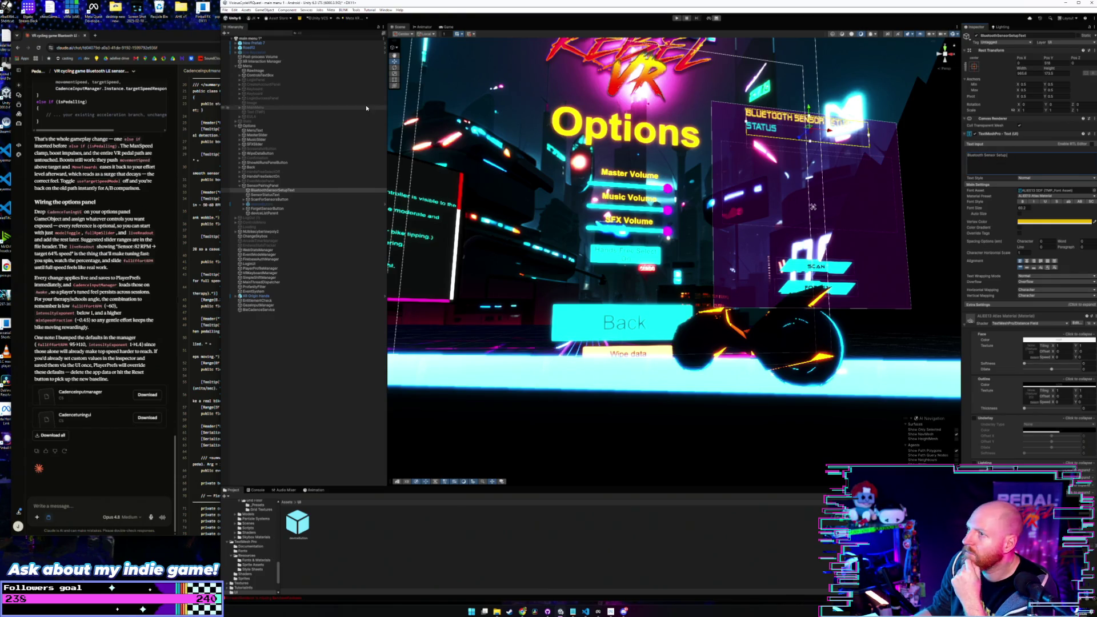
Step: Save the current scene and then the whole project from the File menu
click(234, 9)
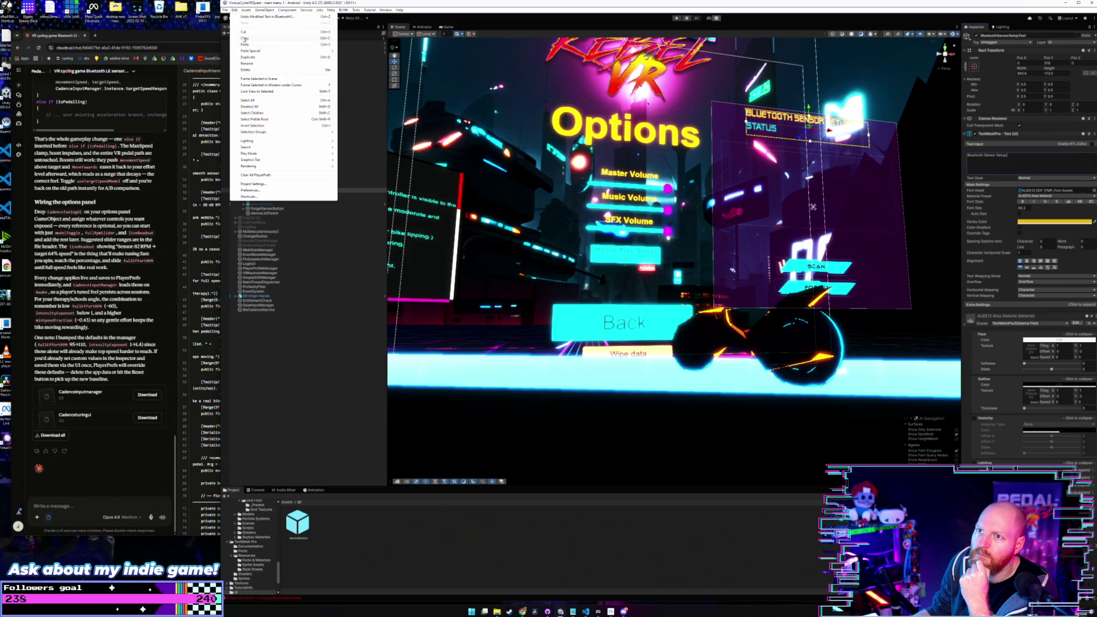
mouse_move(227, 11)
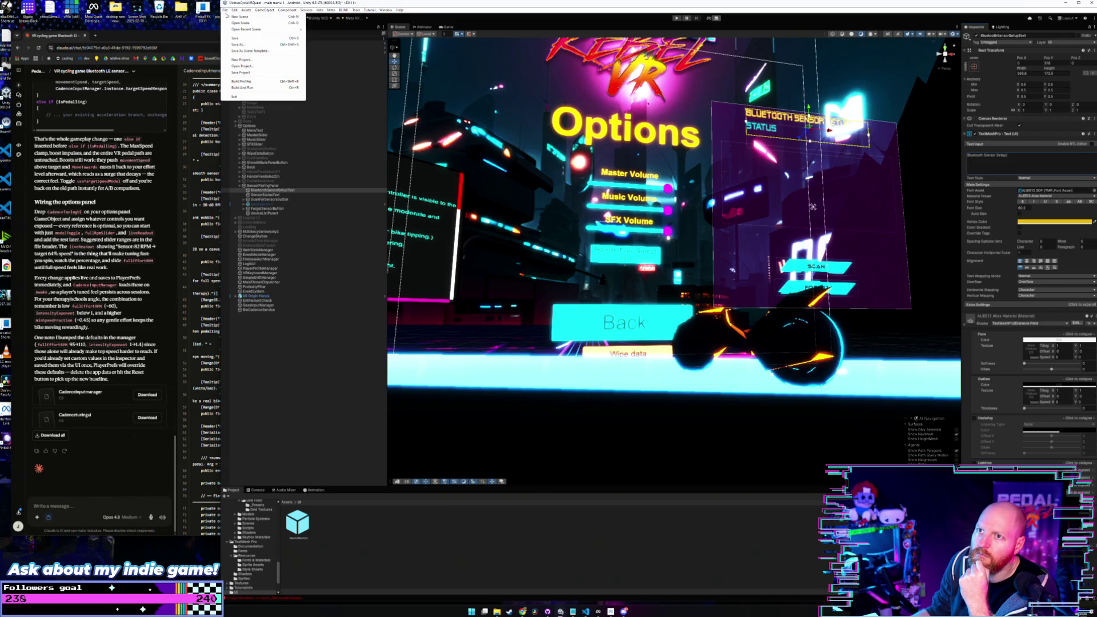
click(241, 39)
click(226, 10)
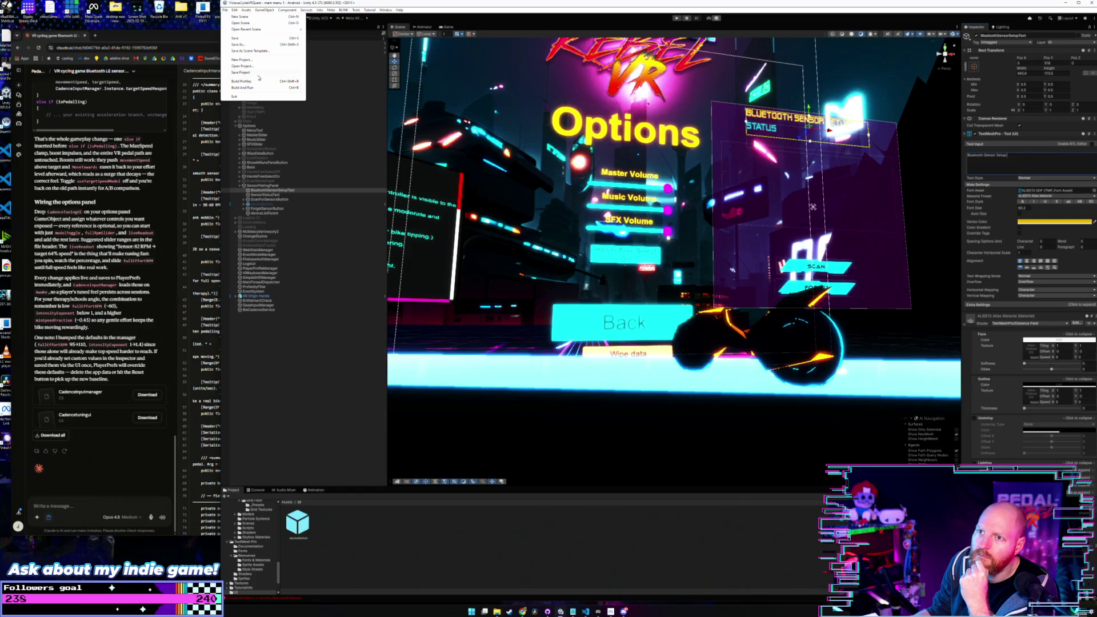
click(258, 73)
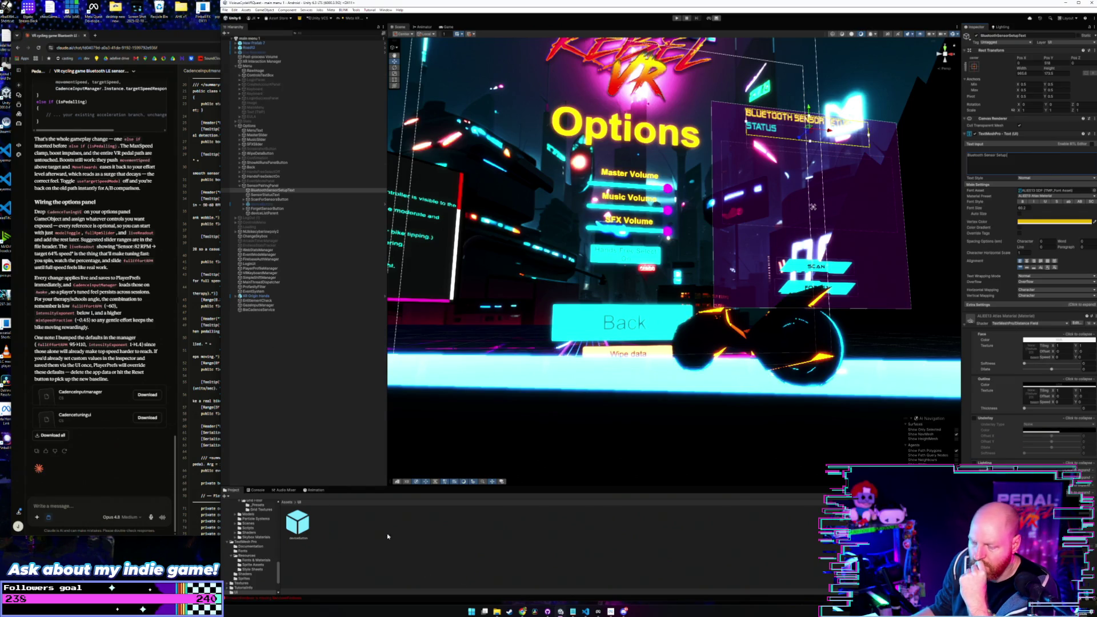
Step: Briefly check the changed files in GitHub Desktop, then minimize it
mouse_move(585, 611)
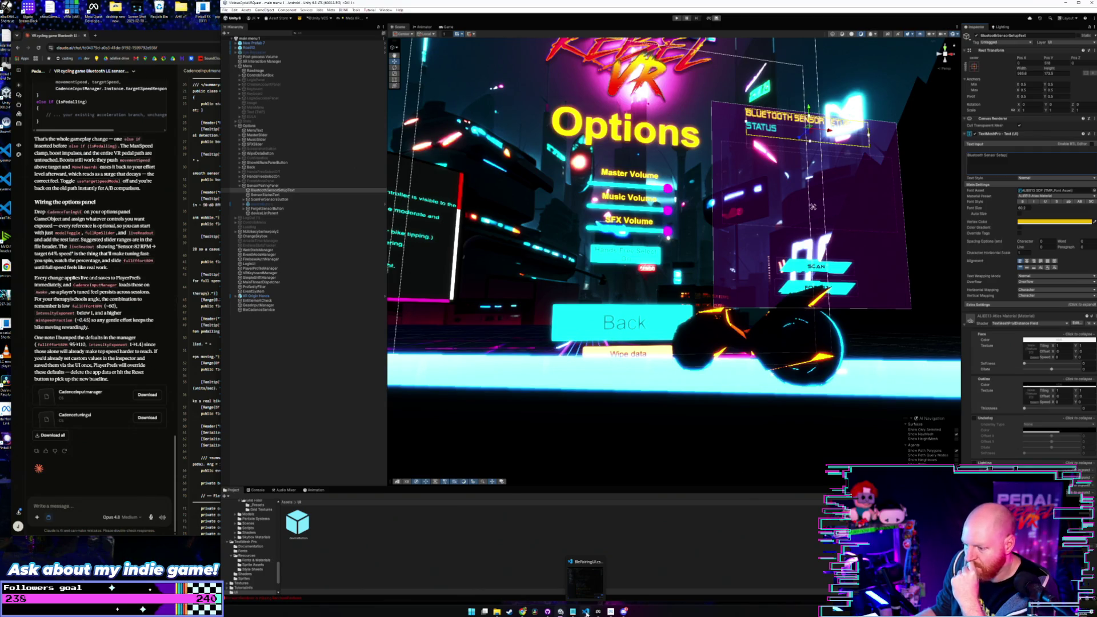
click(538, 603)
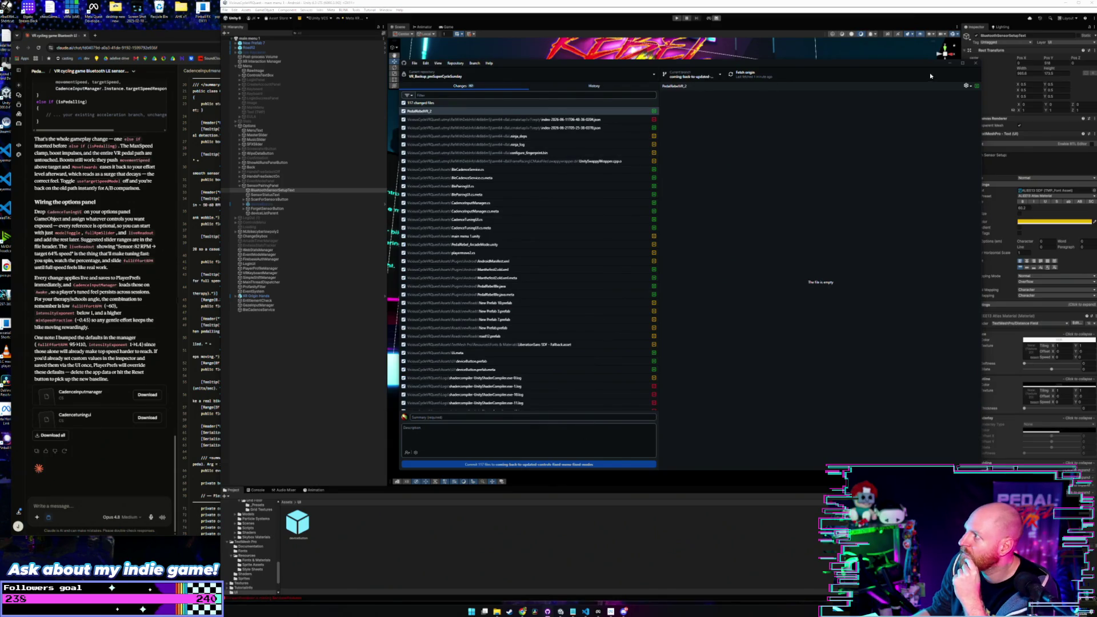
click(948, 63)
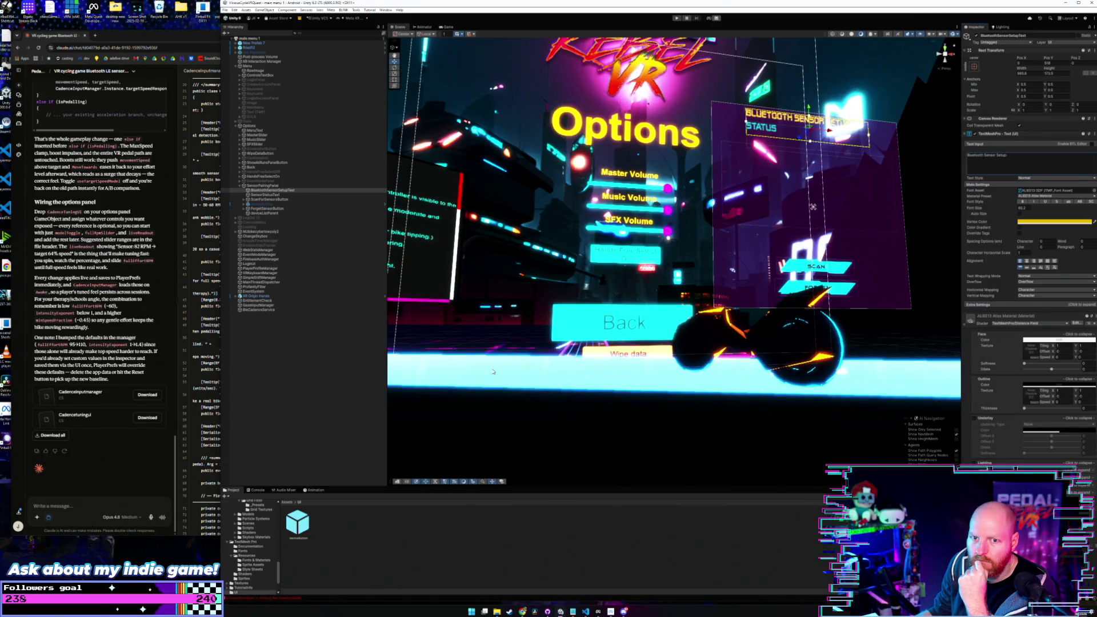
click(277, 187)
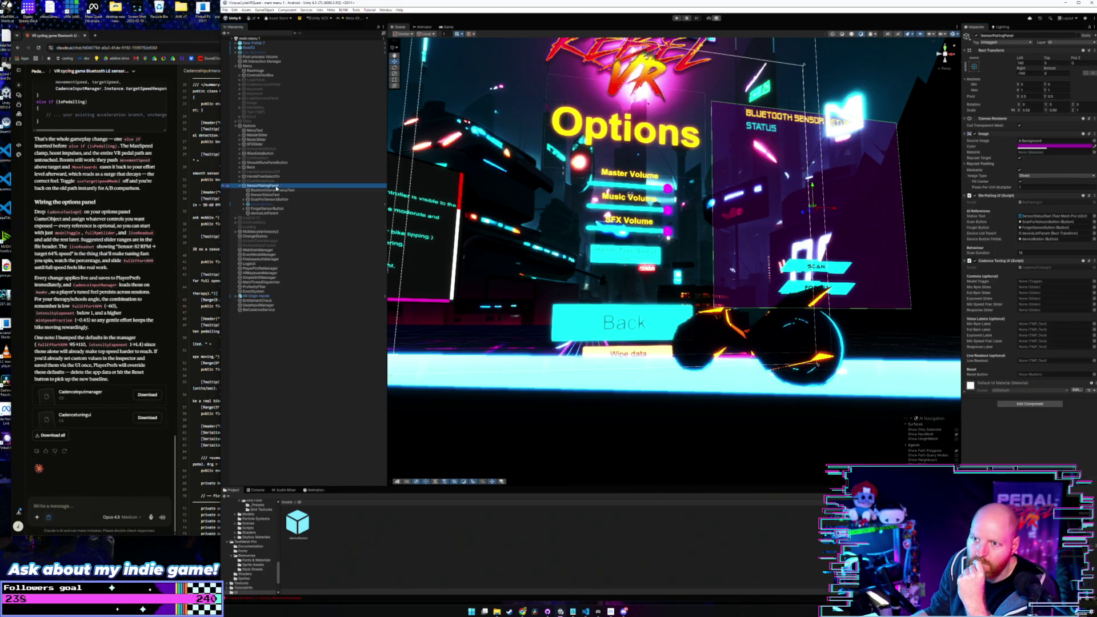
click(277, 195)
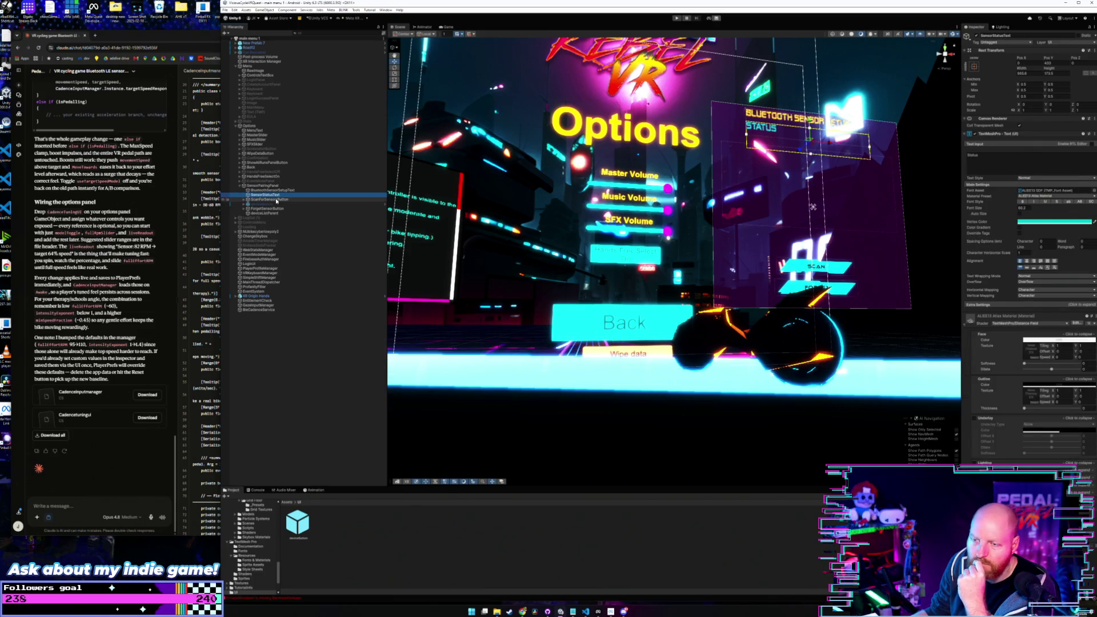
click(276, 200)
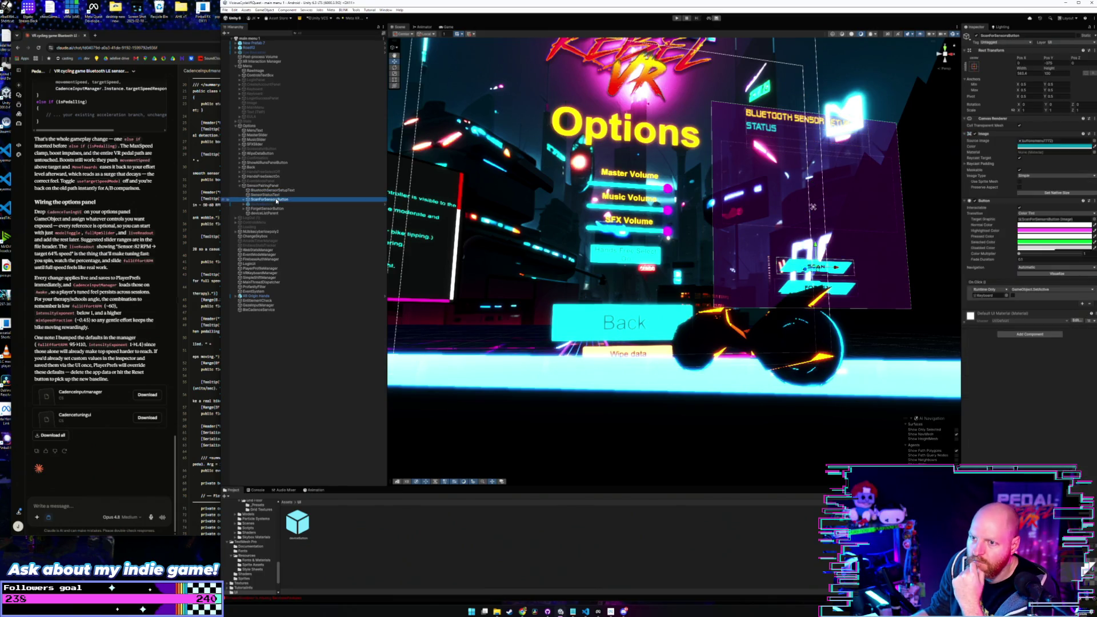
click(270, 213)
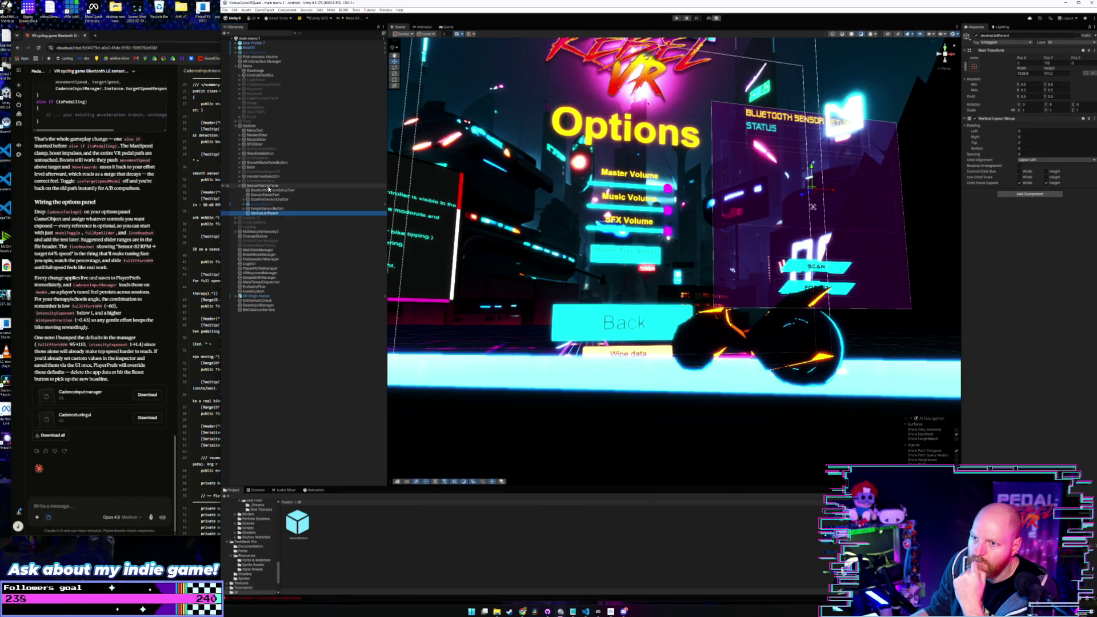
click(269, 186)
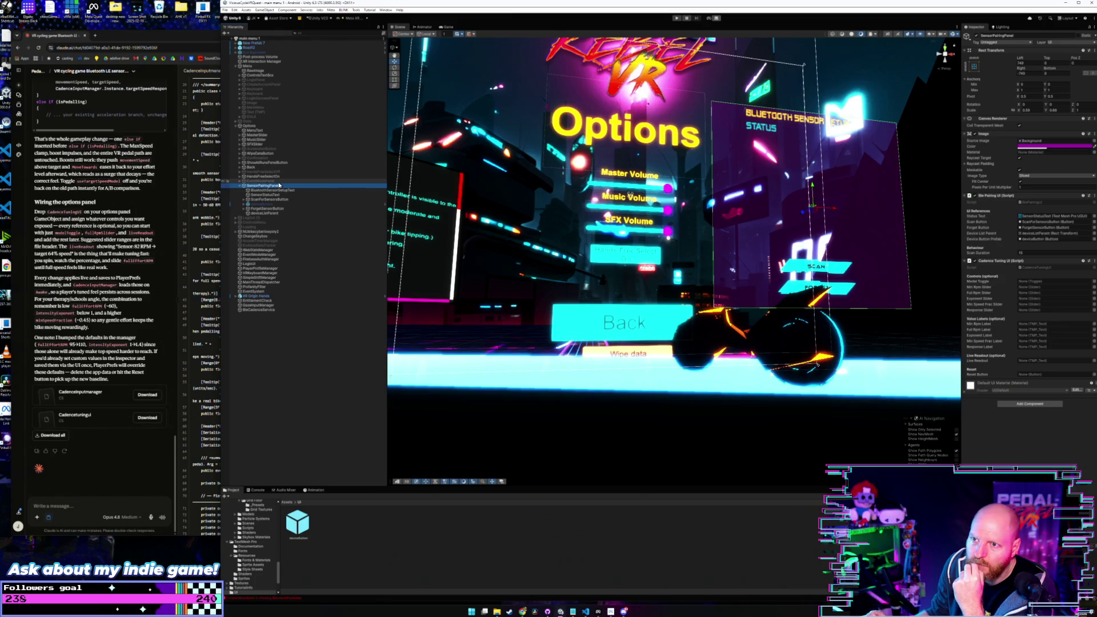
Step: Copy MasterSlider and paste it as a child of SensorPairingPanel
click(267, 136)
click(239, 135)
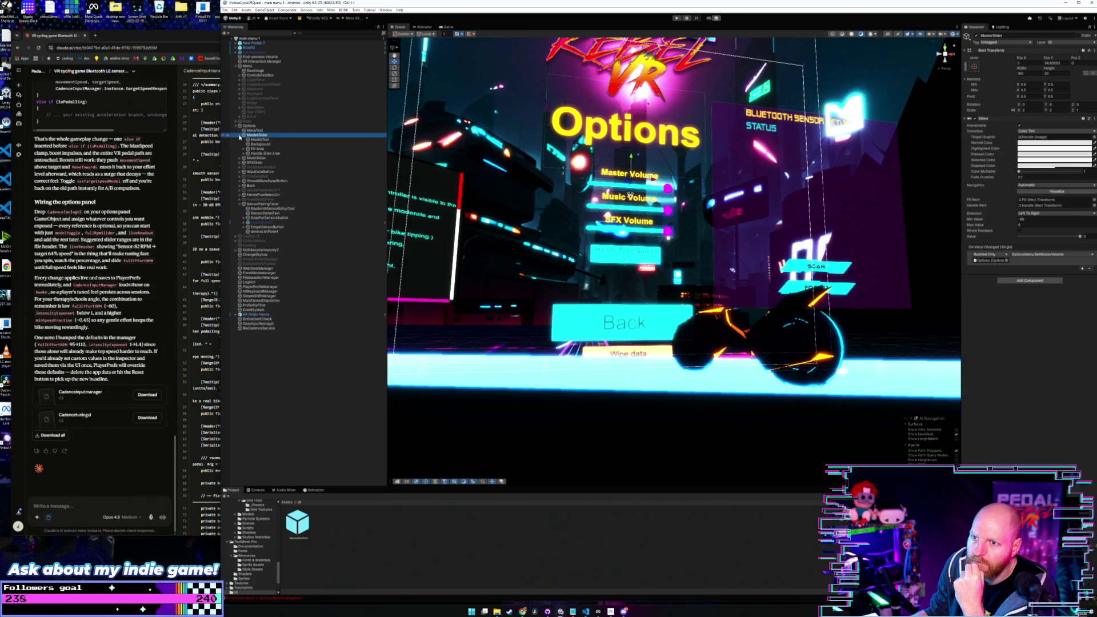
click(240, 135)
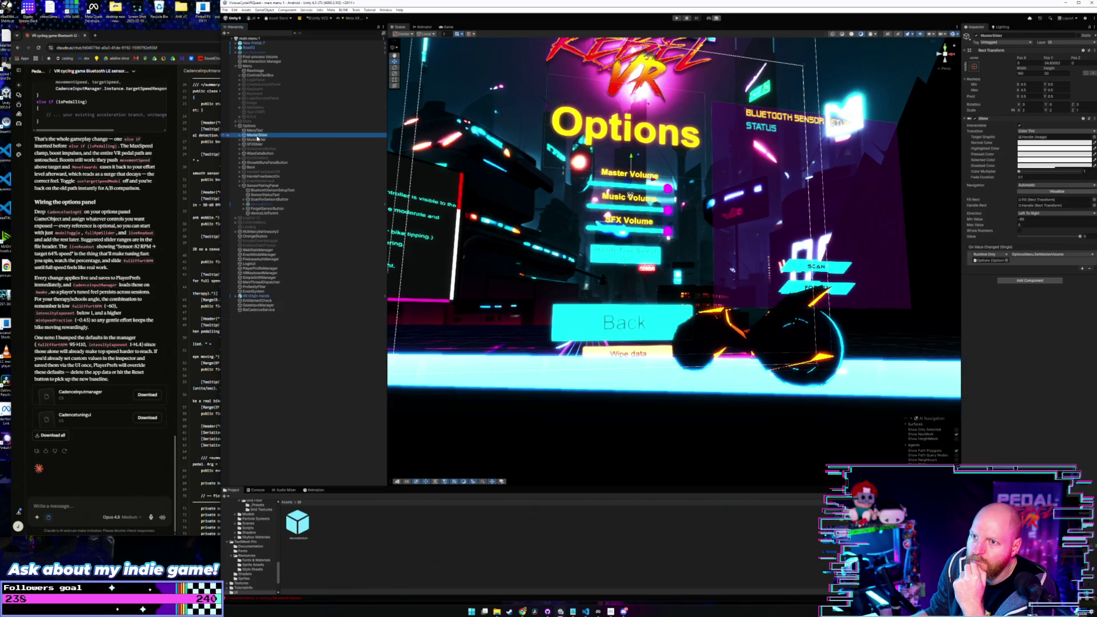
right_click(258, 137)
key(Escape)
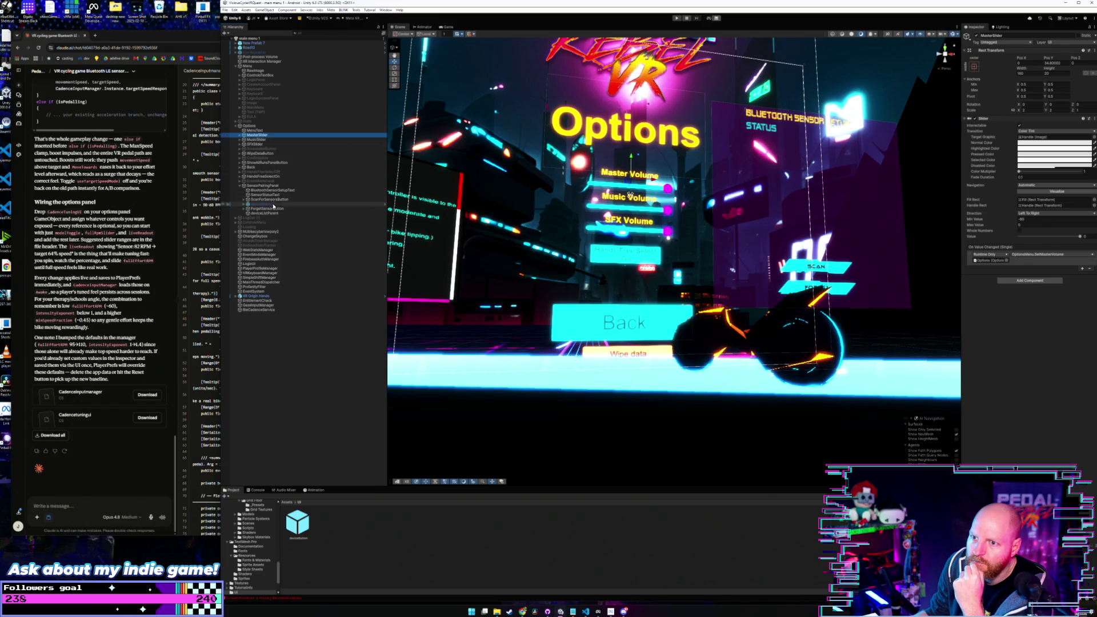
click(276, 186)
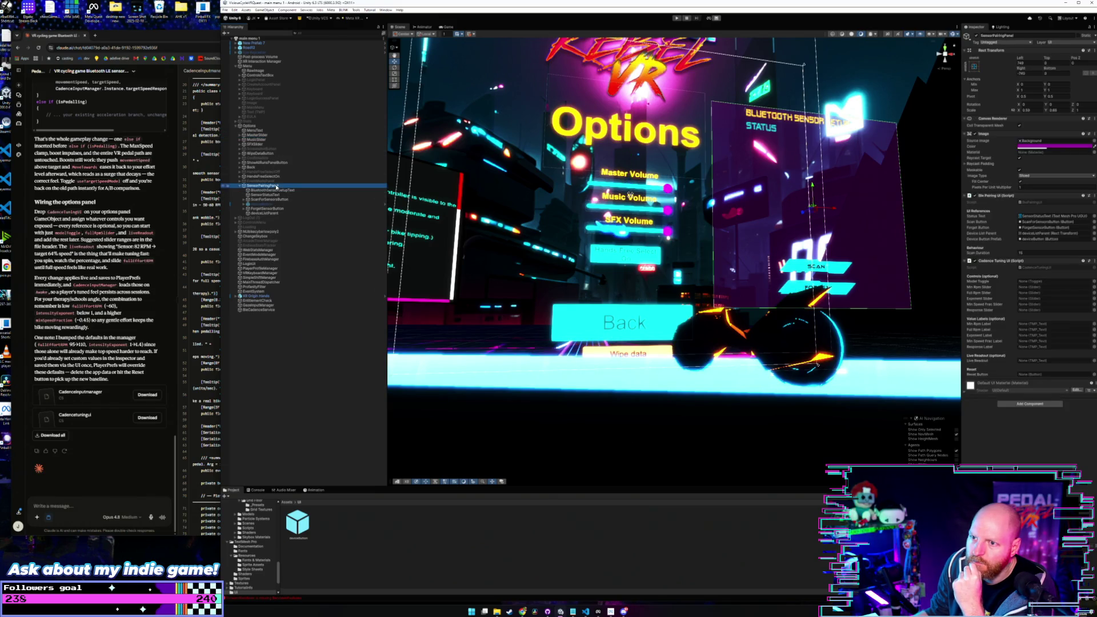
right_click(276, 186)
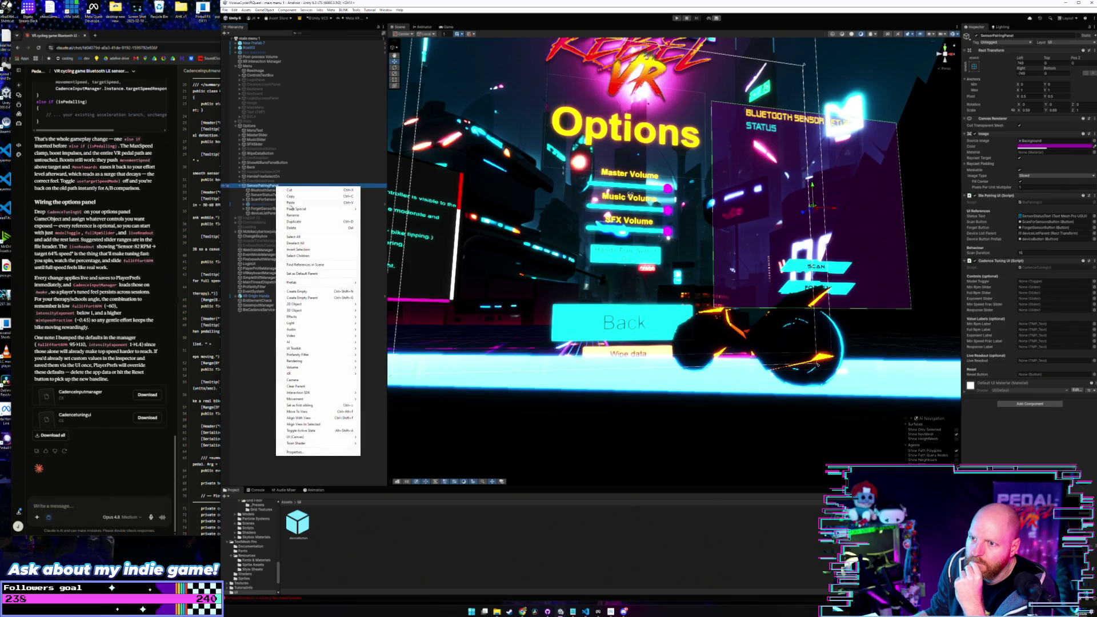
click(303, 204)
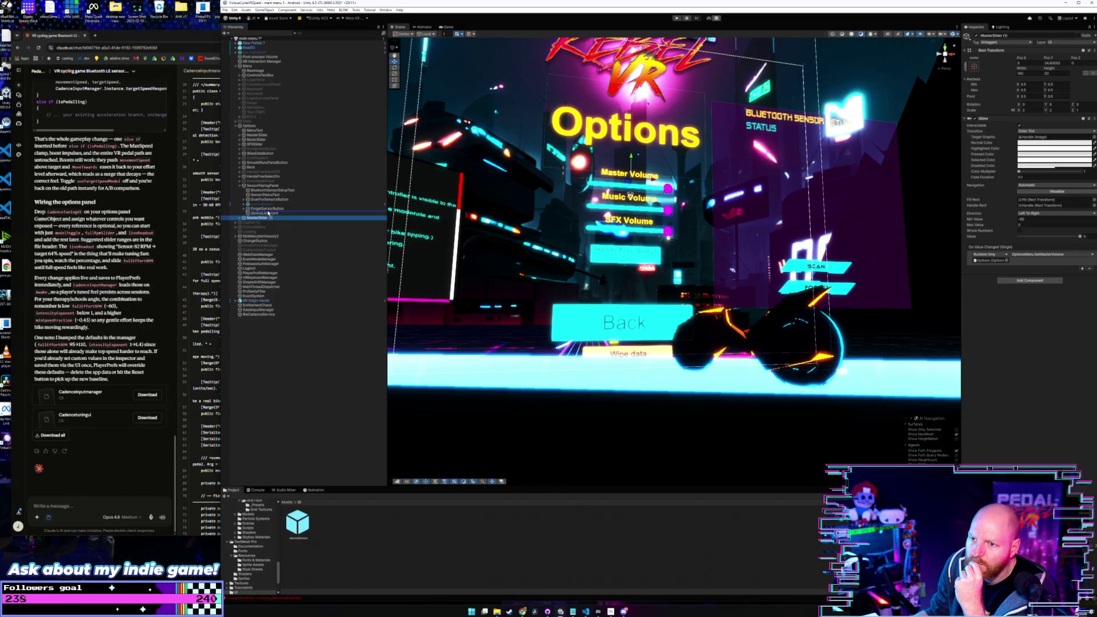
Step: Reorder MasterSlider (1) in the Hierarchy and move it onto the Bluetooth panel above Scan
drag(268, 213, 258, 217)
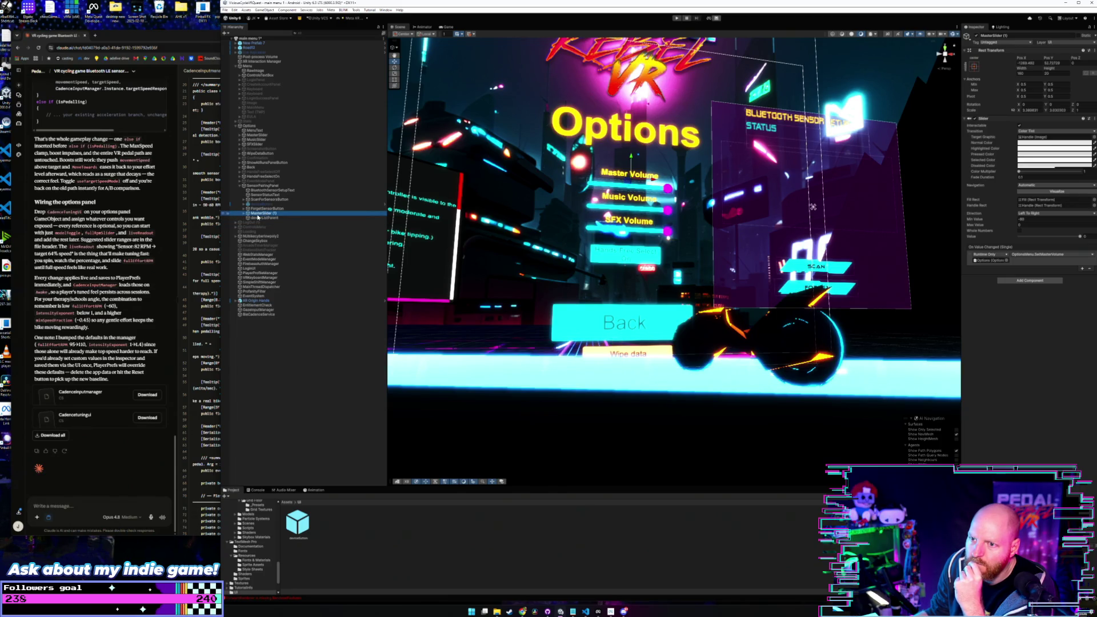
mouse_move(653, 182)
mouse_down()
mouse_move(818, 190)
mouse_move(814, 219)
mouse_move(832, 209)
mouse_up()
click(266, 214)
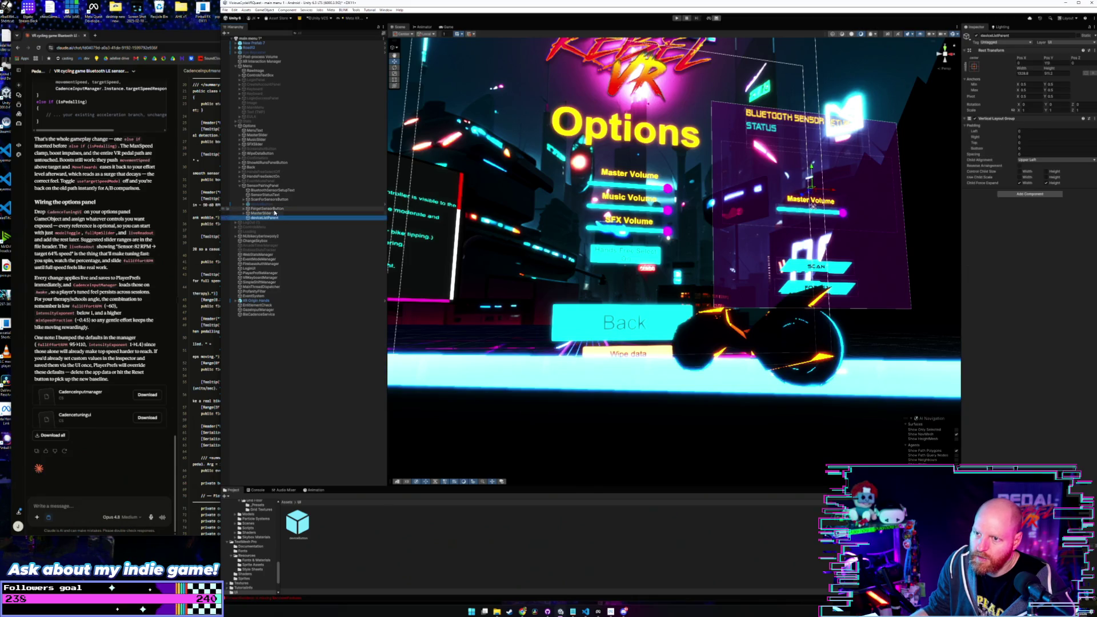
click(271, 215)
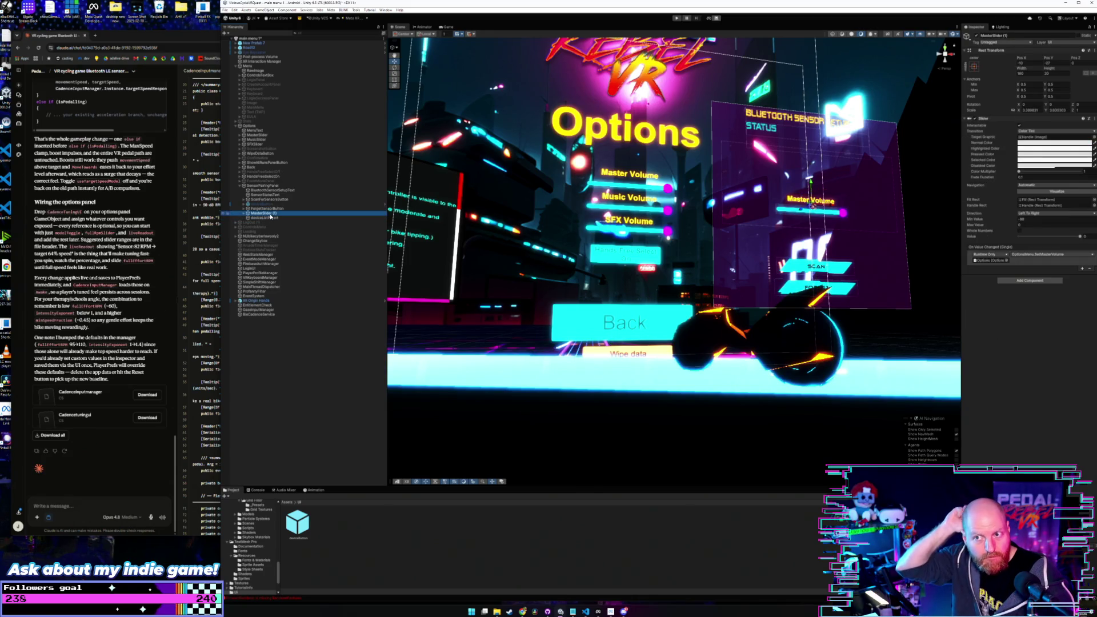
click(261, 186)
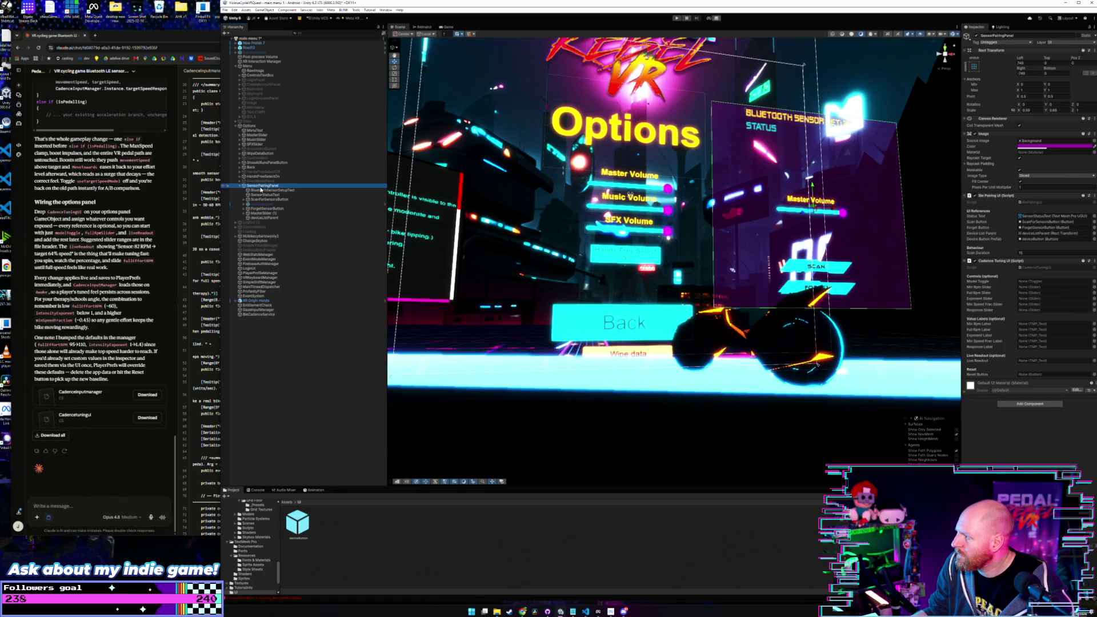
Step: Rename the MasterSlider (1) copy to MinRpmSlider
click(269, 213)
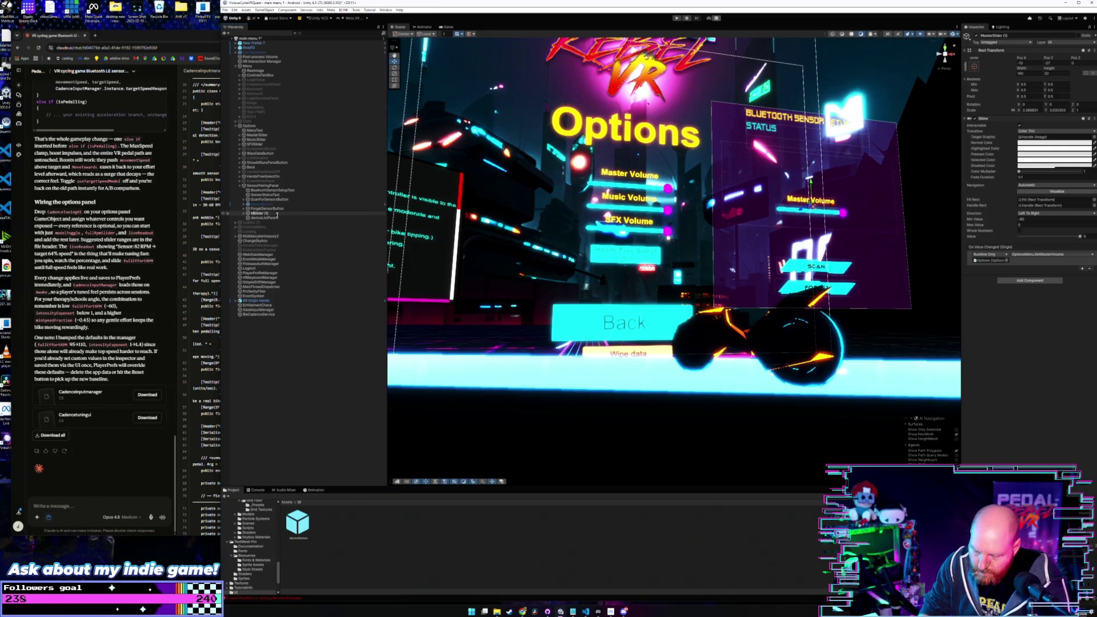
click(269, 213)
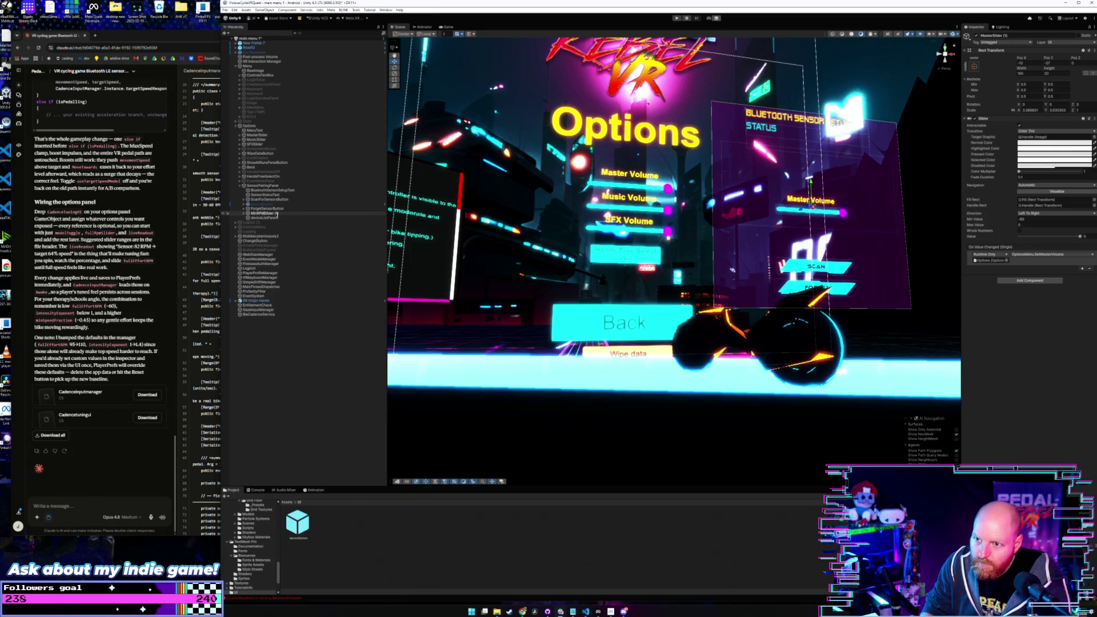
text(n)
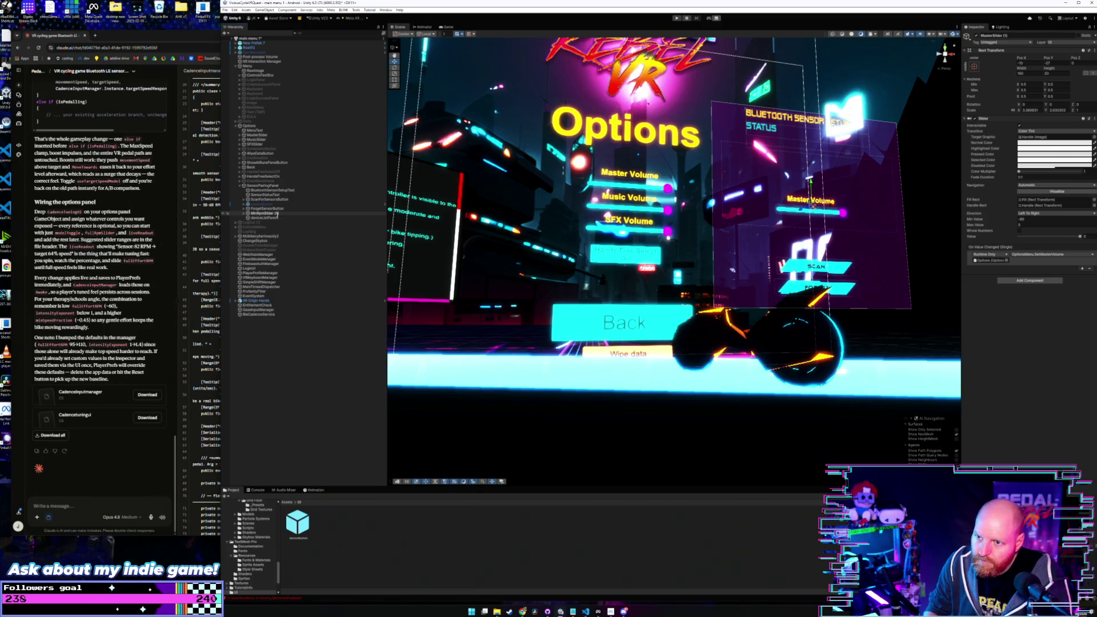
key(Return)
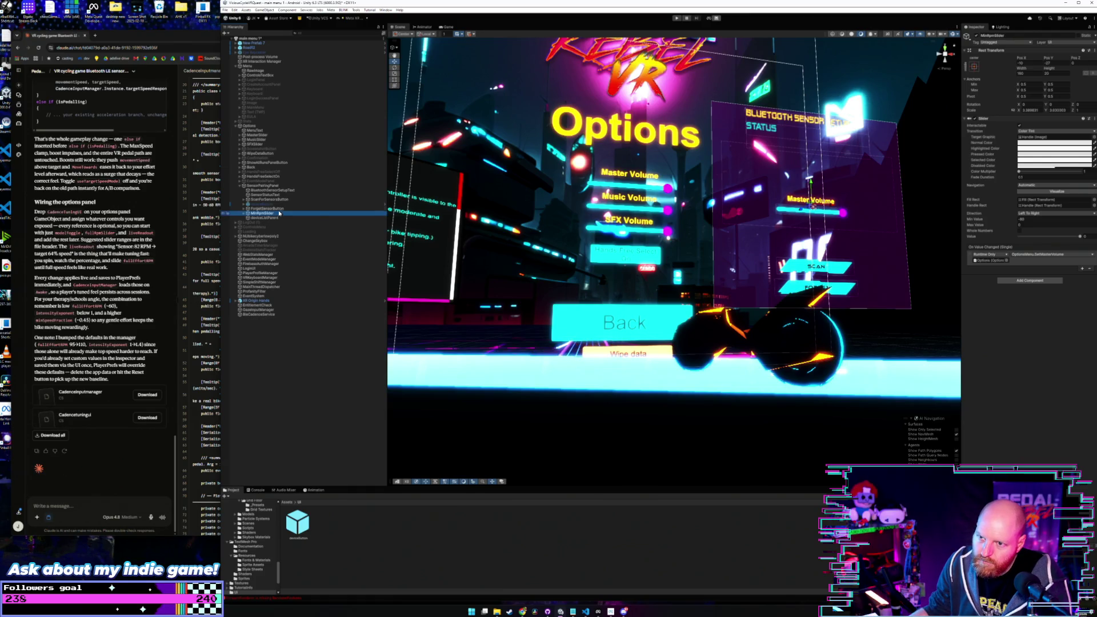
Step: Duplicate MinRpmSlider and rename the copy FullRpmSlider
key(ctrl+d)
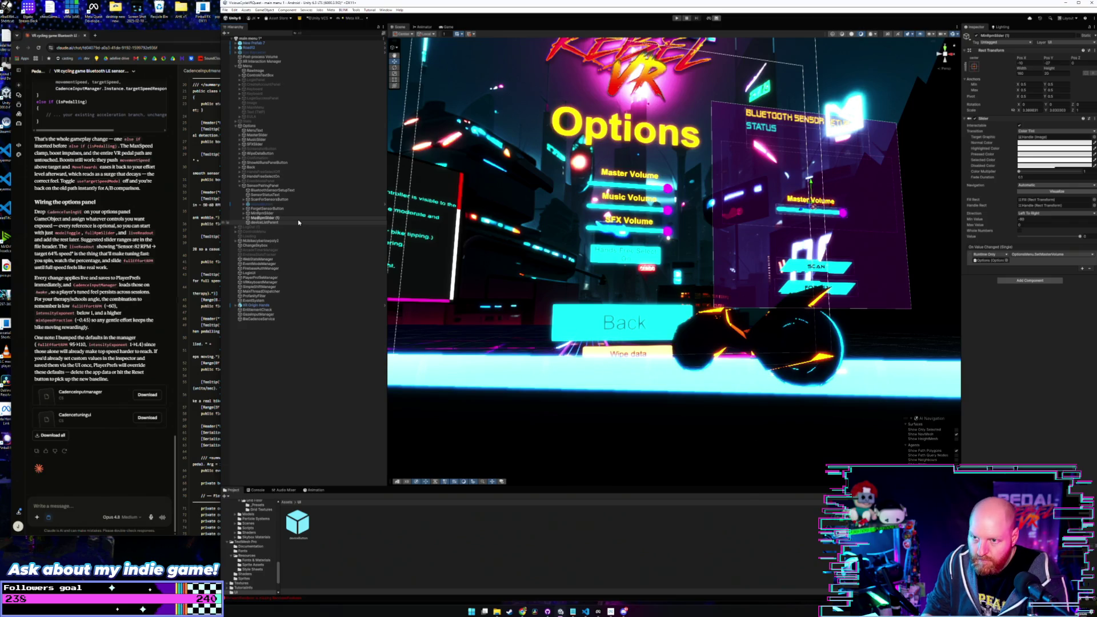
click(275, 218)
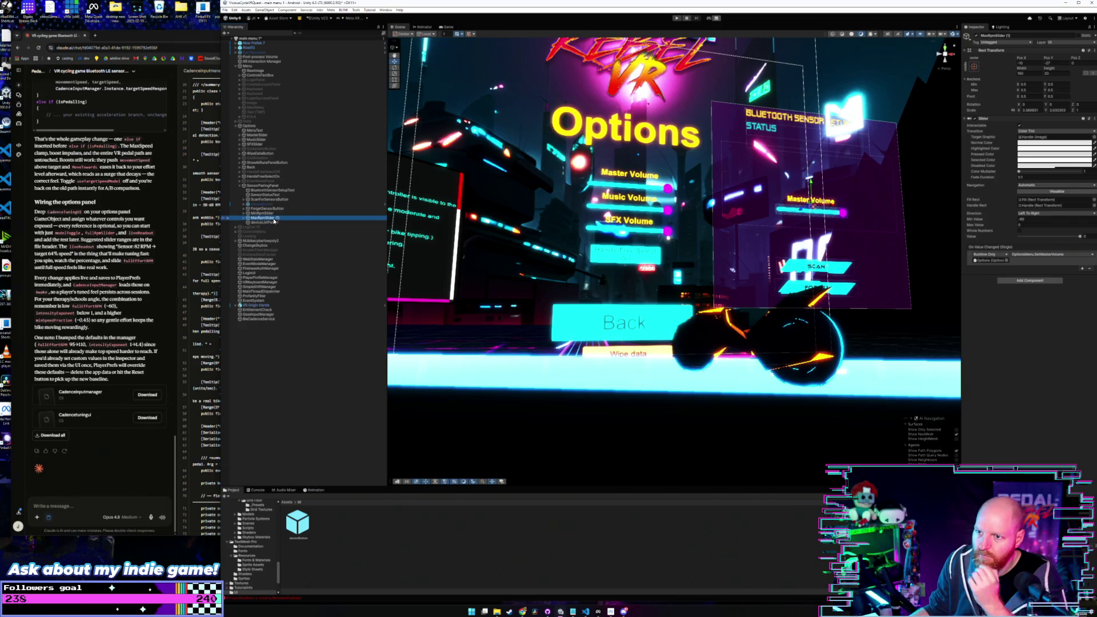
click(276, 185)
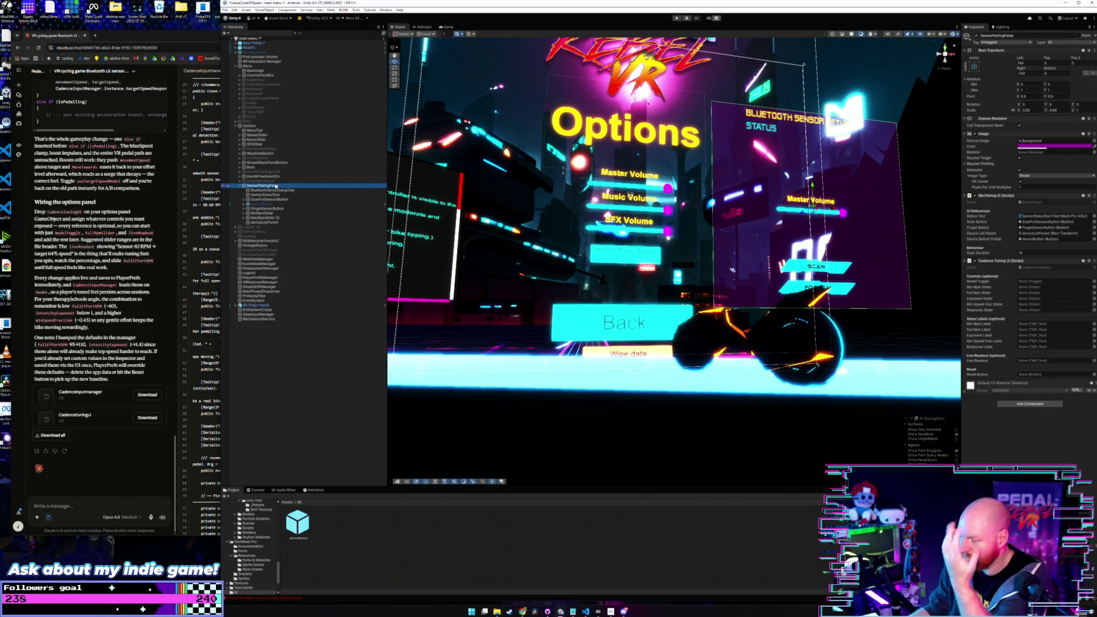
click(276, 222)
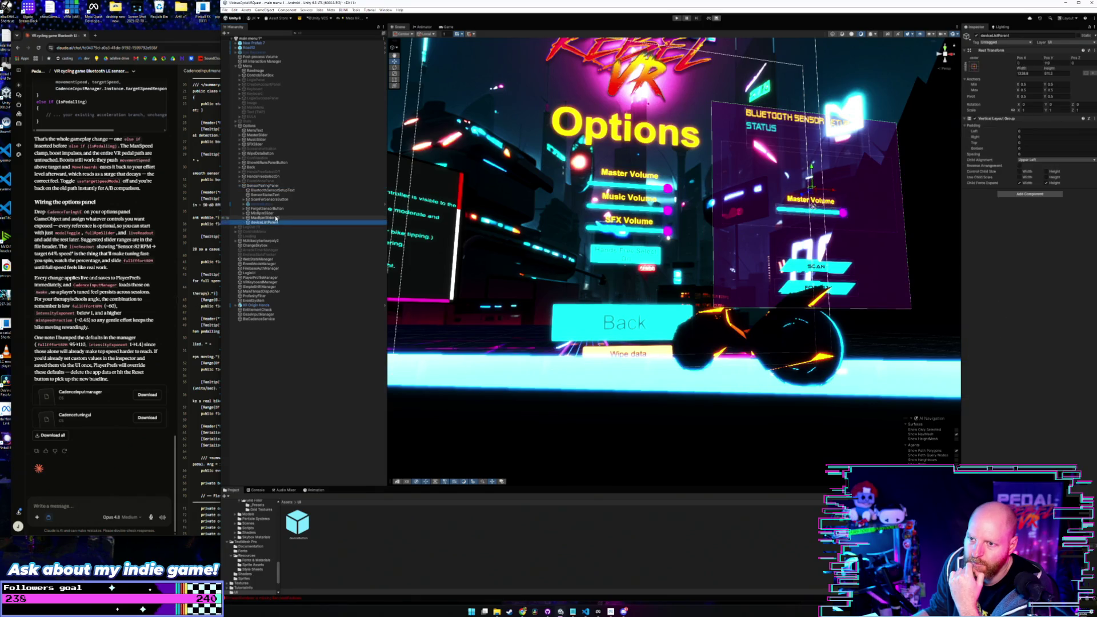
click(275, 217)
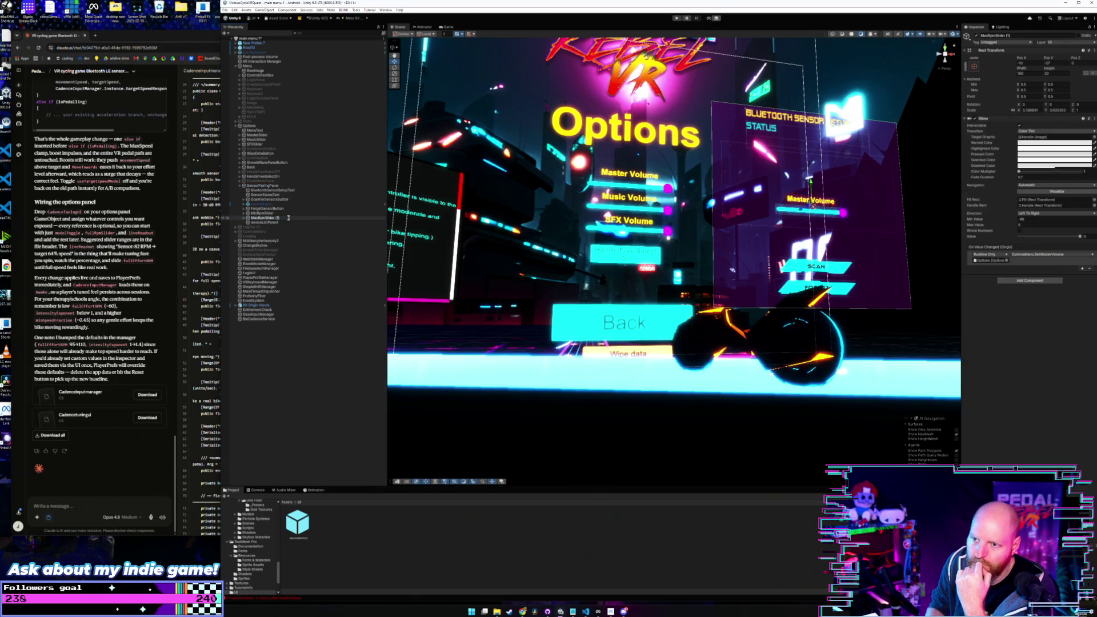
text(Full)
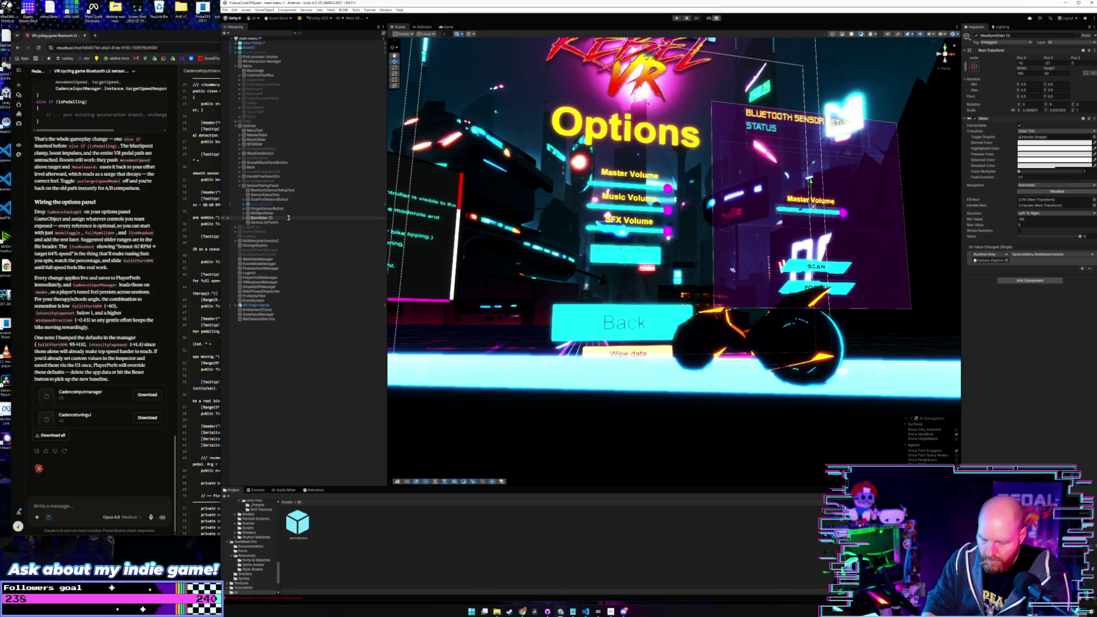
key(Return)
key(BackSpace)
key(BackSpace)
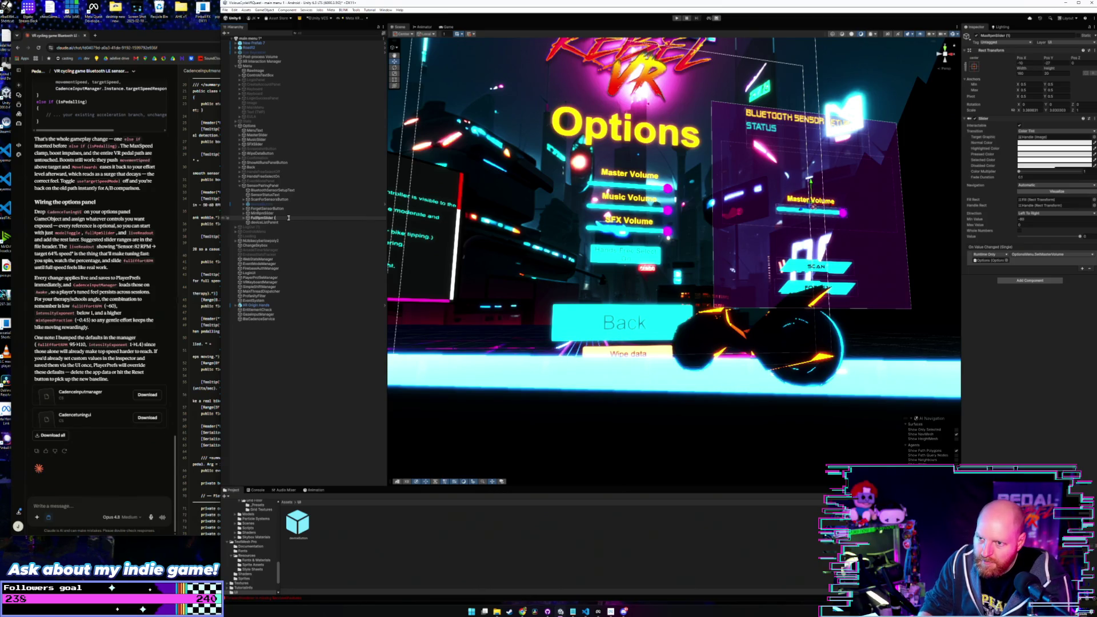
key(BackSpace)
key(BackSpace)
key(Return)
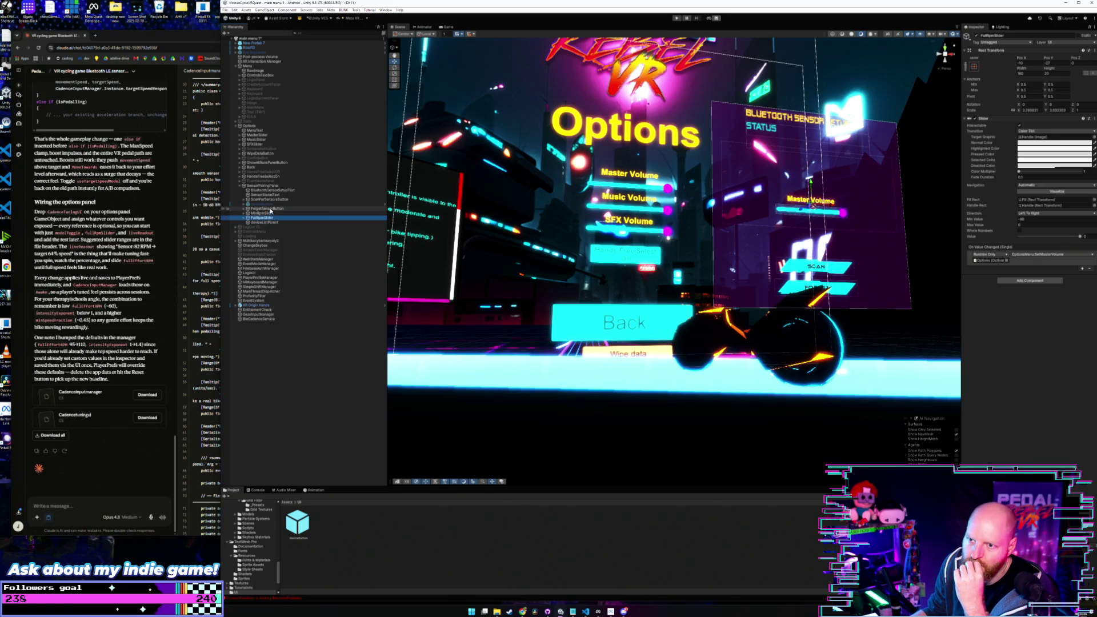
click(272, 186)
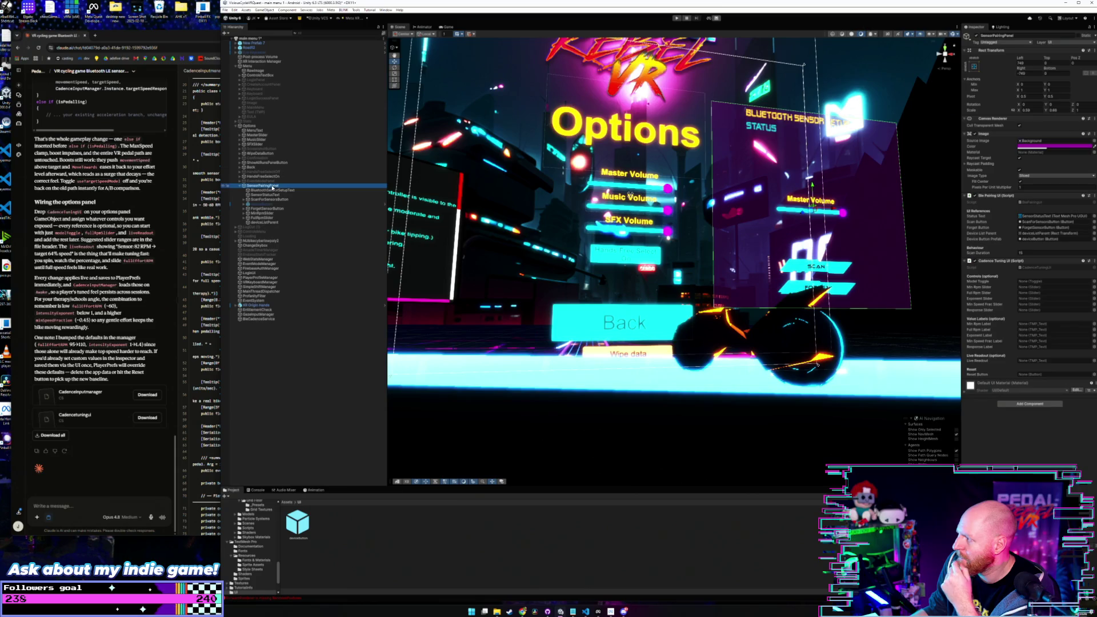
Step: Duplicate FullRpmSlider and rename the copy ExponentSlider
click(262, 218)
key(ctrl+d)
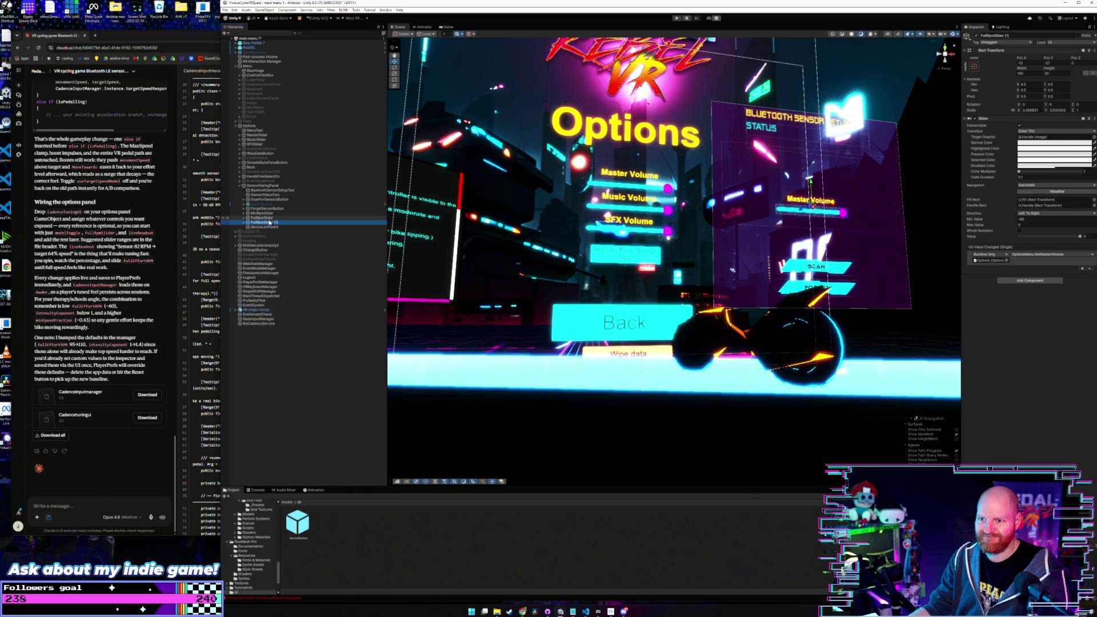
key(F2)
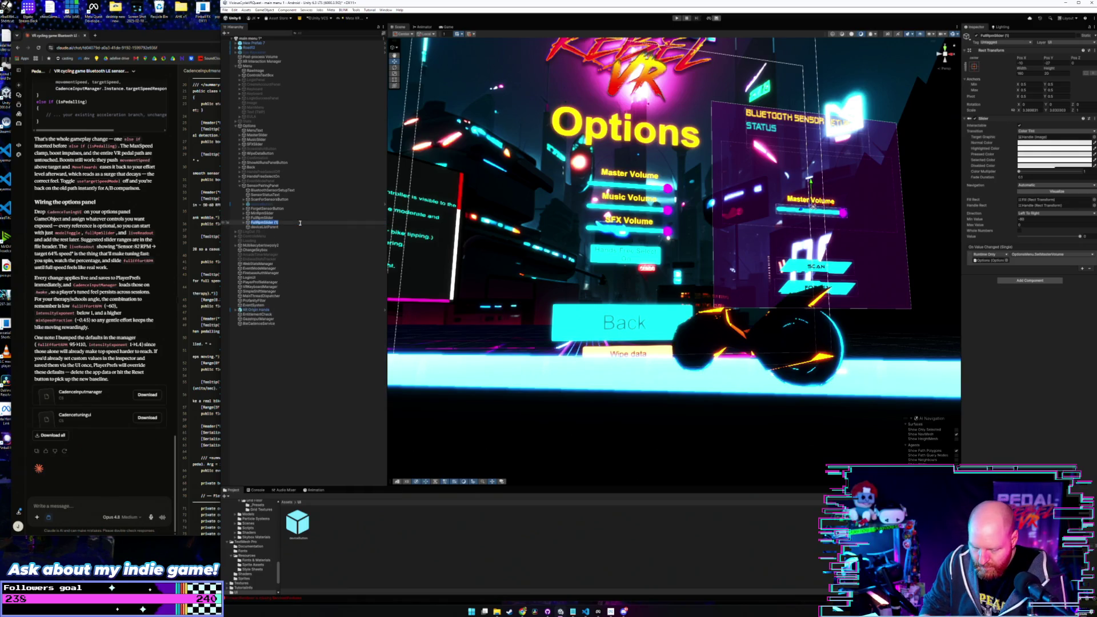
text(Ed)
text(nent)
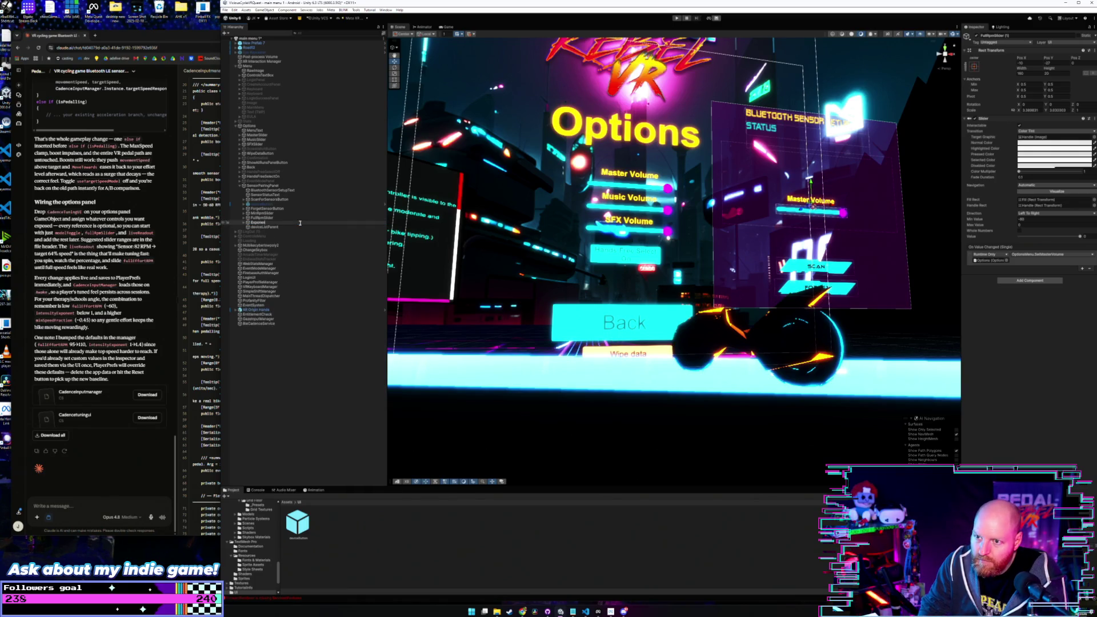
text(ider)
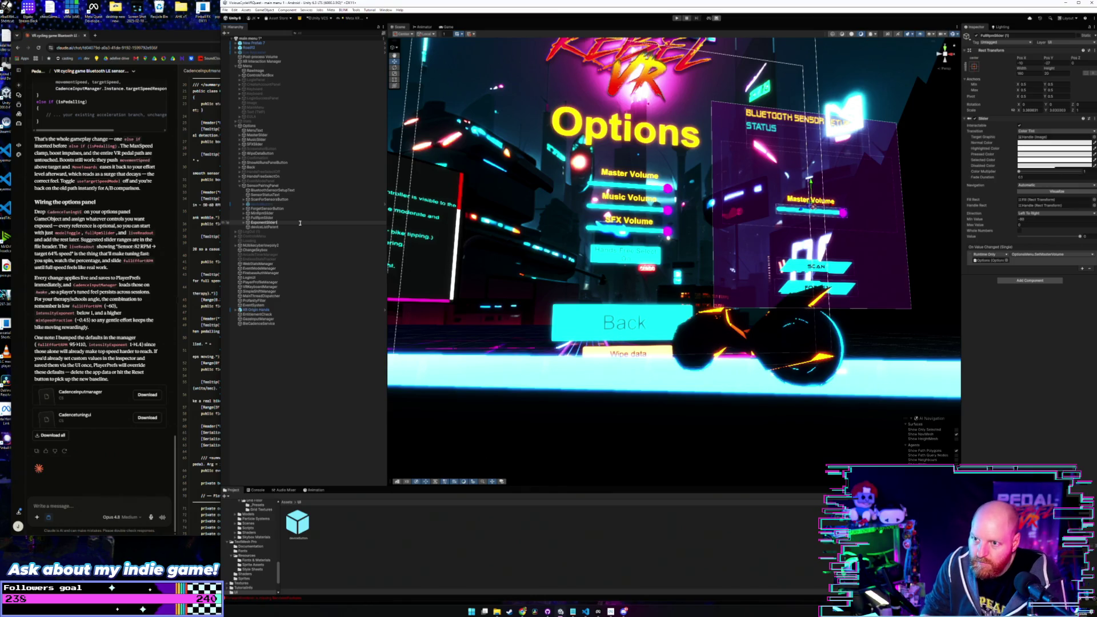
key(Return)
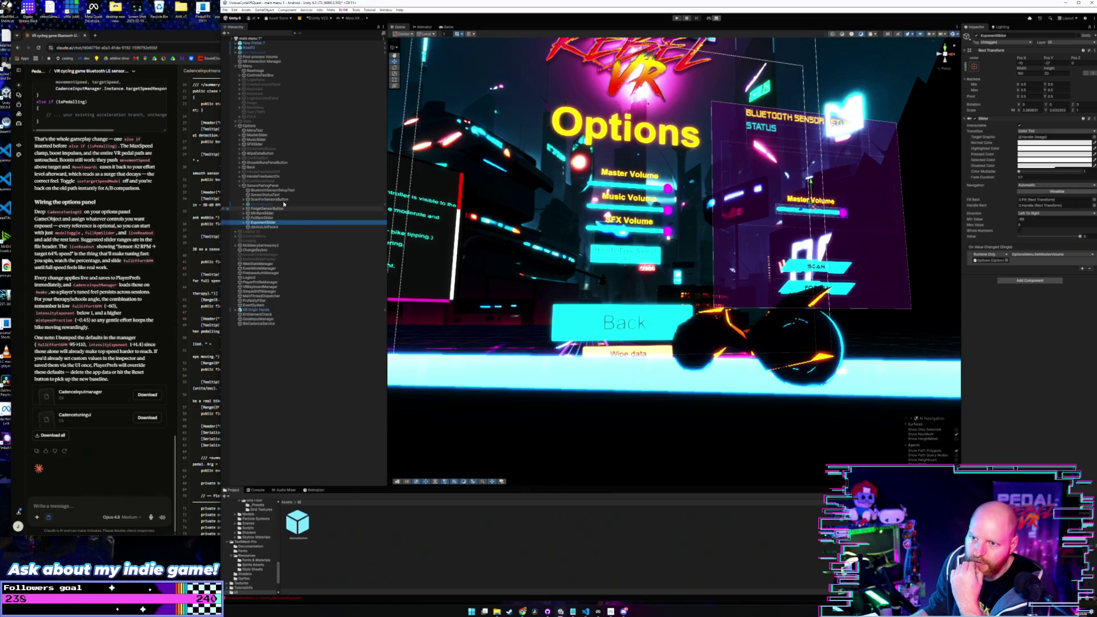
click(269, 186)
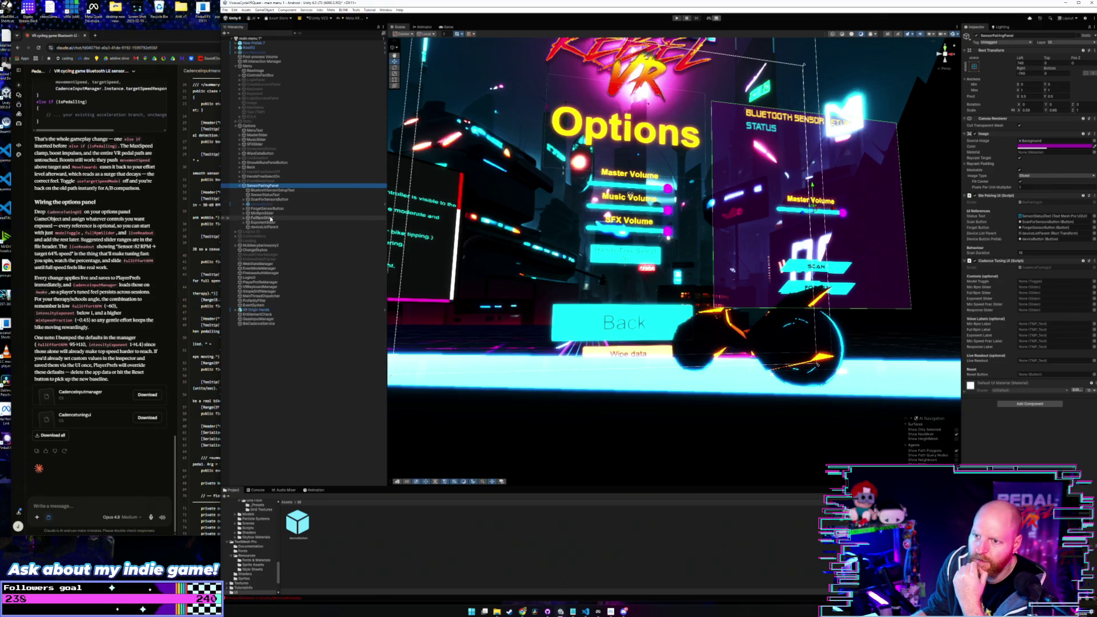
click(984, 306)
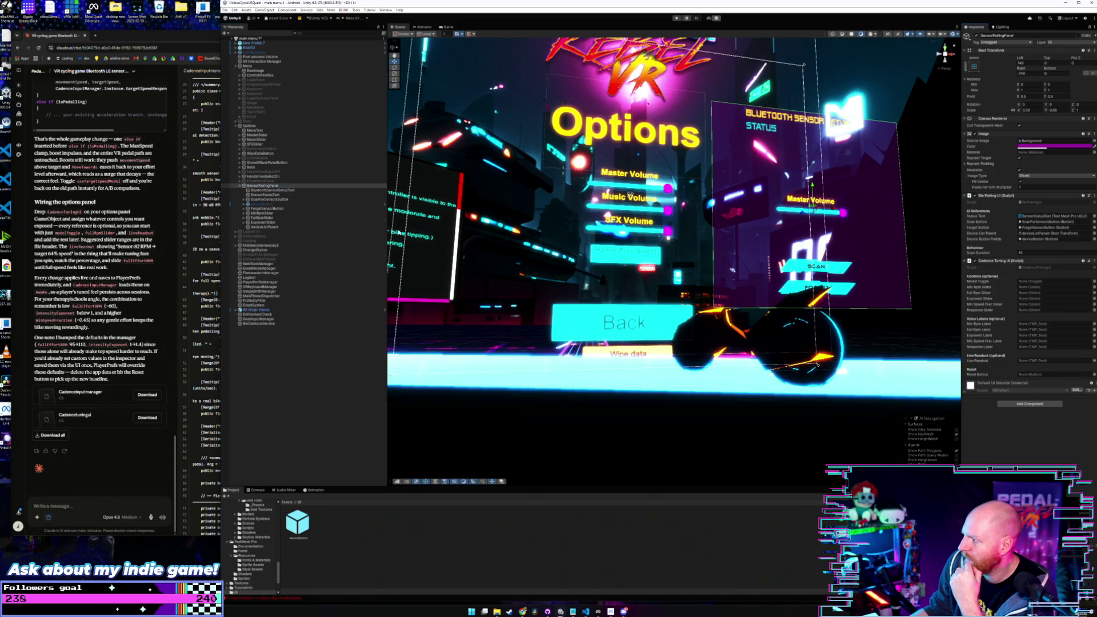
Step: Duplicate ExponentSlider and rename the copy MaxSpeedFracSlider
click(269, 221)
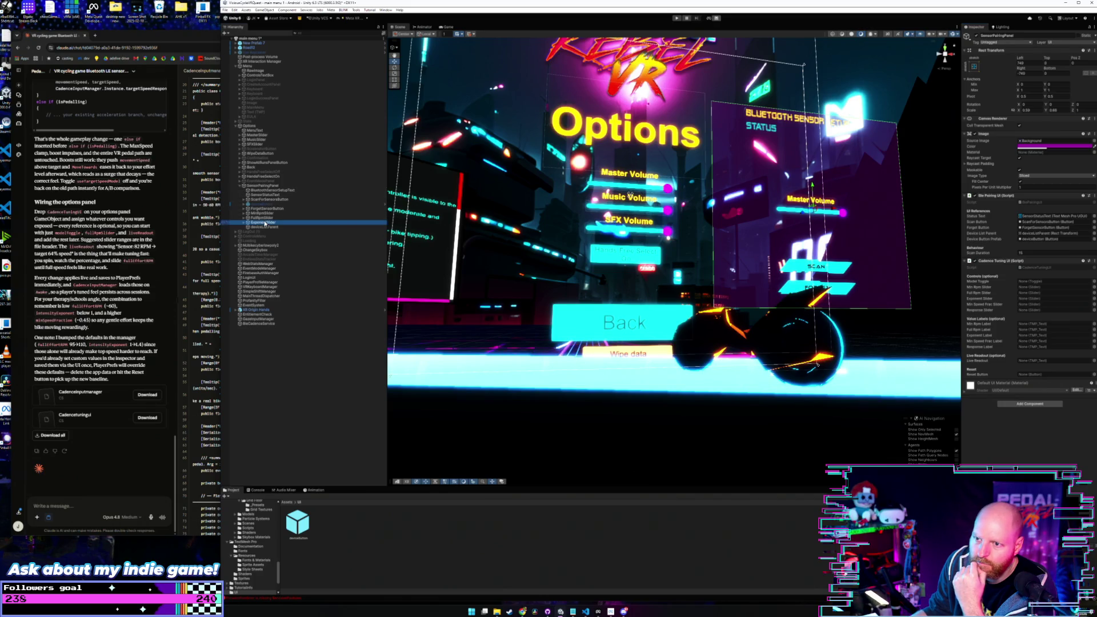
key(ctrl+d)
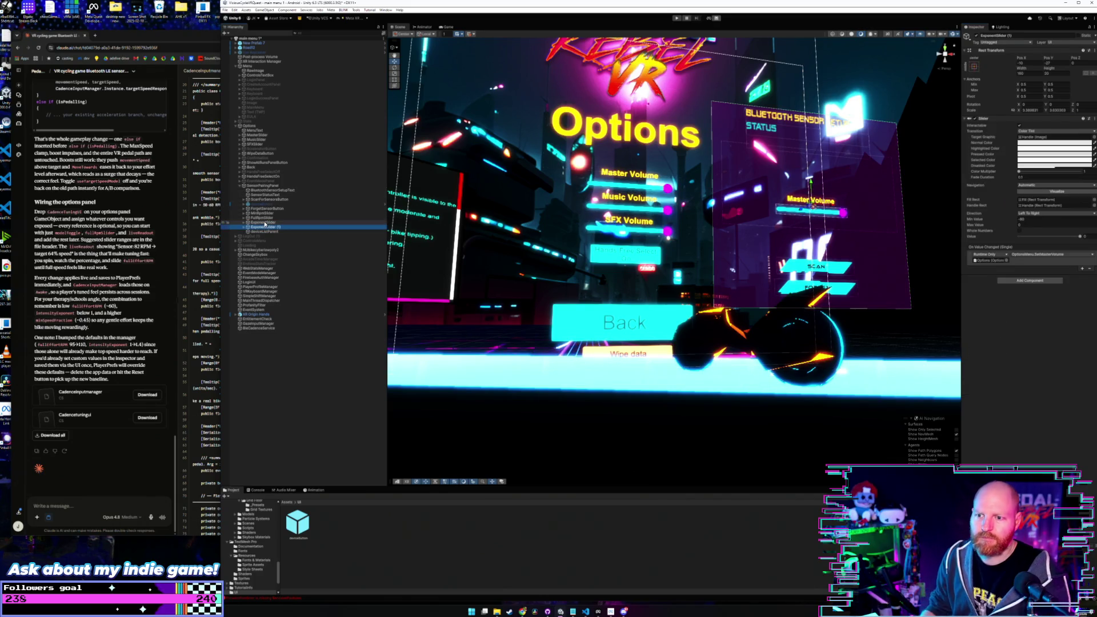
click(277, 228)
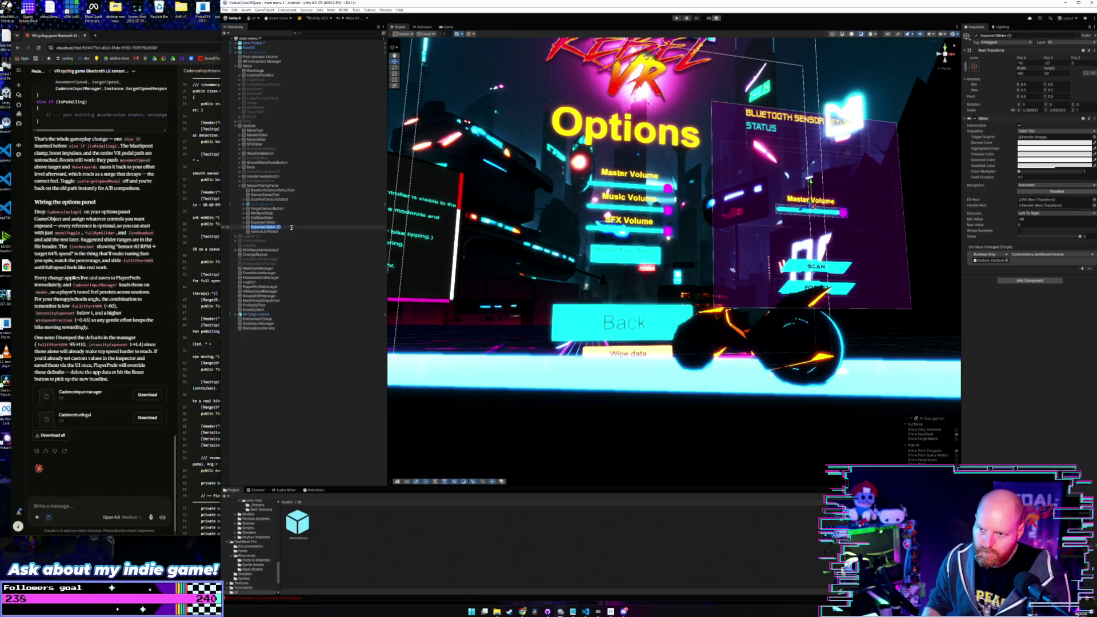
key(BackSpace)
key(BackSpace)
key(BackSpace)
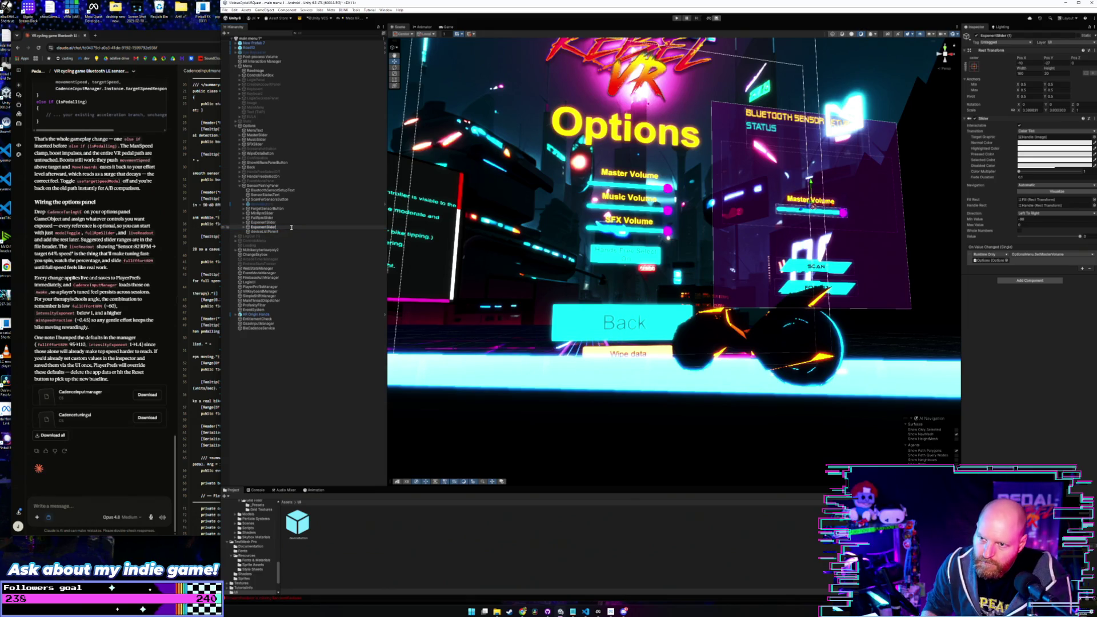
key(ctrl+a)
text(MaxSlider)
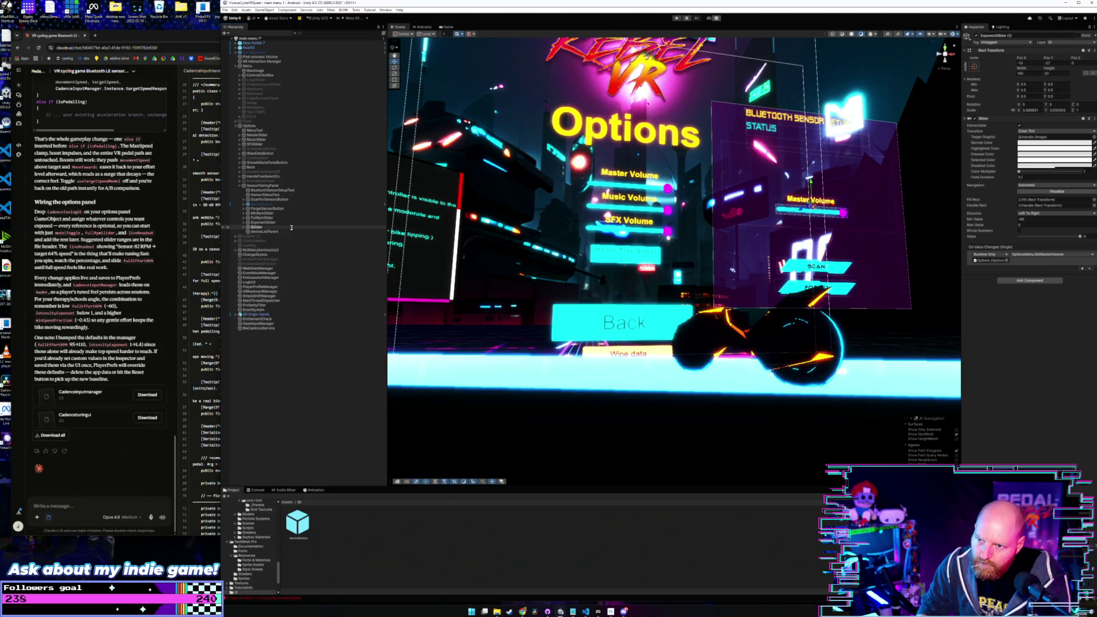
key(Left)
key(Left)
key(Left)
text(SpeedF)
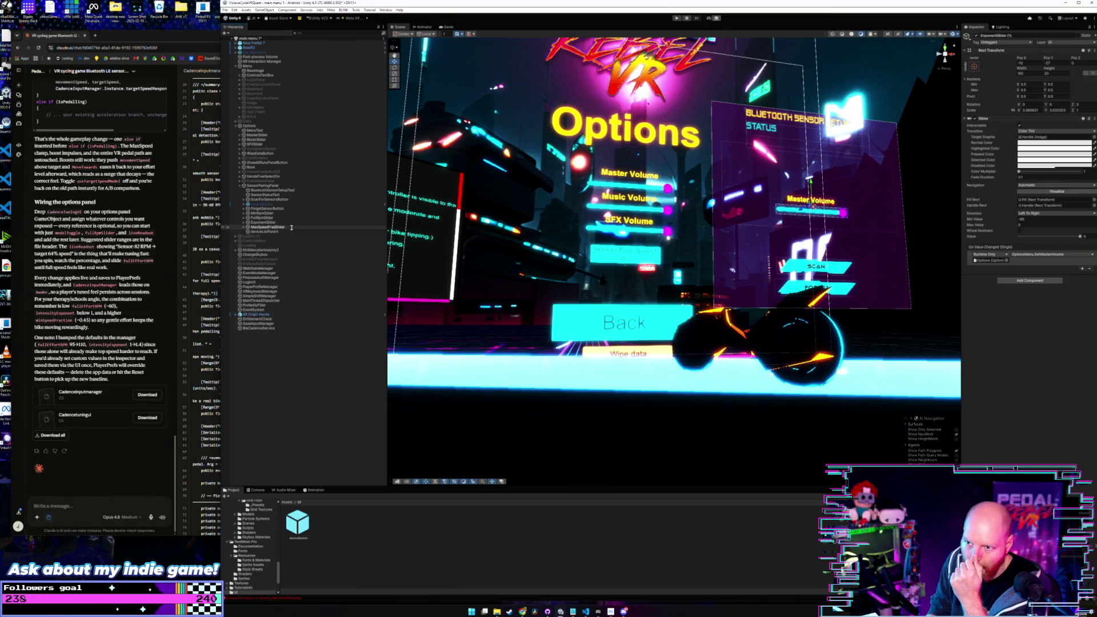
key(Return)
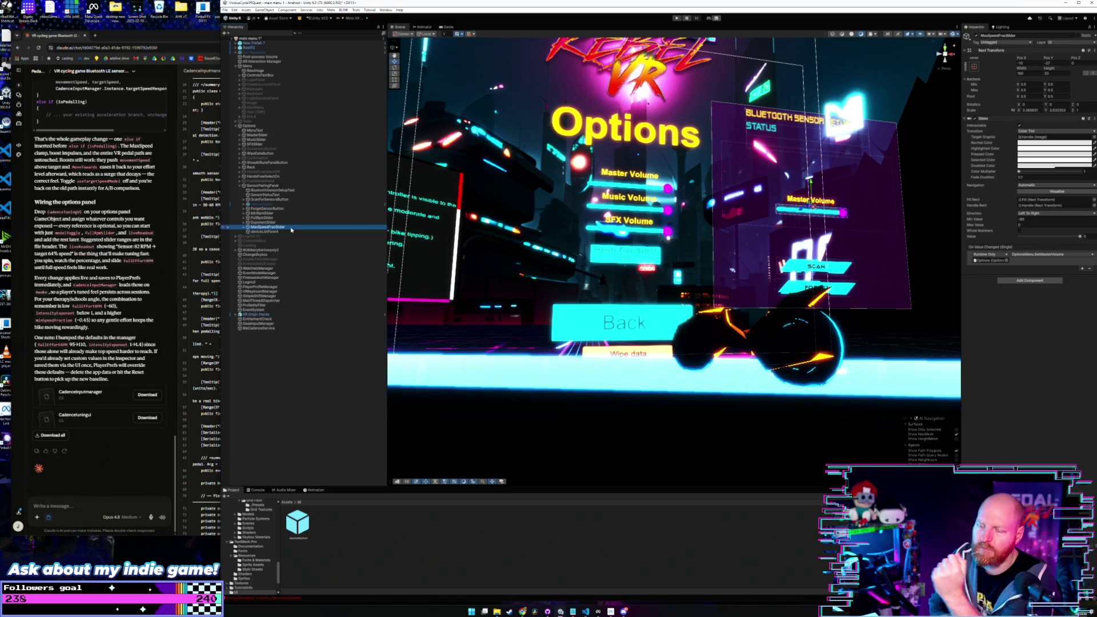
click(266, 185)
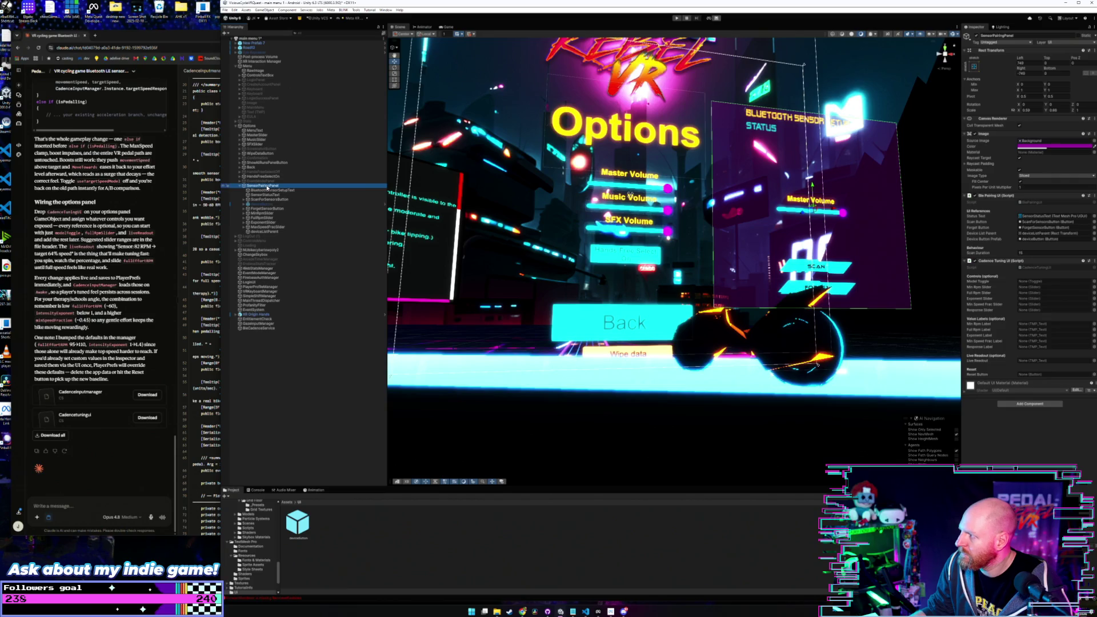
Step: Duplicate MaxSpeedFracSlider and rename the copy ResponseSlider
click(269, 227)
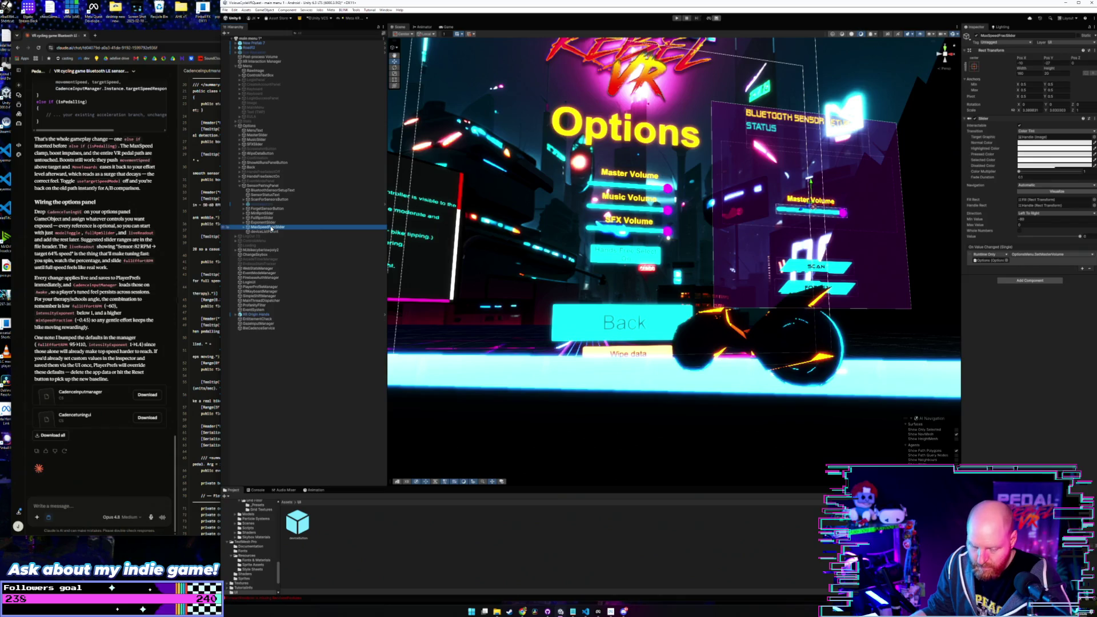
key(ctrl+d)
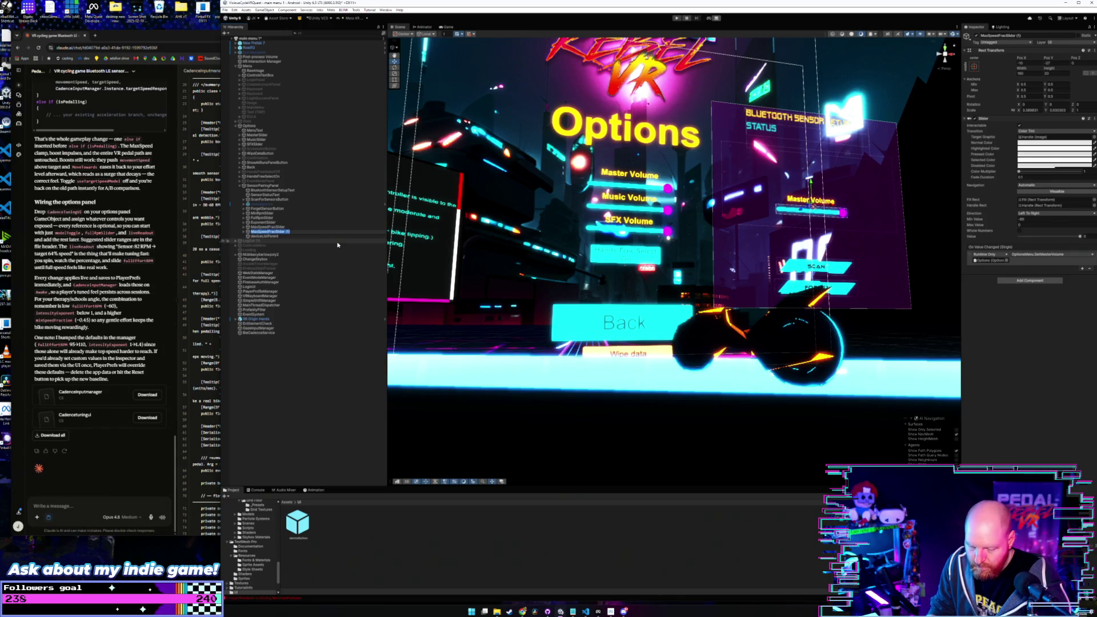
key(F2)
text(Response)
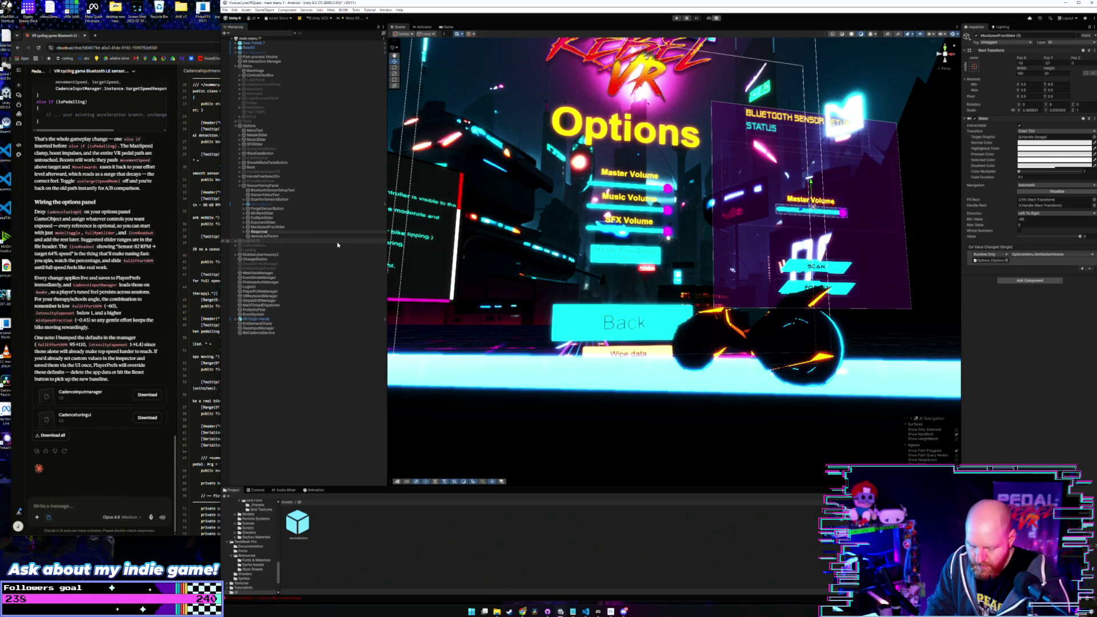
text(Slider)
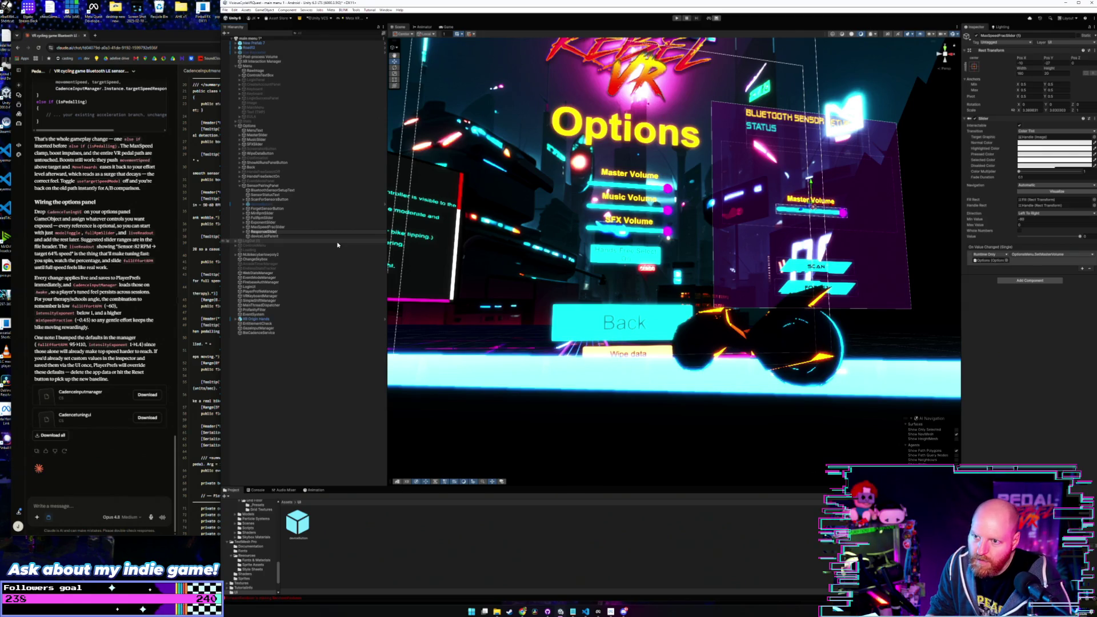
key(Return)
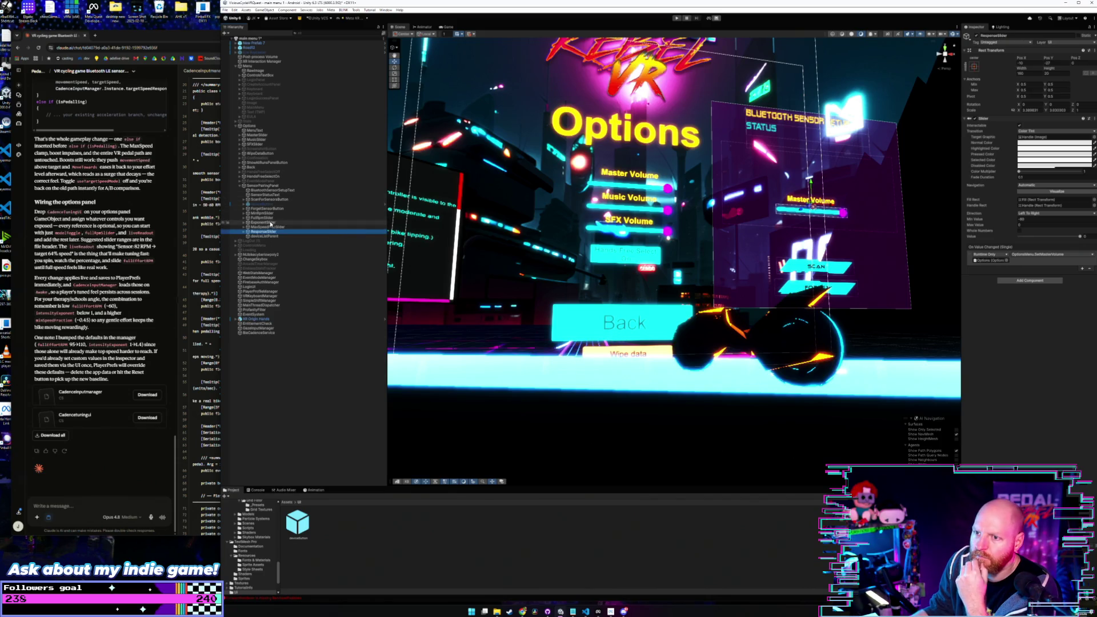
Step: Stack FullRpmSlider and then ExponentSlider below MinRpmSlider in the Scene view
click(272, 214)
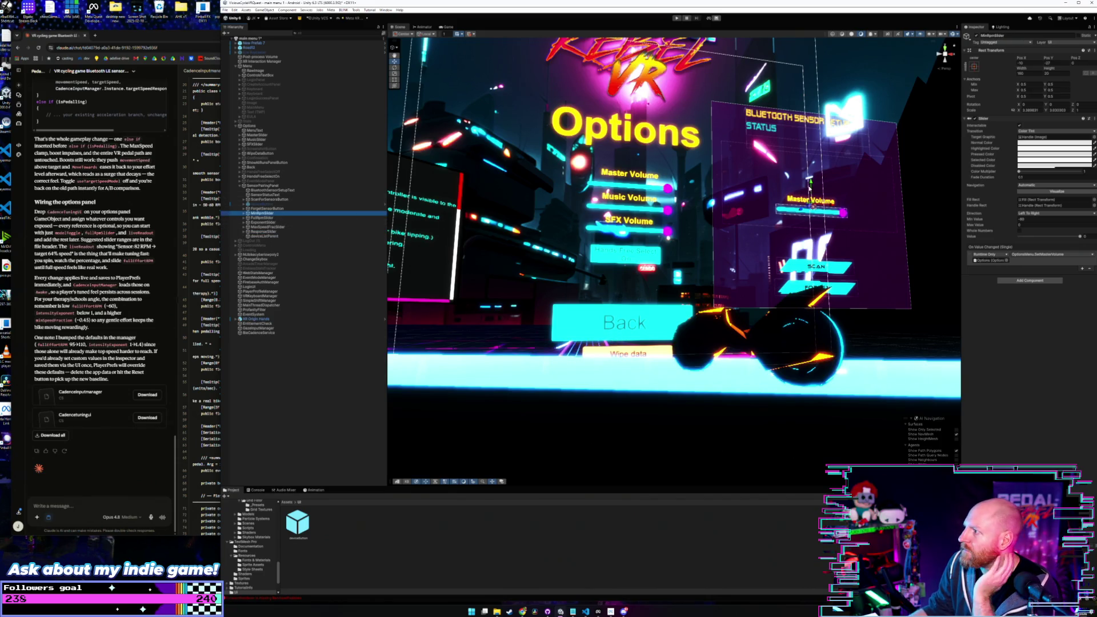
click(279, 218)
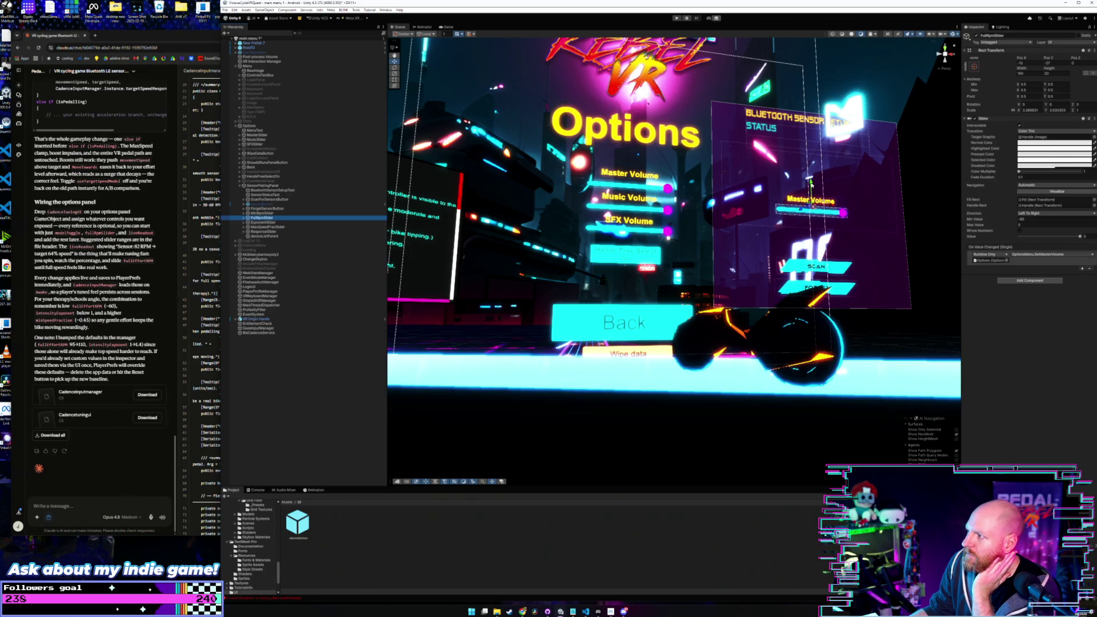
drag(810, 184, 810, 205)
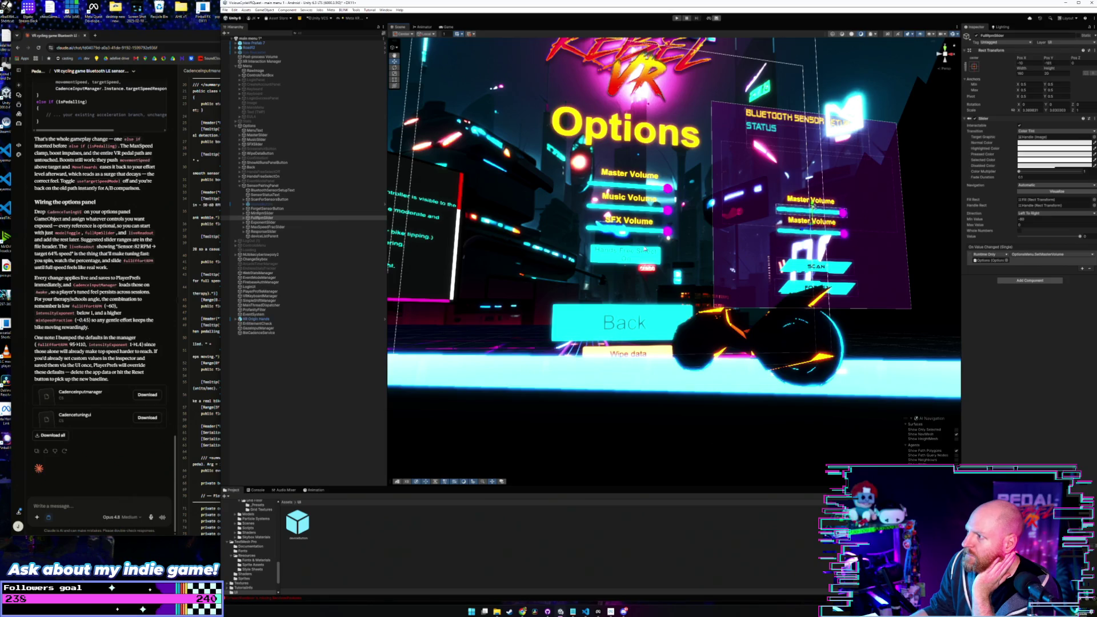
click(303, 222)
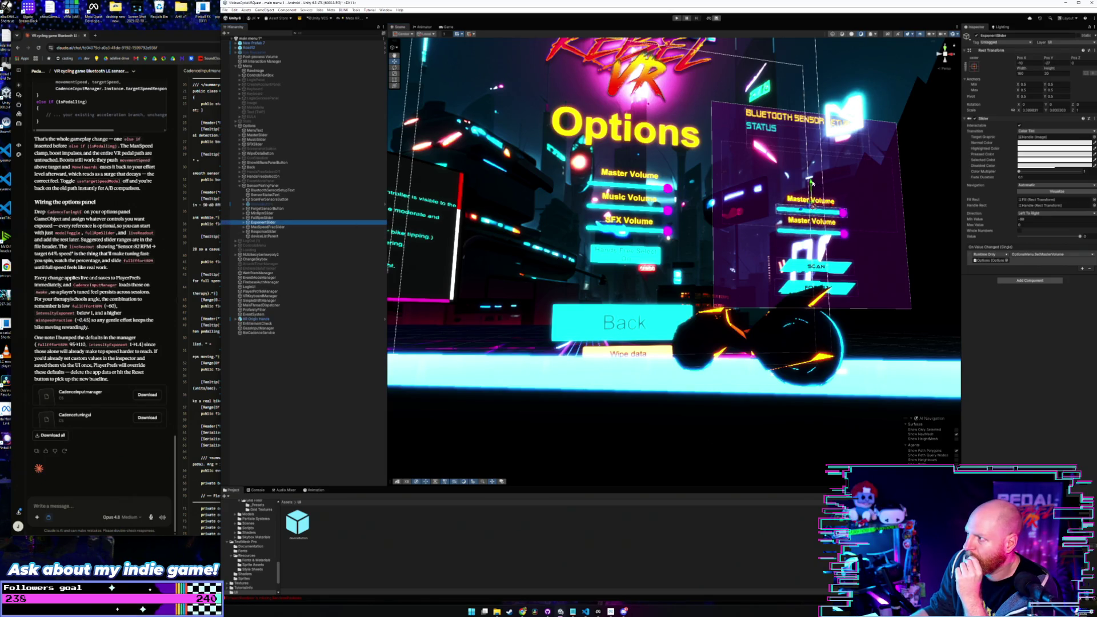
drag(812, 192, 810, 223)
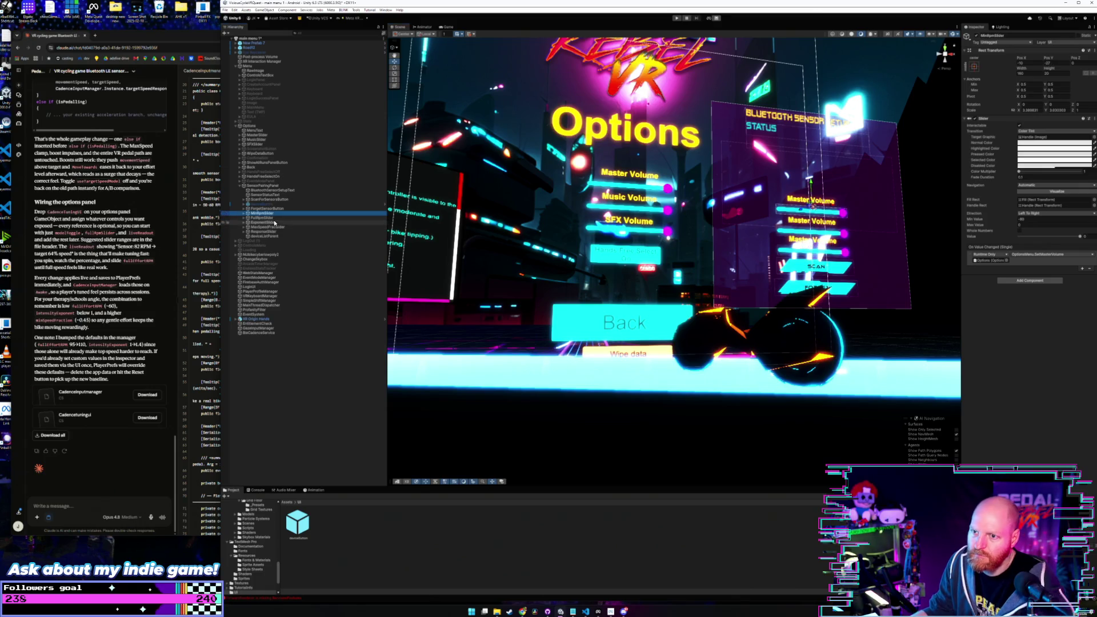
Step: Shift the MinRpm, FullRpm and Exponent sliders left as one column
click(275, 218)
shift+click(275, 222)
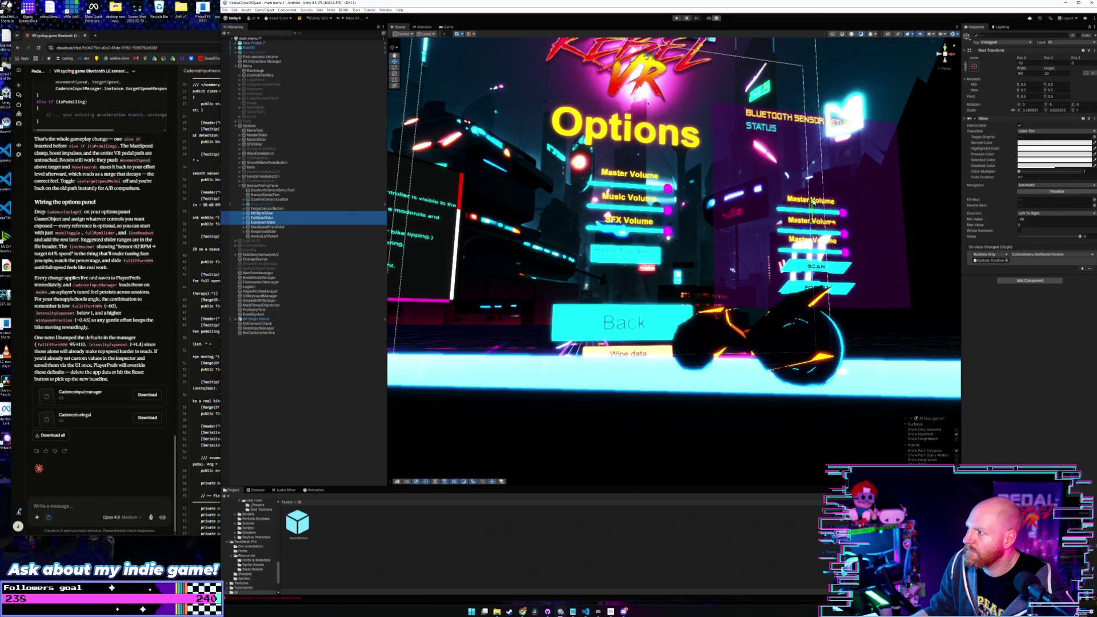
click(811, 201)
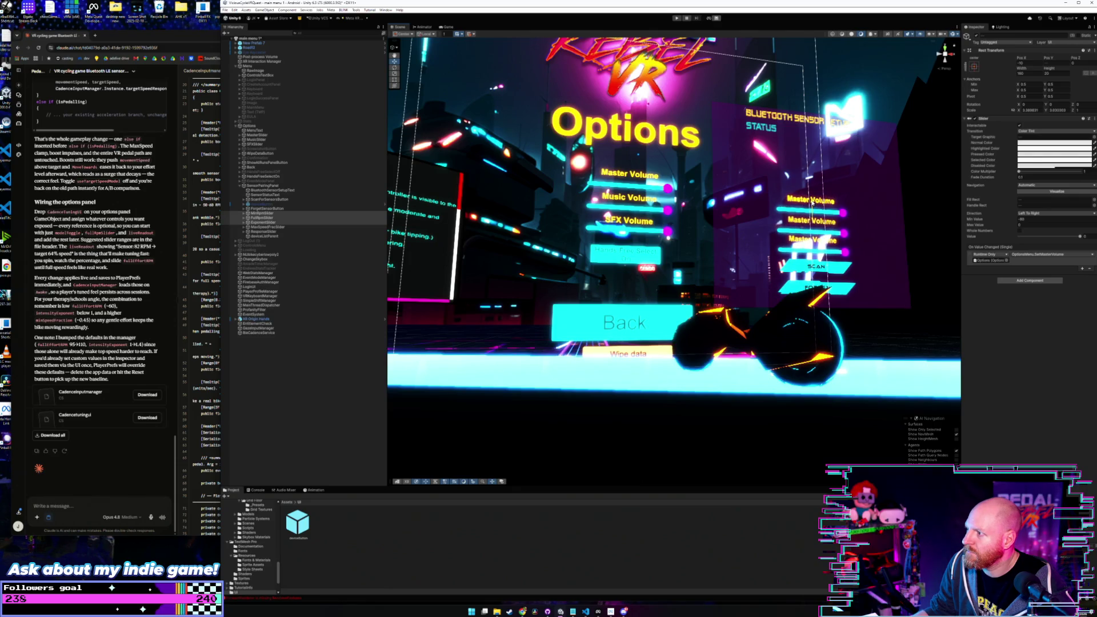
drag(828, 224, 776, 227)
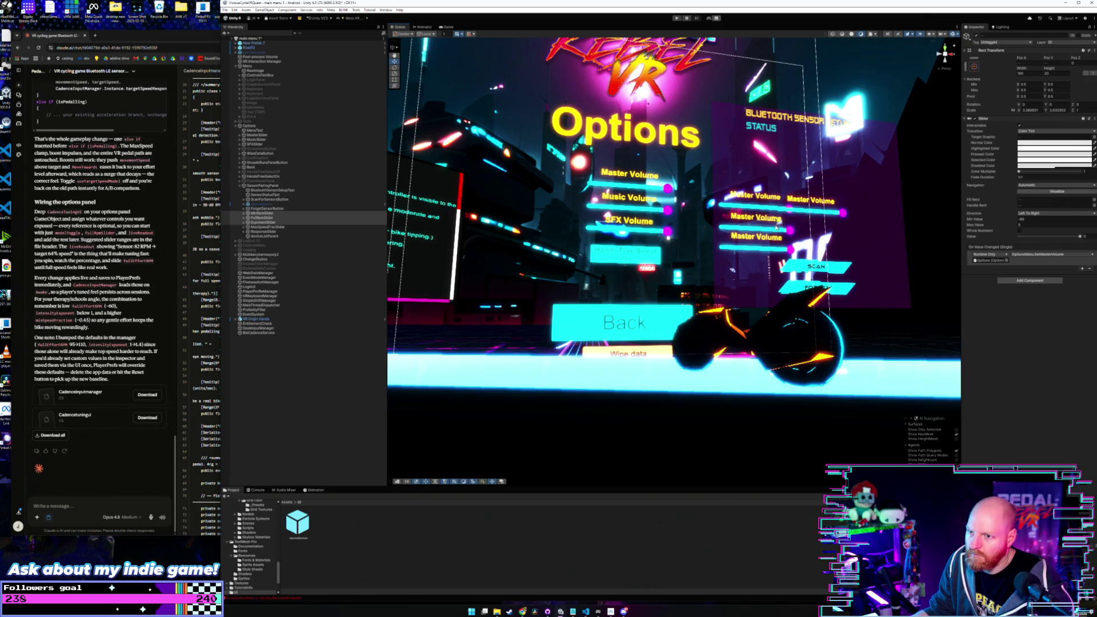
Step: Move MaxSpeedFrac and Response sliders right, with Response under MaxSpeedFrac
click(267, 228)
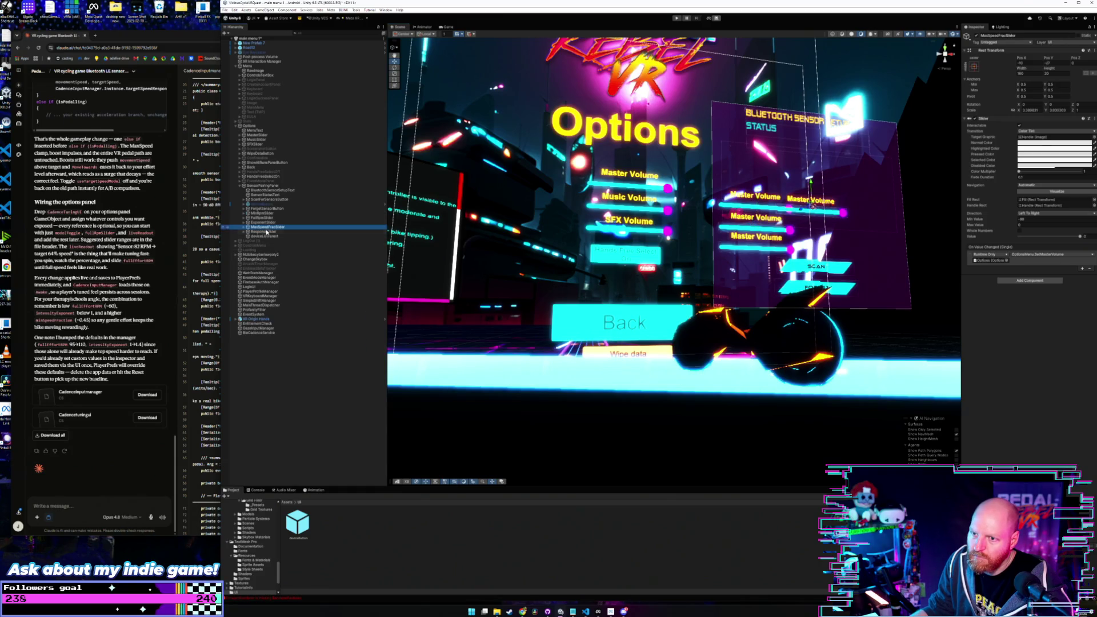
shift+click(267, 231)
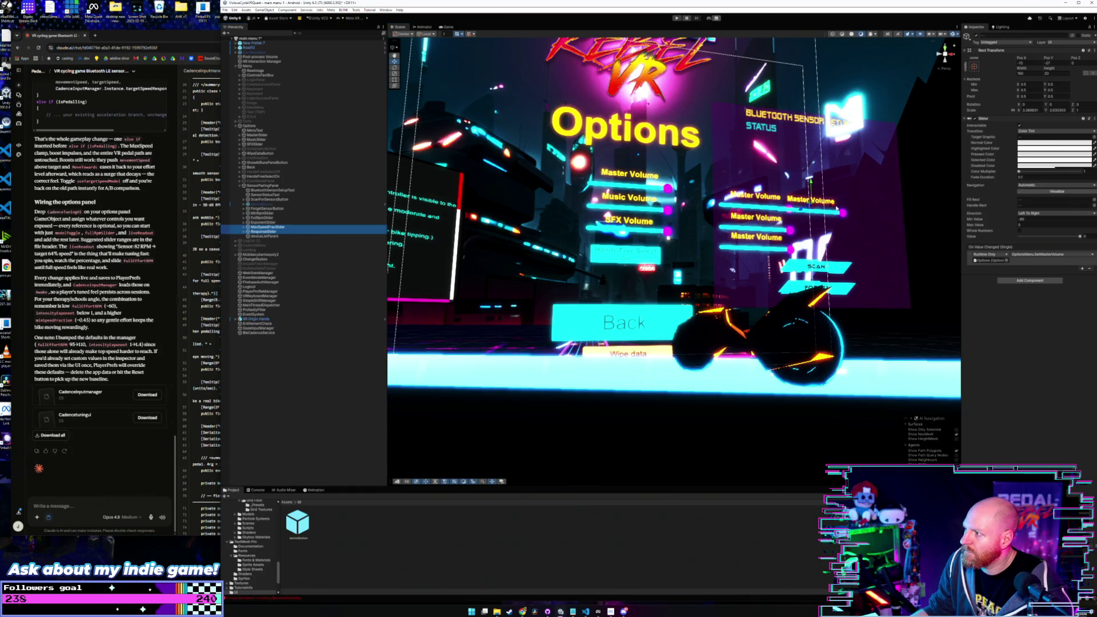
drag(832, 209, 867, 208)
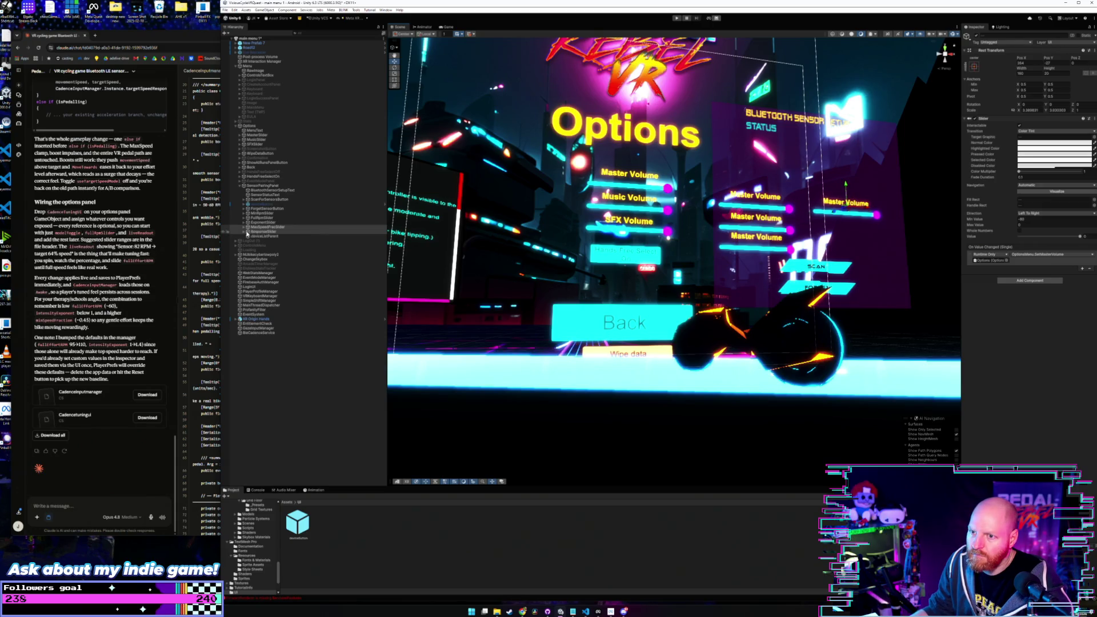
click(261, 232)
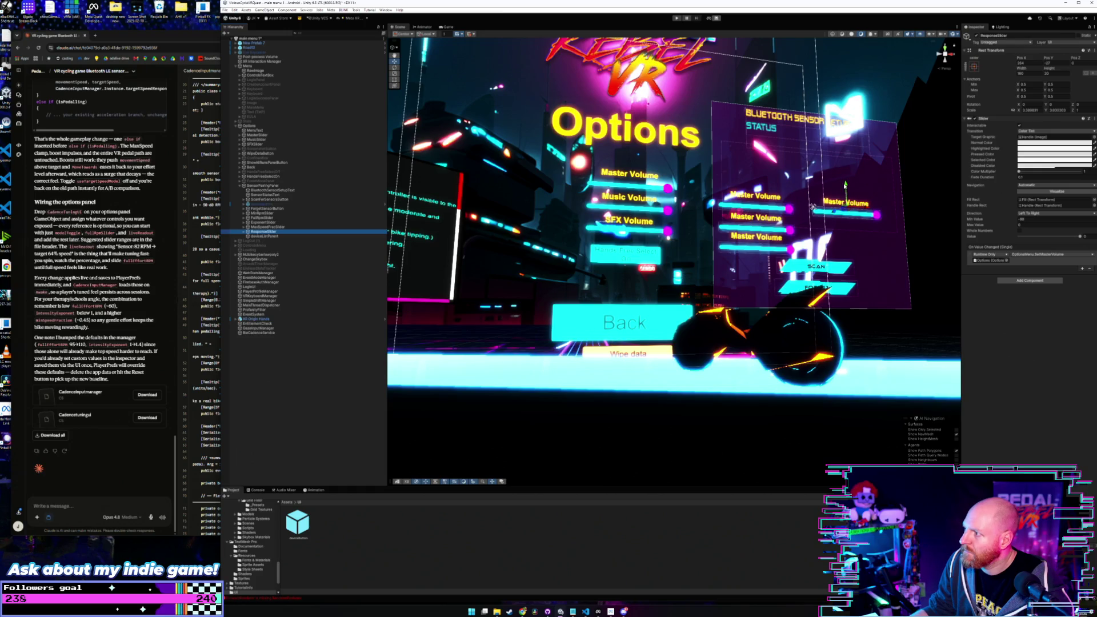
mouse_move(812, 195)
mouse_down()
mouse_move(812, 207)
mouse_move(843, 207)
mouse_up()
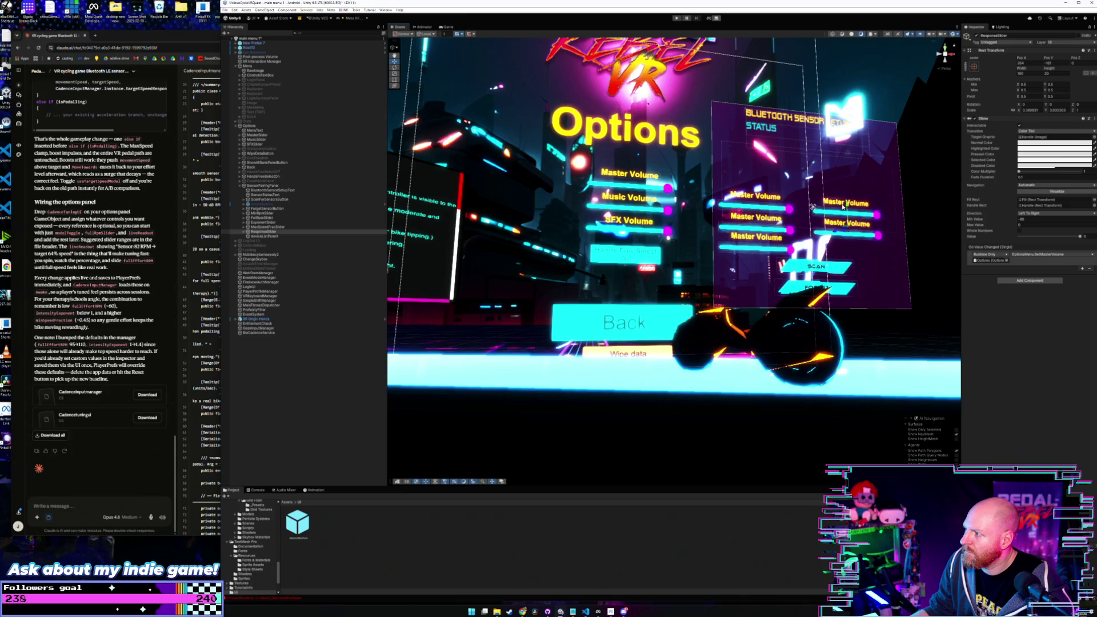
click(240, 215)
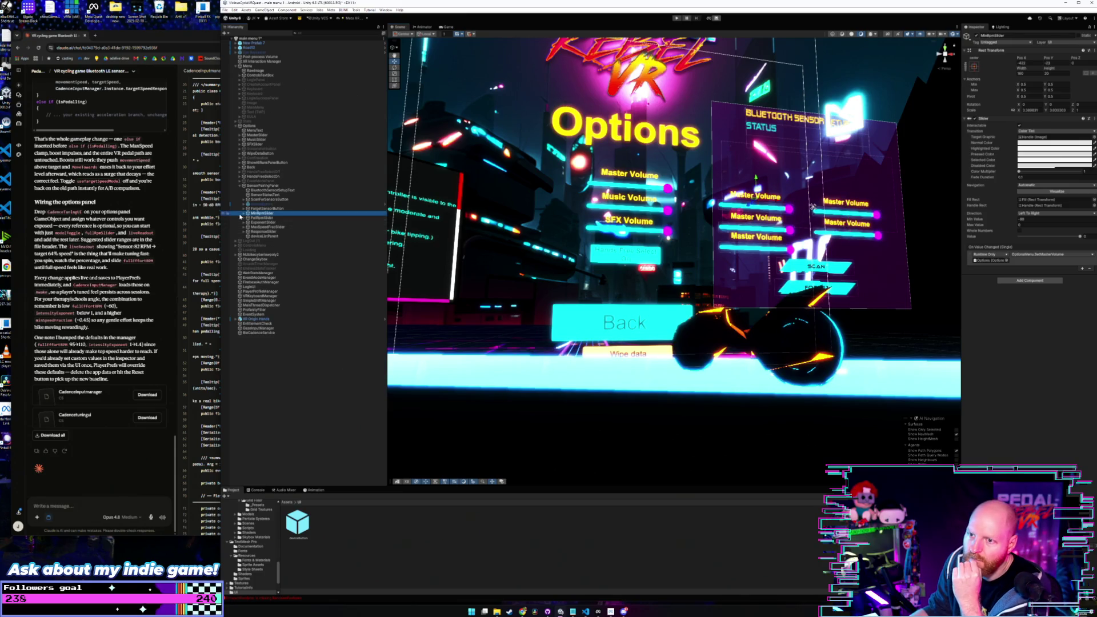
Step: Rename the MinRpm slider's label object to MinRpmSliderText
click(244, 213)
click(263, 218)
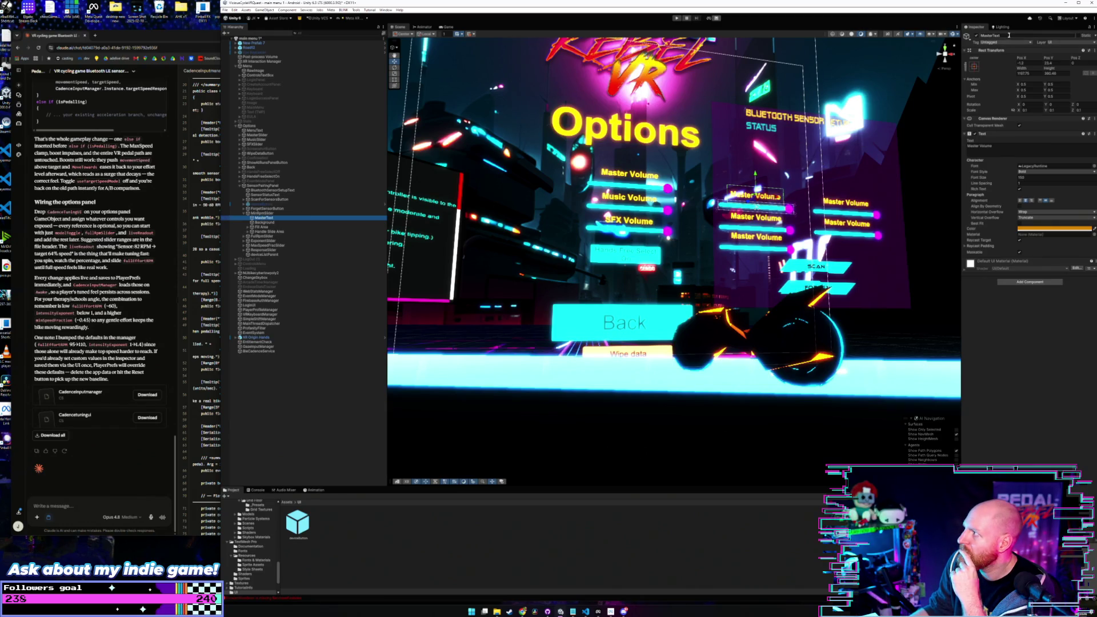
click(261, 213)
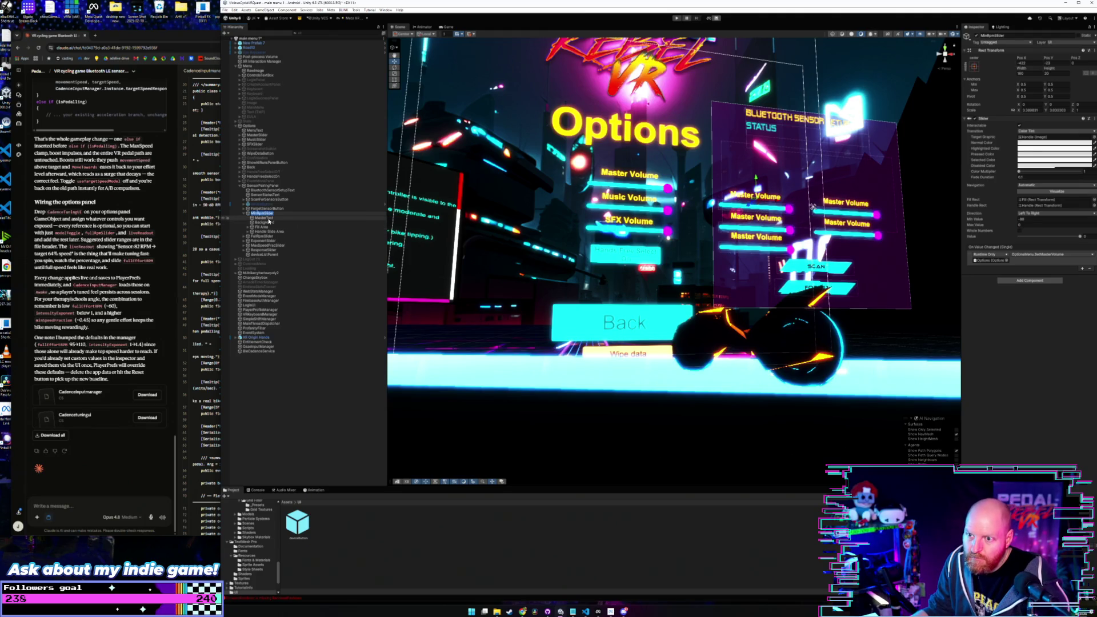
click(283, 217)
text(MinRpmSliderTxt)
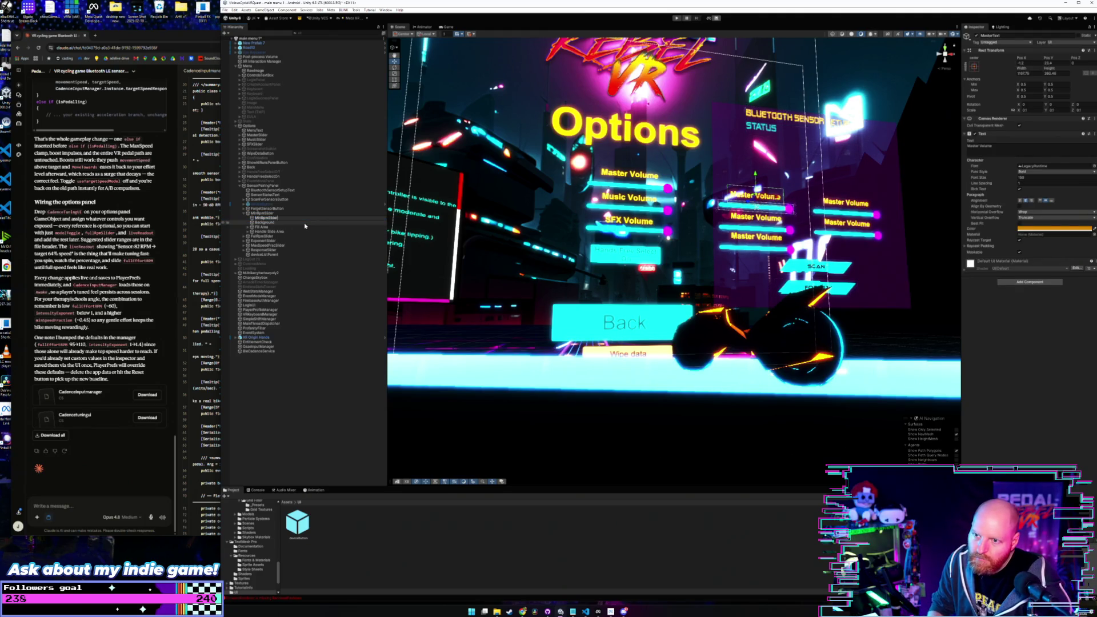
key(Return)
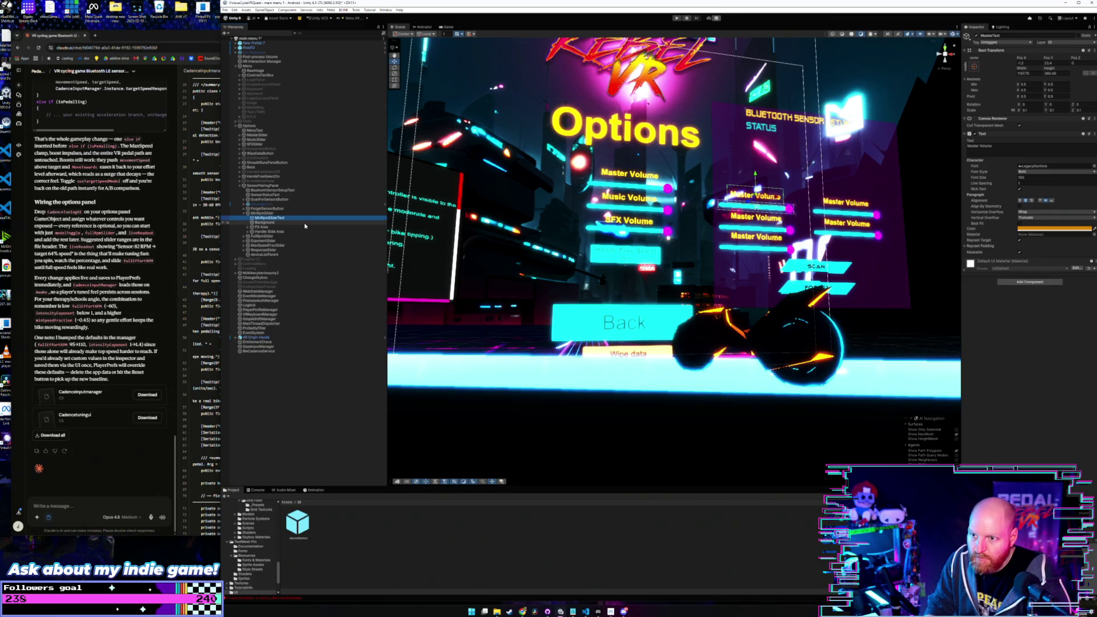
Step: Change the MinRpm label's displayed text from Master Volume to MinRpmLabel
click(999, 147)
key(ctrl+a)
text(MinRpmSlid)
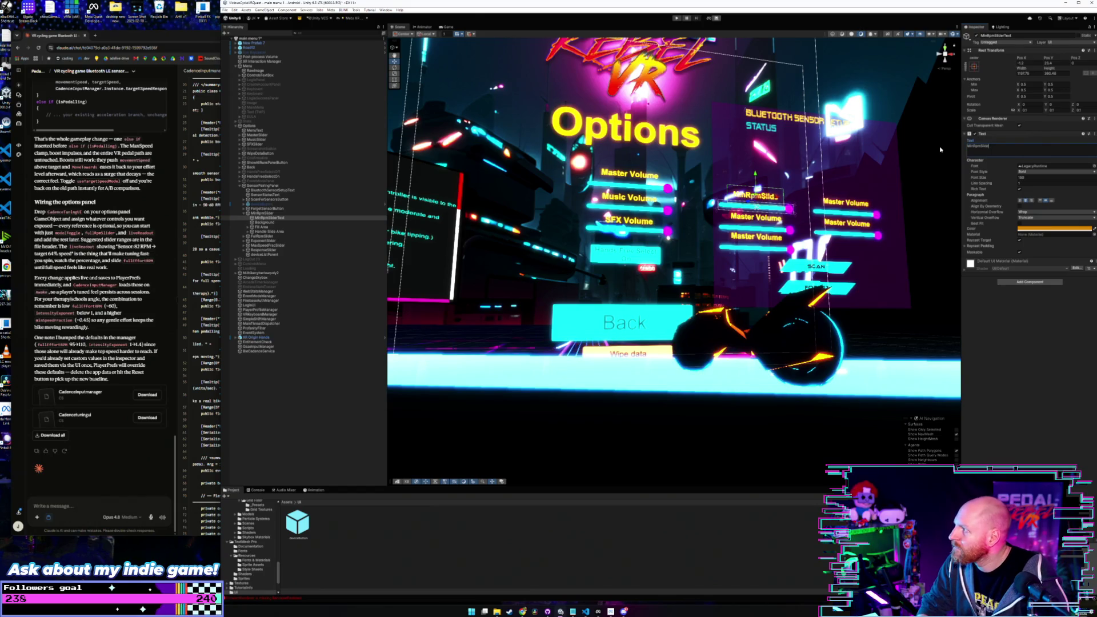
key(BackSpace)
key(BackSpace)
key(BackSpace)
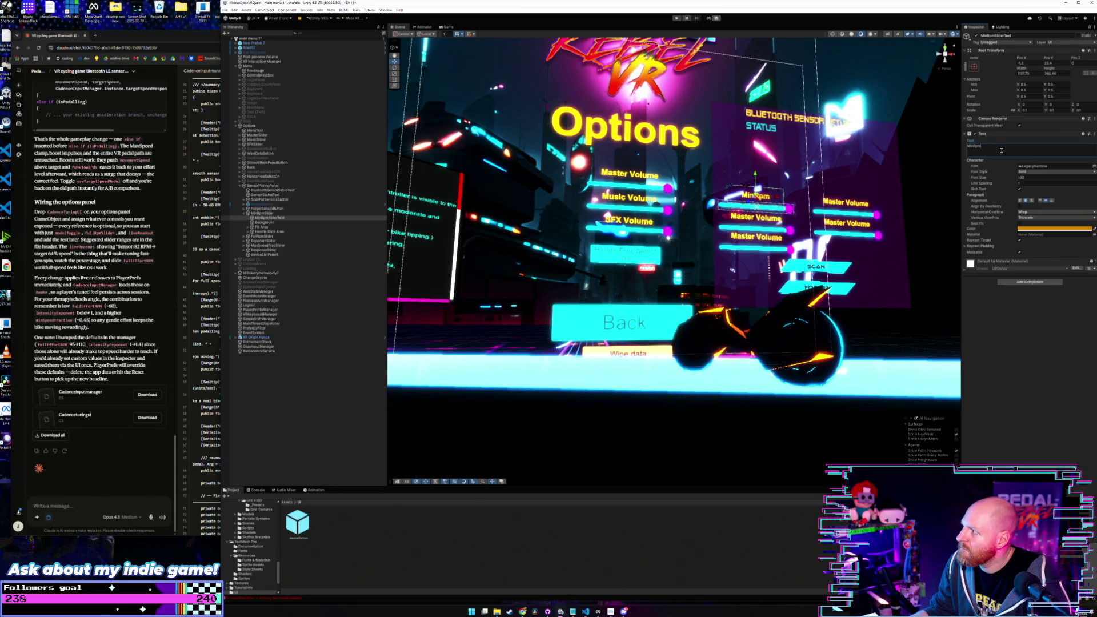
text(La)
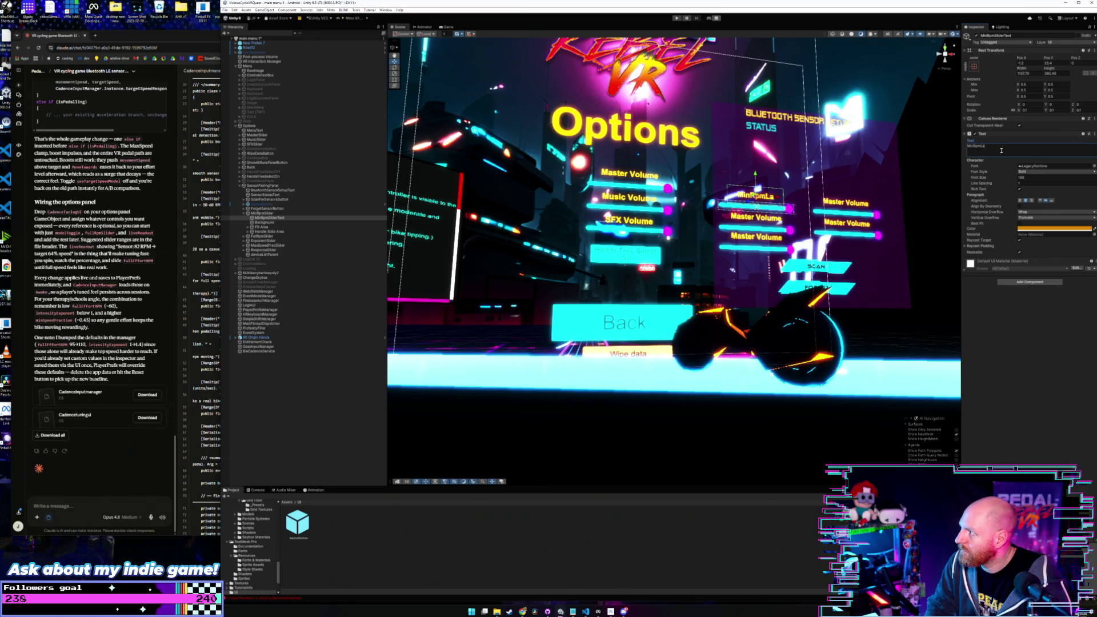
text(bel)
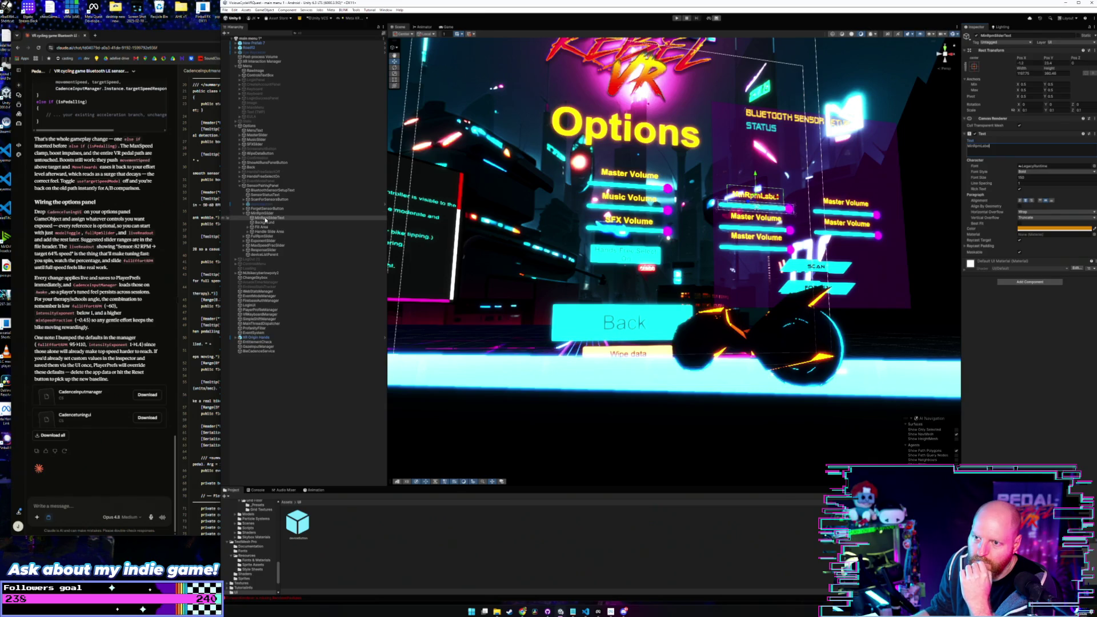
click(243, 217)
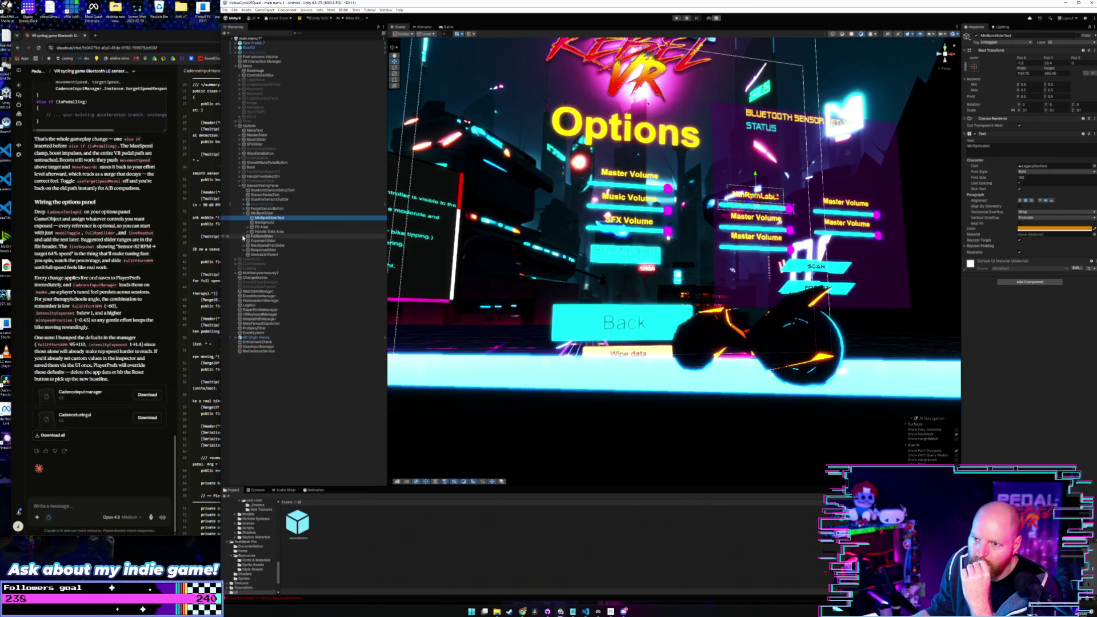
Step: Expand the FullRpm, Exponent, MaxSpeedFrac and Response sliders and rename FullRpm's label object to FullRpmText
click(244, 236)
click(244, 260)
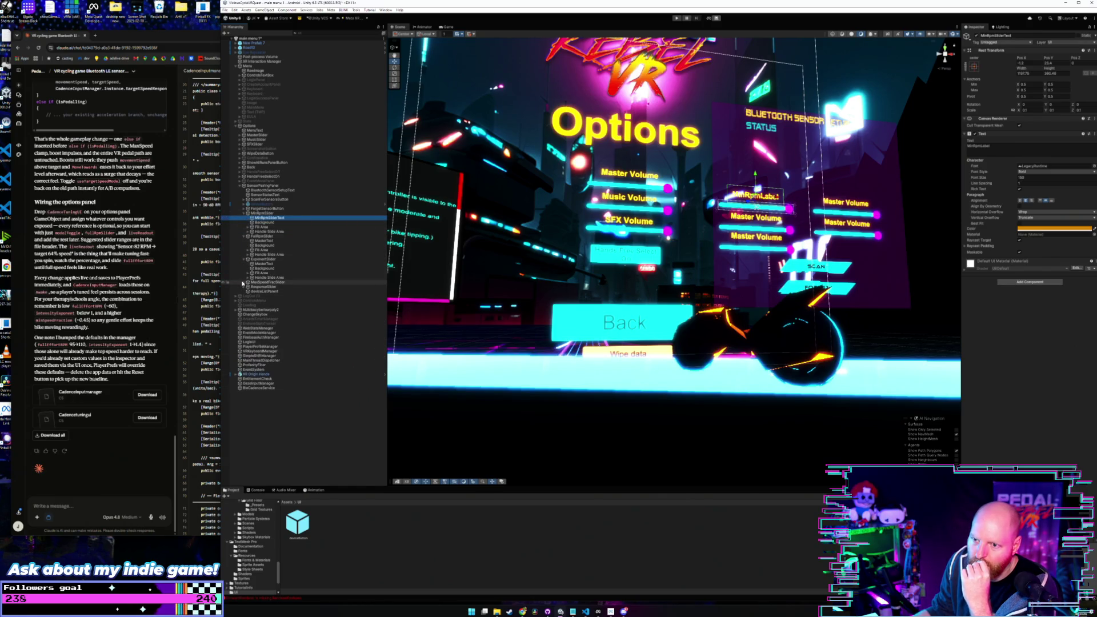
click(244, 282)
click(244, 304)
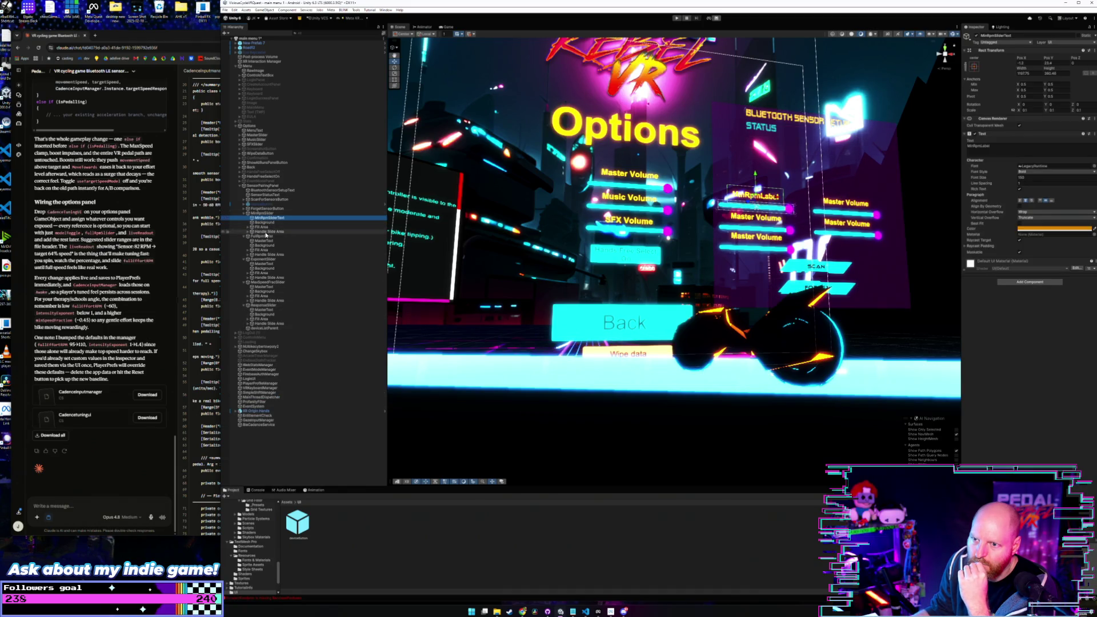
click(268, 235)
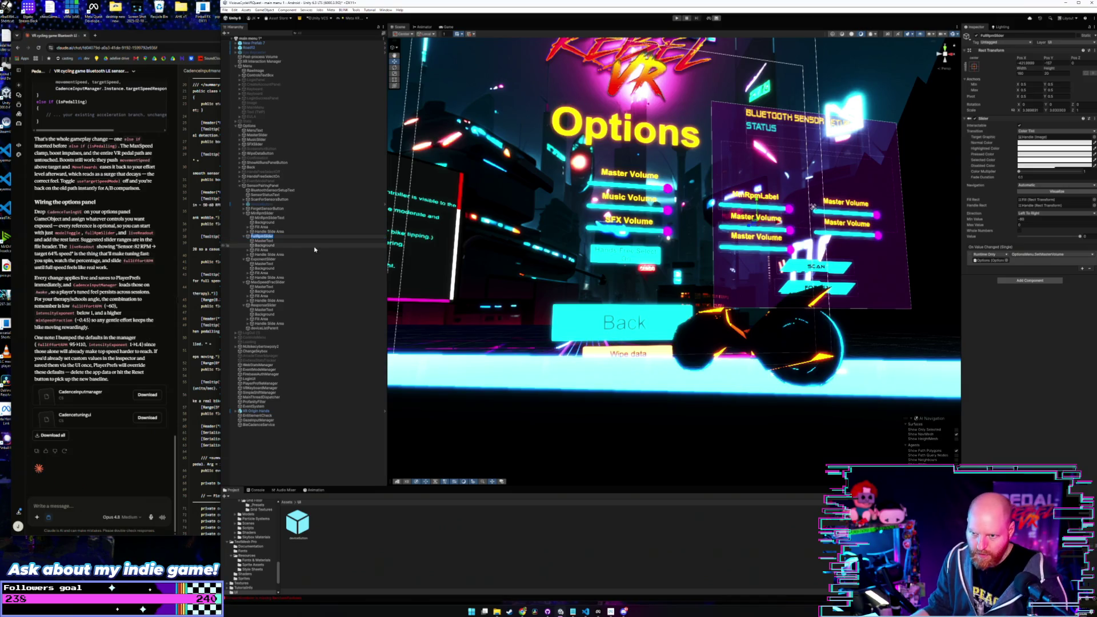
click(263, 241)
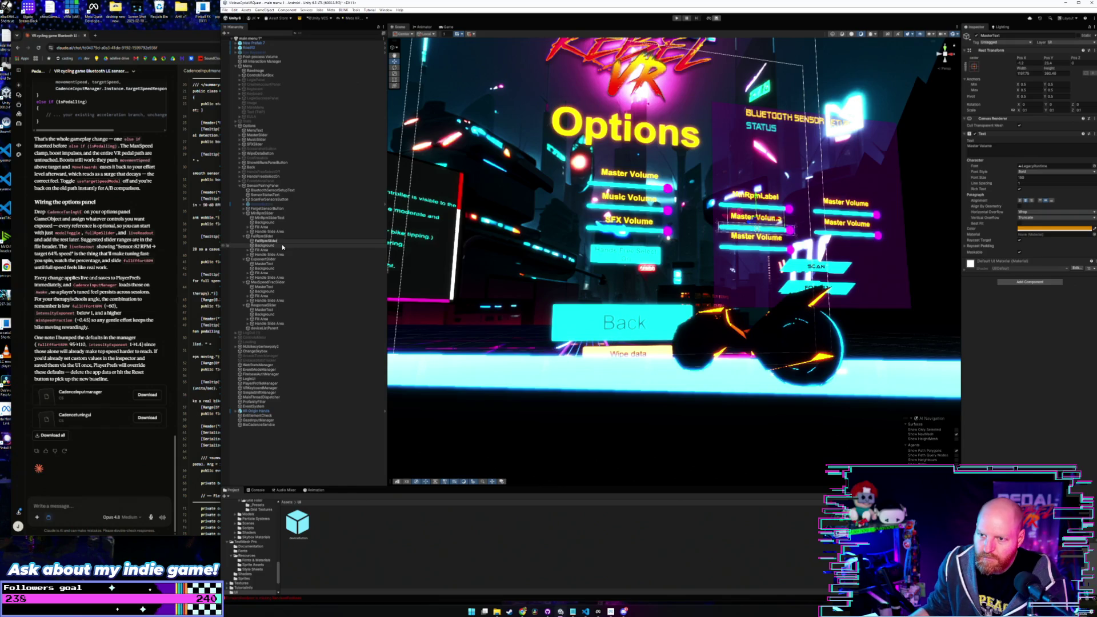
key(BackSpace)
key(BackSpace)
key(BackSpace)
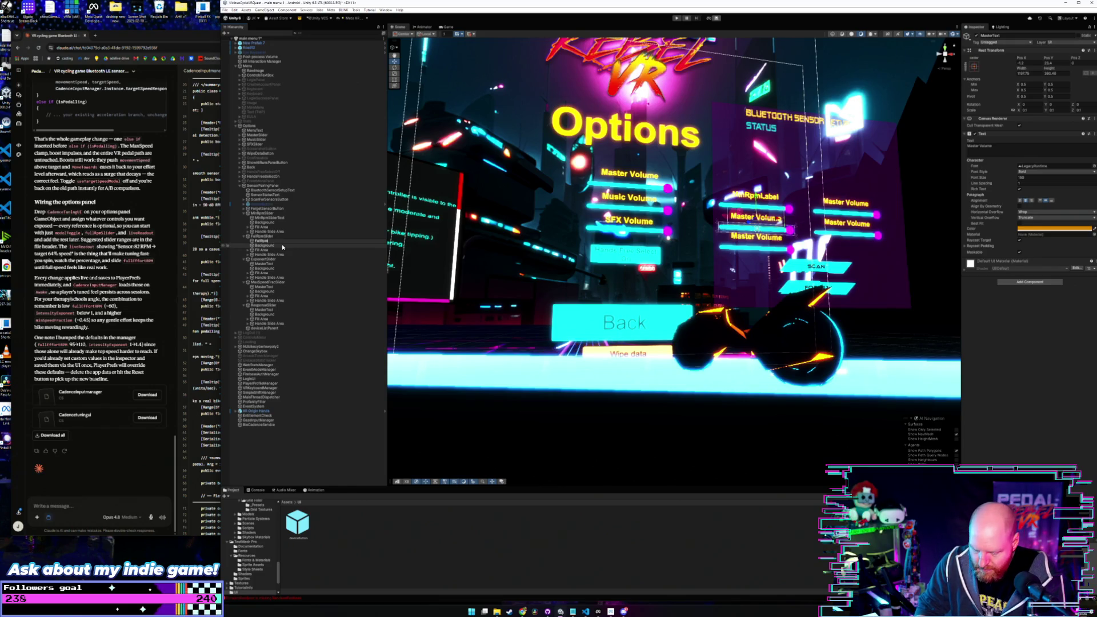
text(Text)
key(Return)
Step: Start renaming the Exponent slider's label object to ExponentSliderT…
click(269, 260)
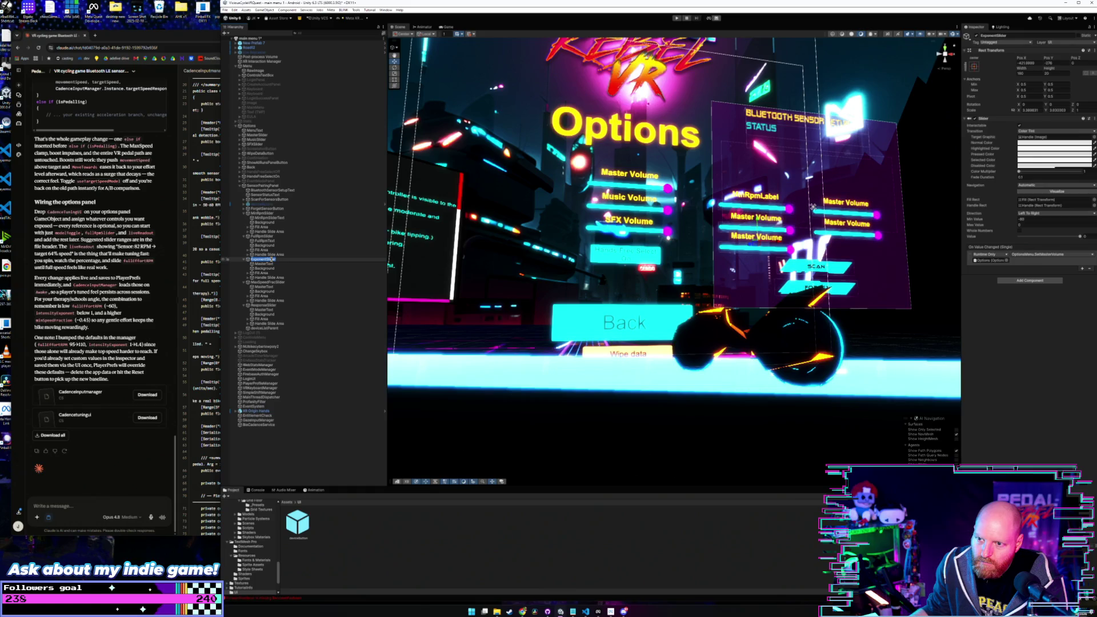
click(267, 264)
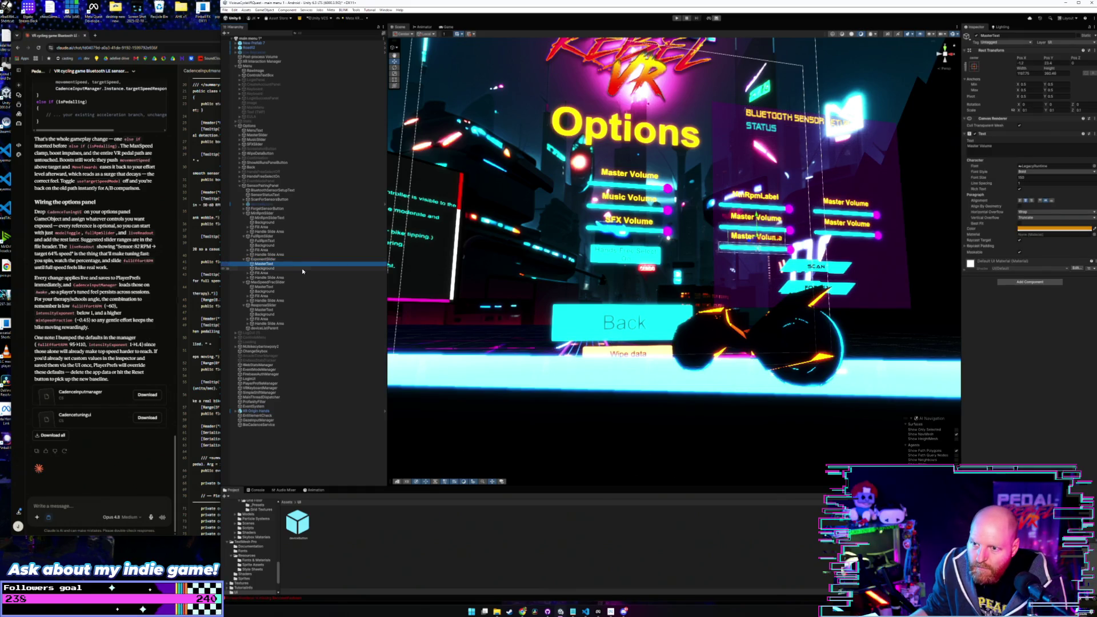
key(F2)
text(ExponentSlider)
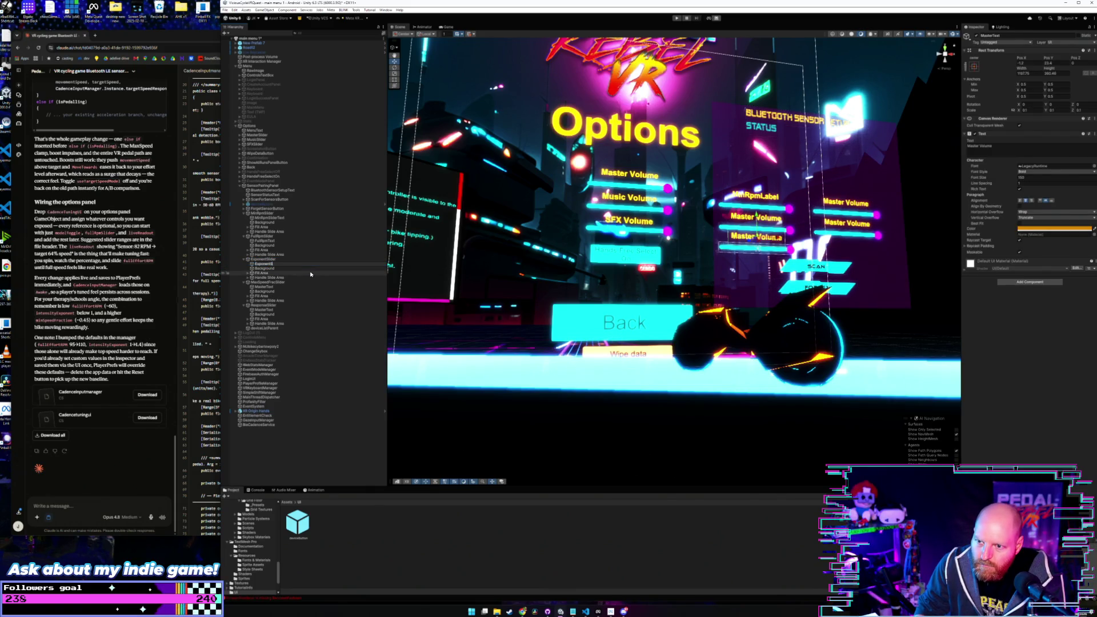
text(Text)
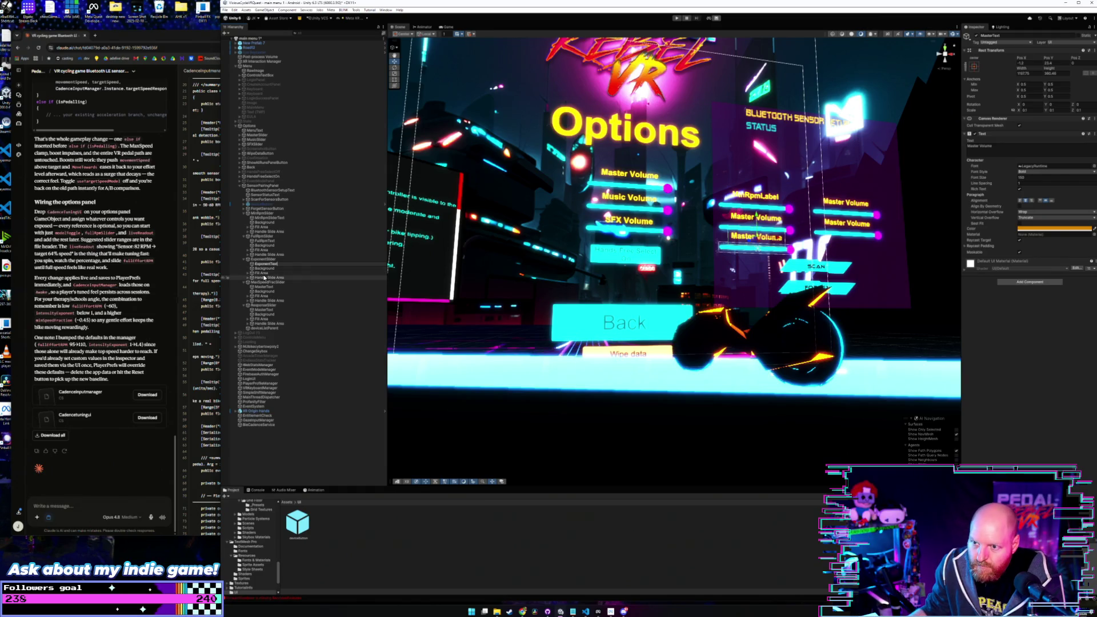
Step: Rename the MaxSpeedFrac slider's text child to MaxSpeedFracText
click(279, 282)
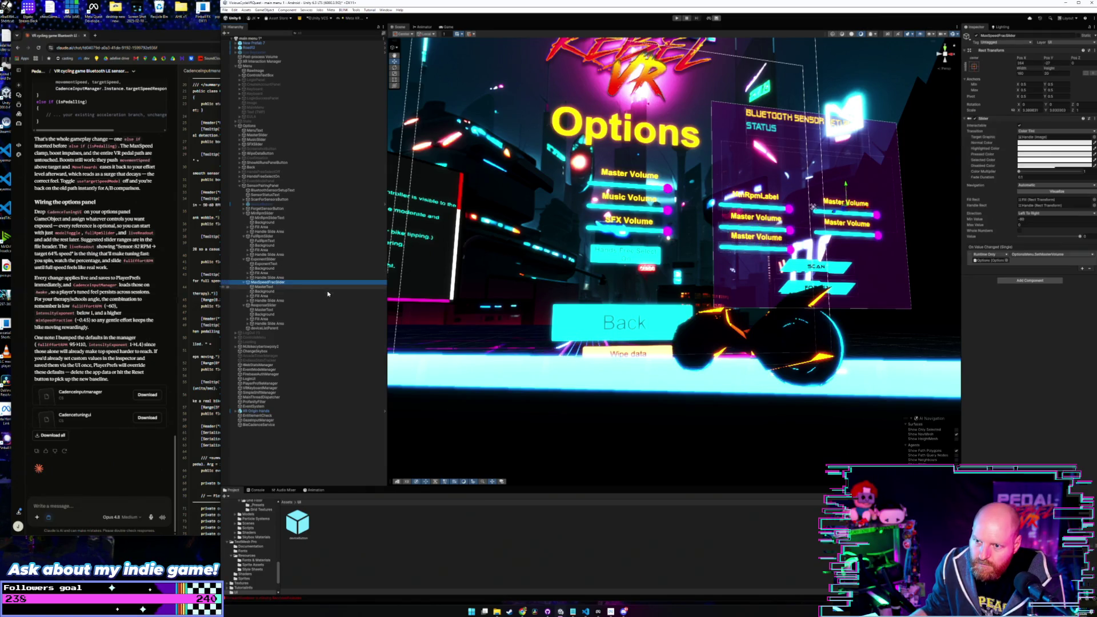
key(F2)
click(269, 289)
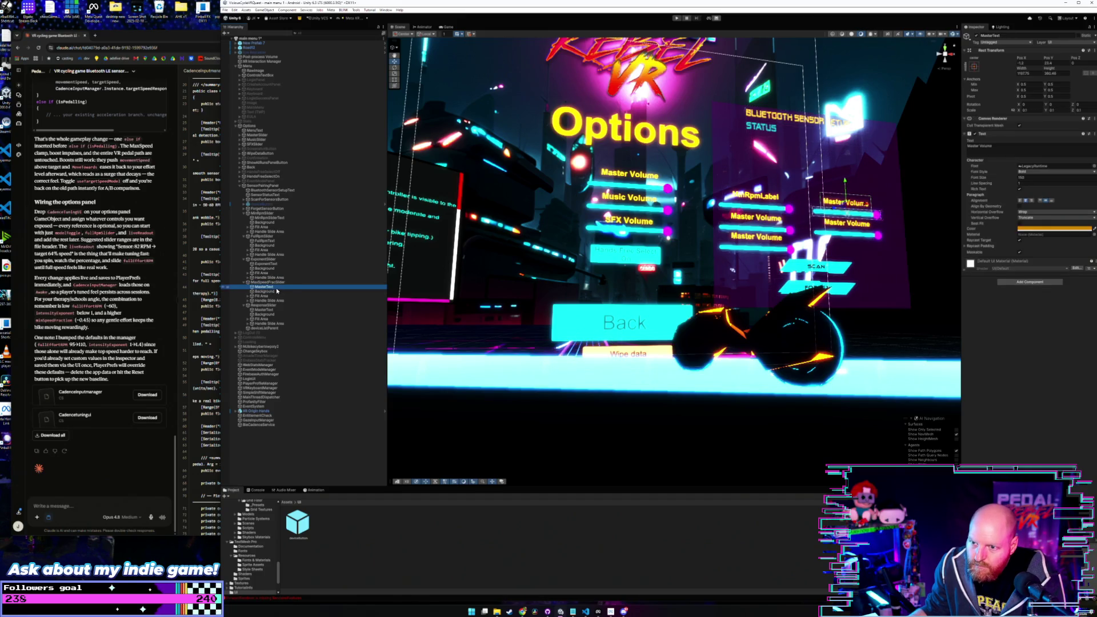
key(F2)
key(ctrl+v)
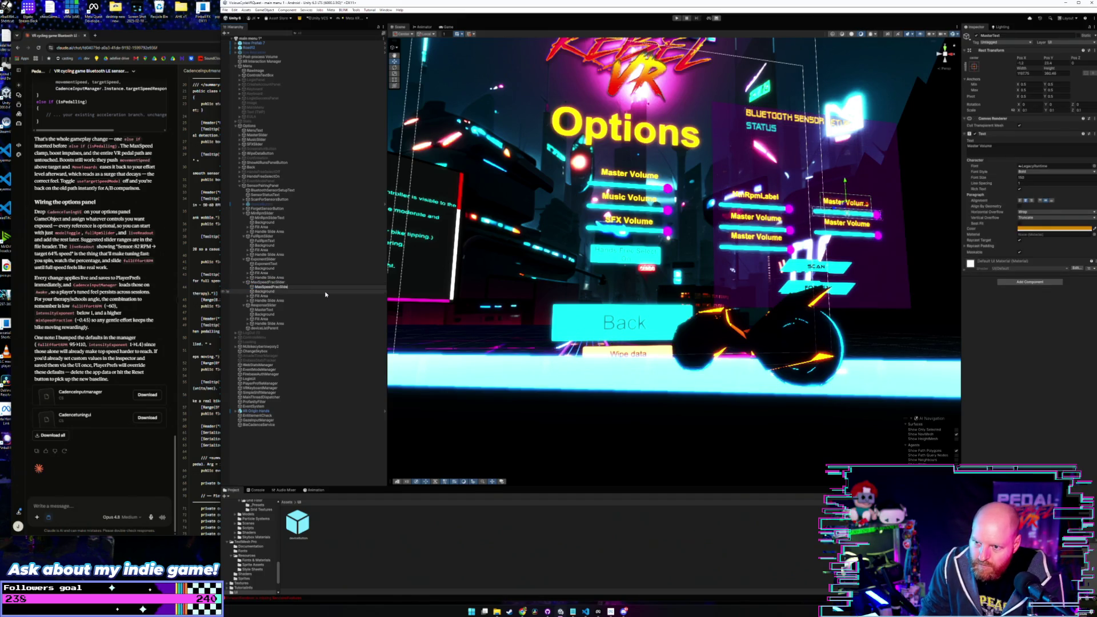
key(BackSpace)
key(BackSpace)
text(Text)
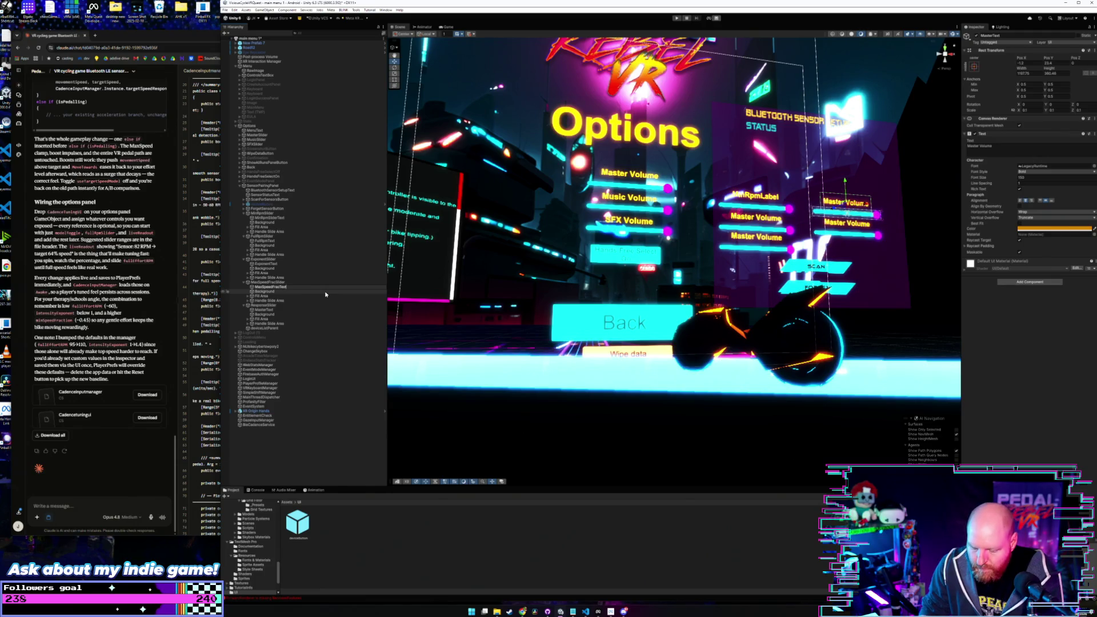
key(Return)
Step: Rename the Response slider's text child to ResponseText
click(274, 306)
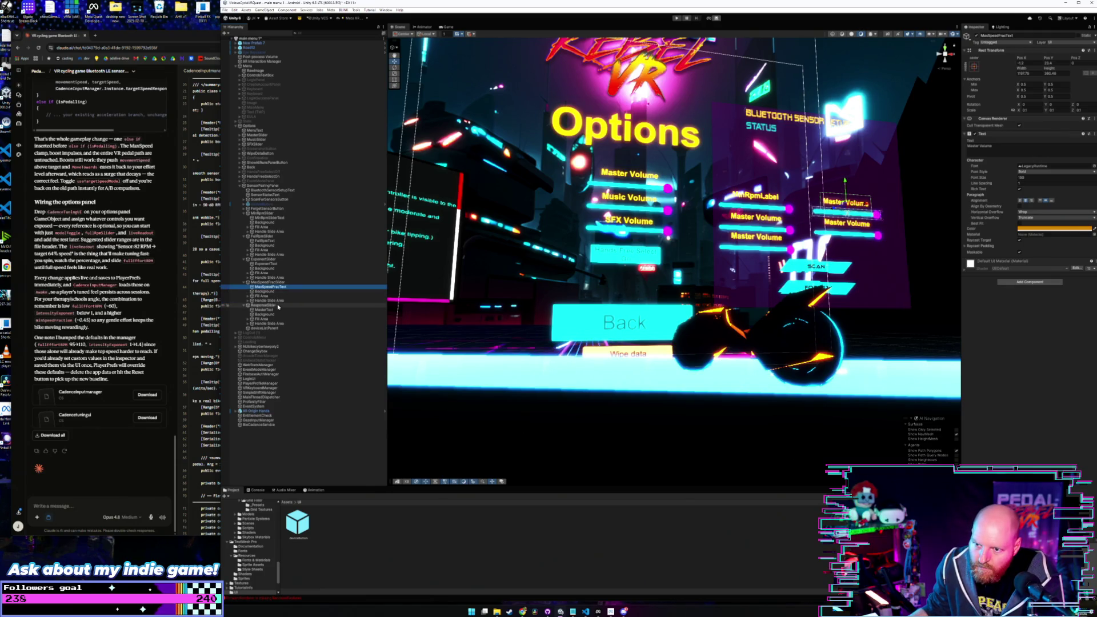
key(F2)
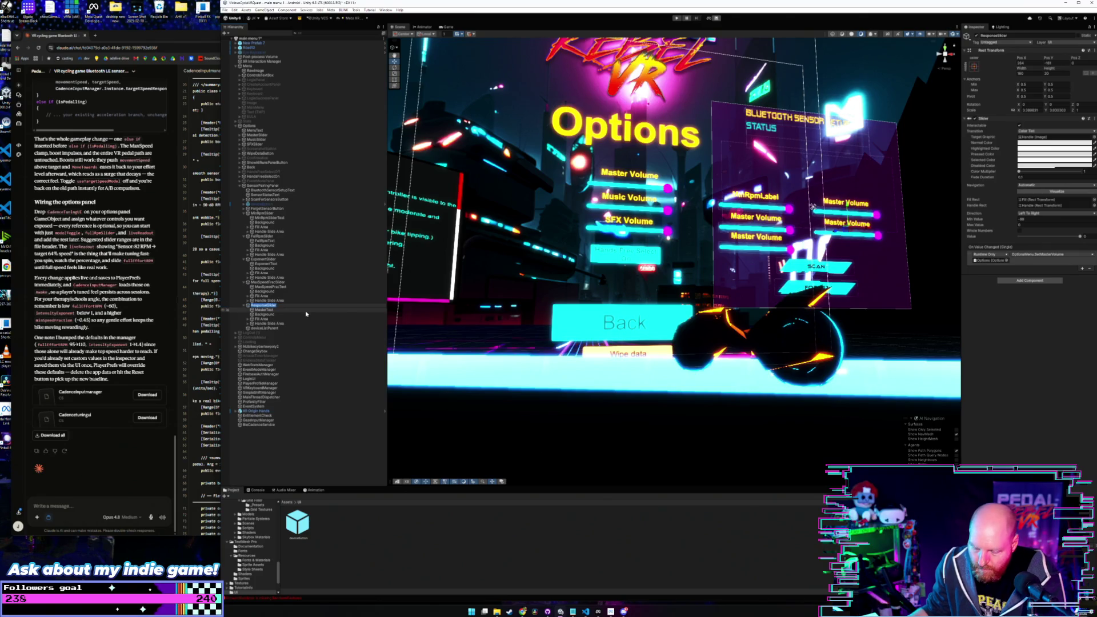
click(299, 311)
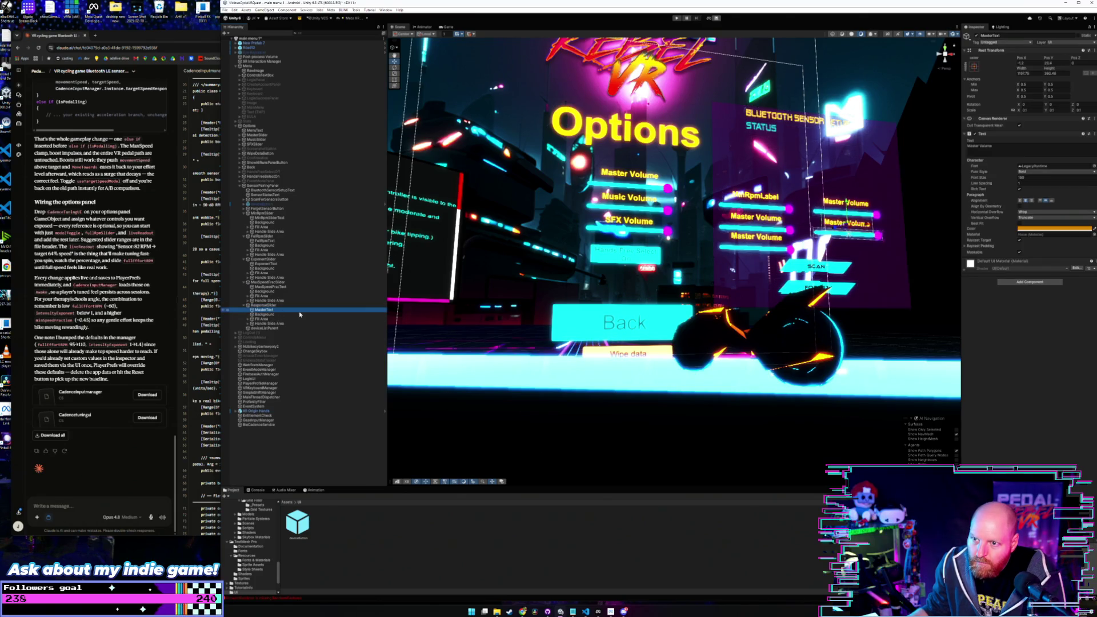
key(F2)
text(ResponseSlider)
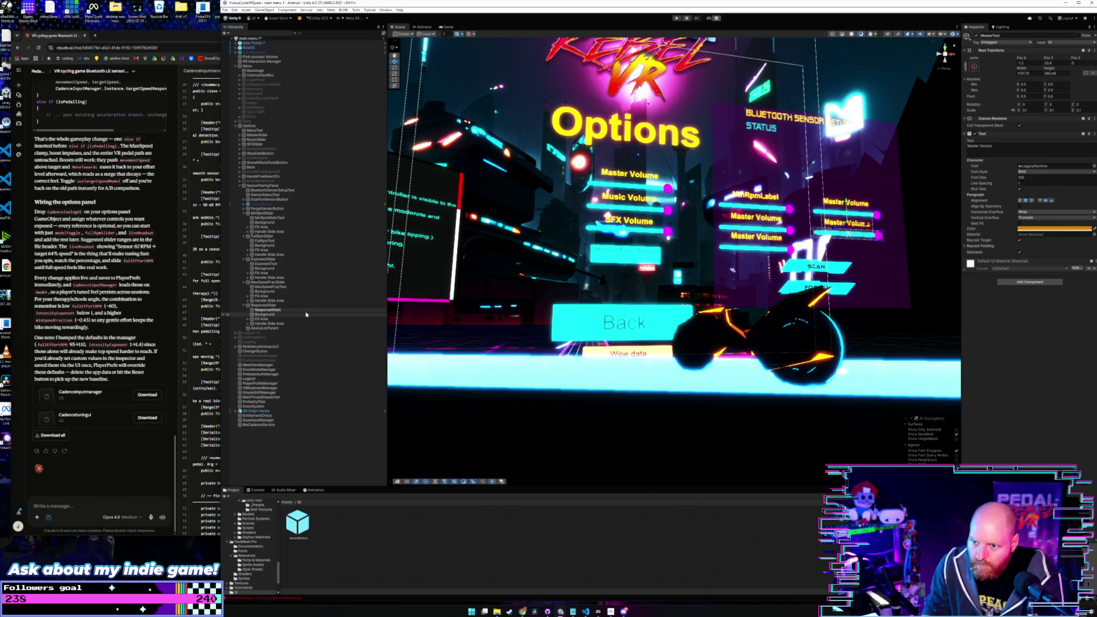
key(BackSpace)
key(BackSpace)
key(BackSpace)
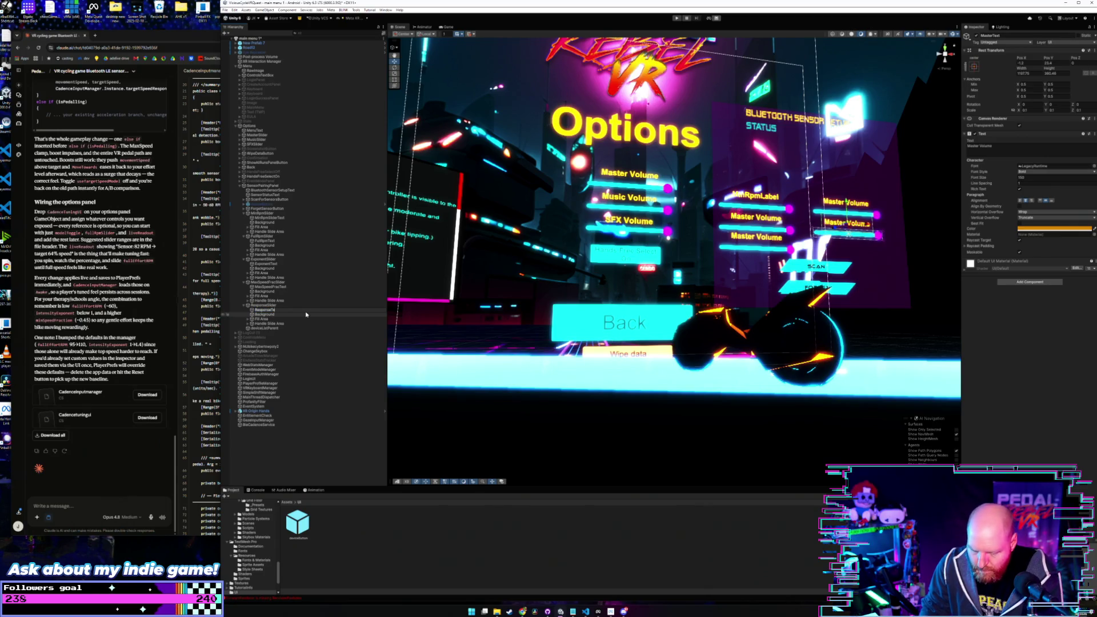
text(xt)
key(Return)
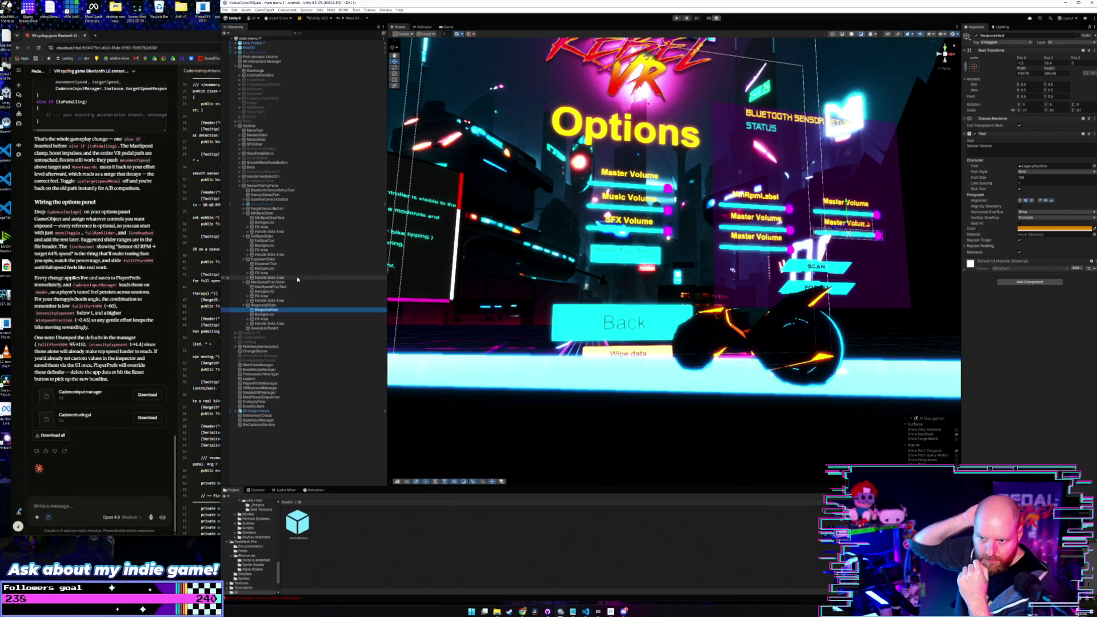
click(266, 306)
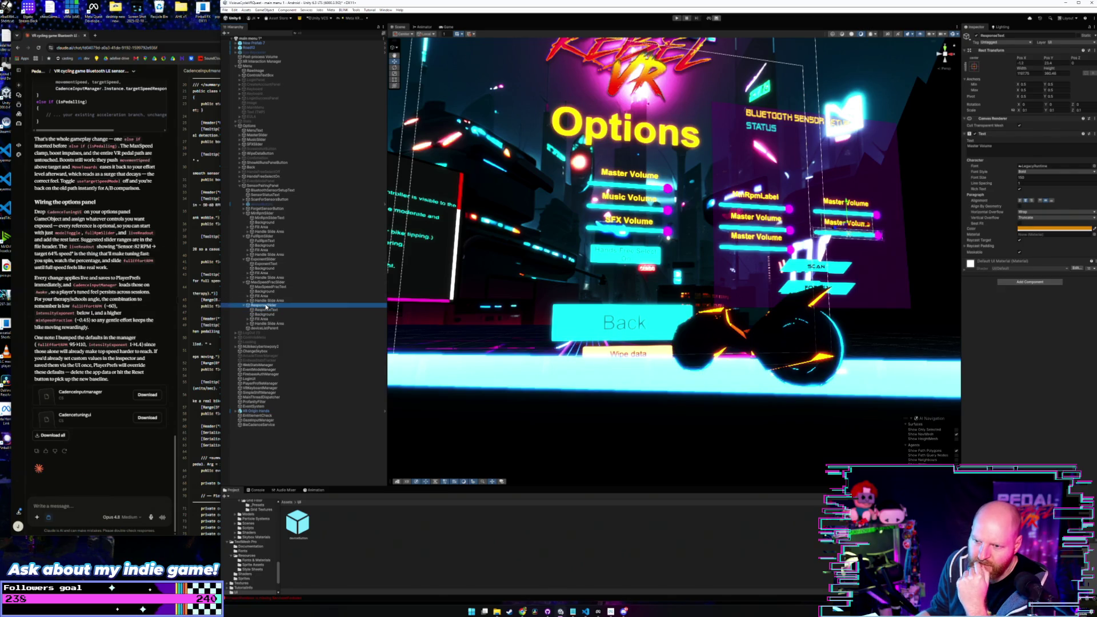
click(270, 310)
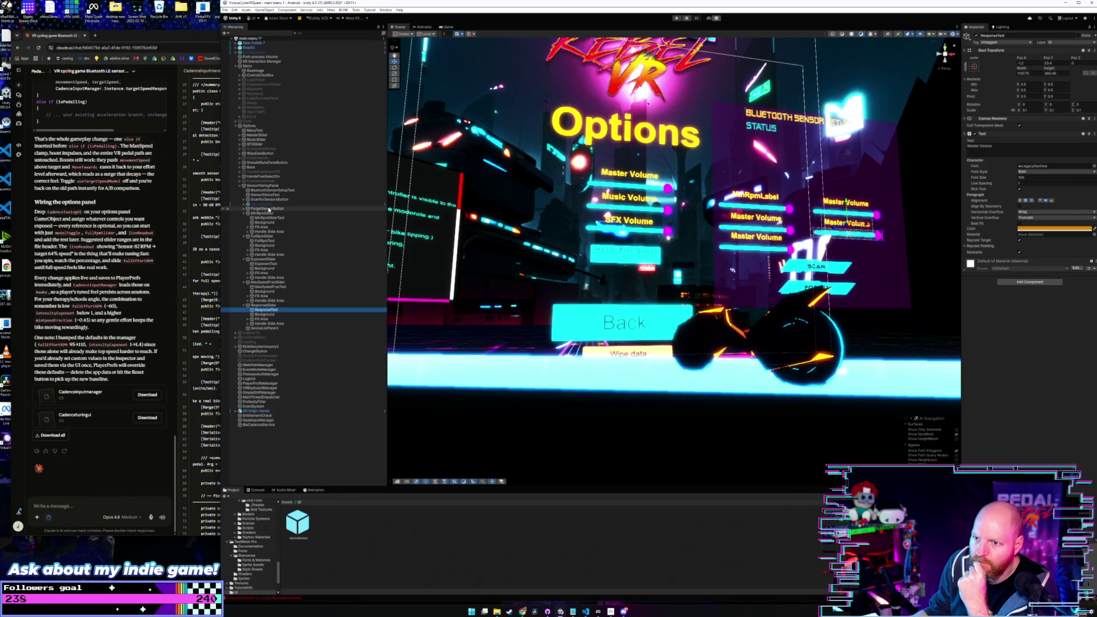
Step: Select FullRpmSlider and then its text label child
click(269, 235)
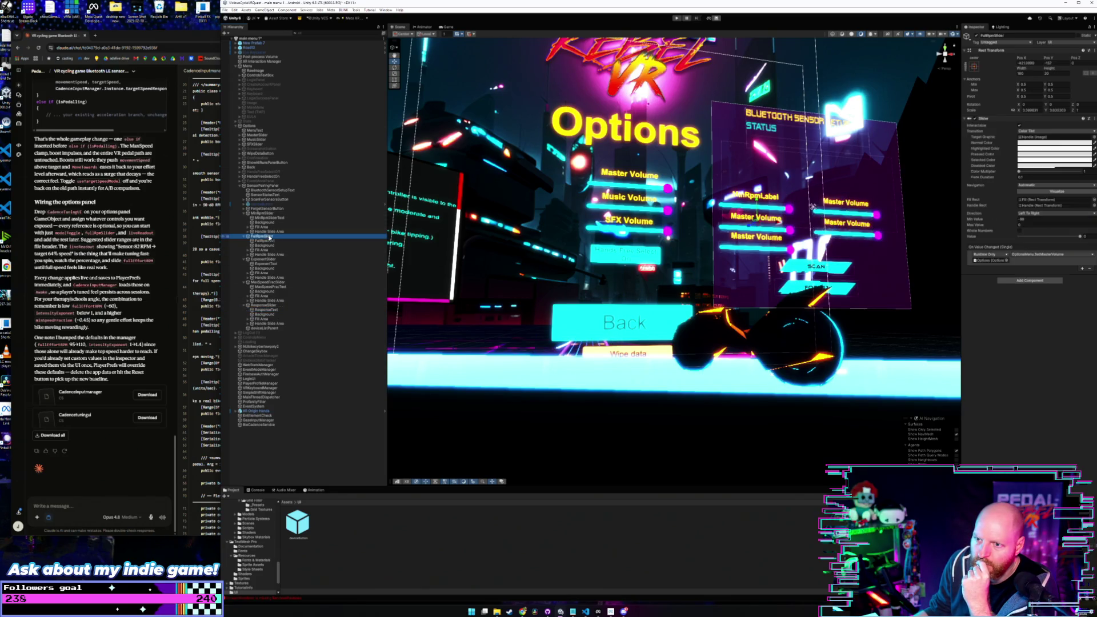
key(F2)
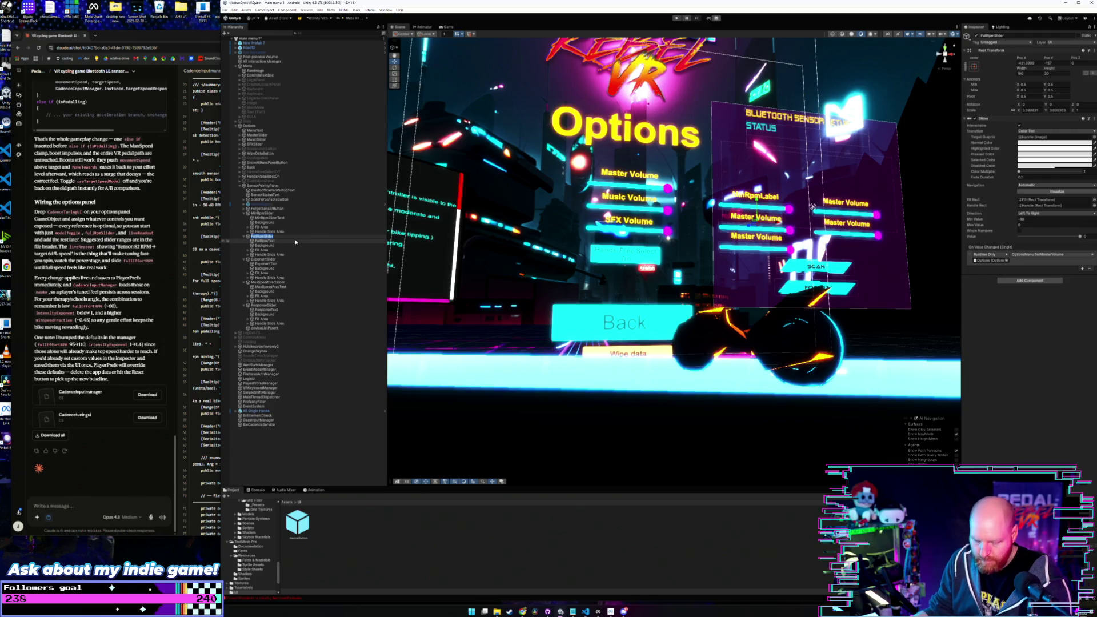
click(273, 241)
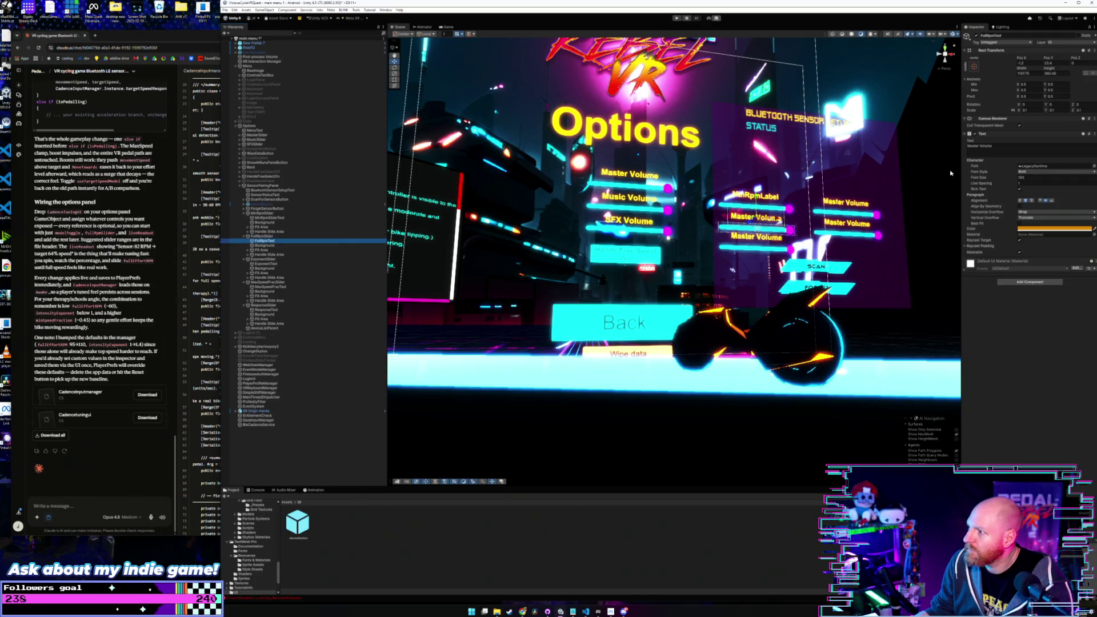
Step: Set the FullRpm label's displayed text to FullRpm
click(984, 150)
text(FullRpmSlider)
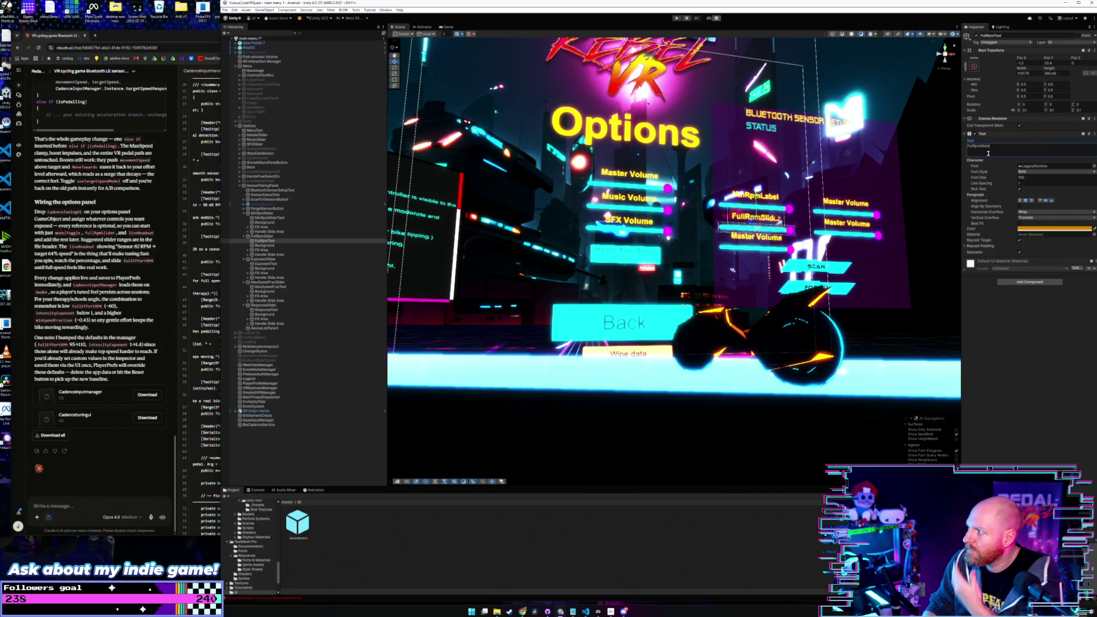
key(BackSpace)
key(BackSpace)
key(BackSpace)
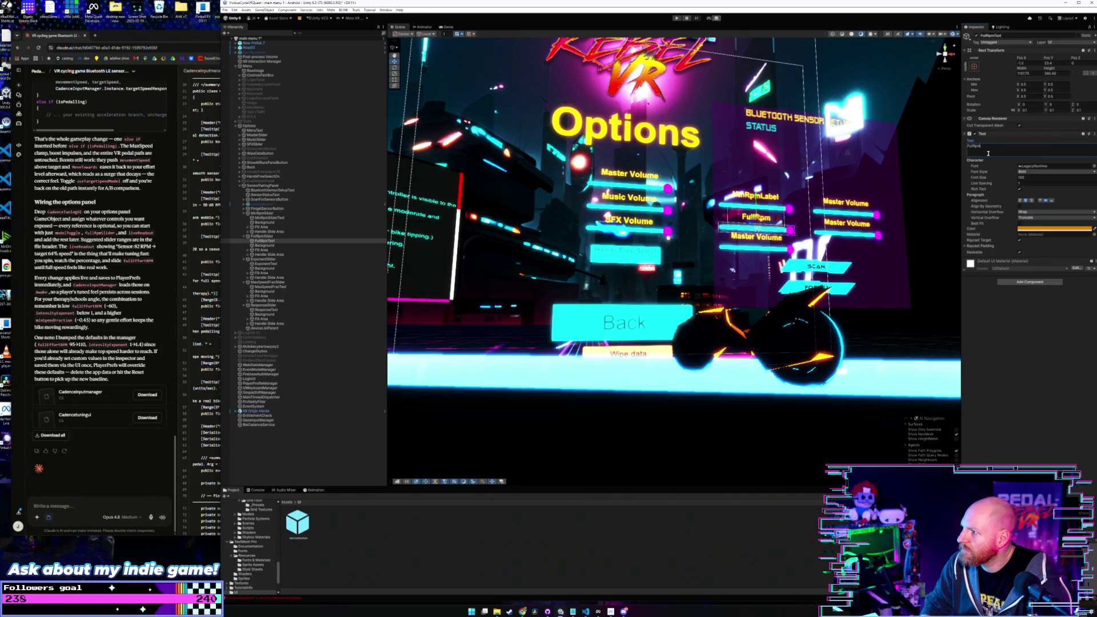
text(Label)
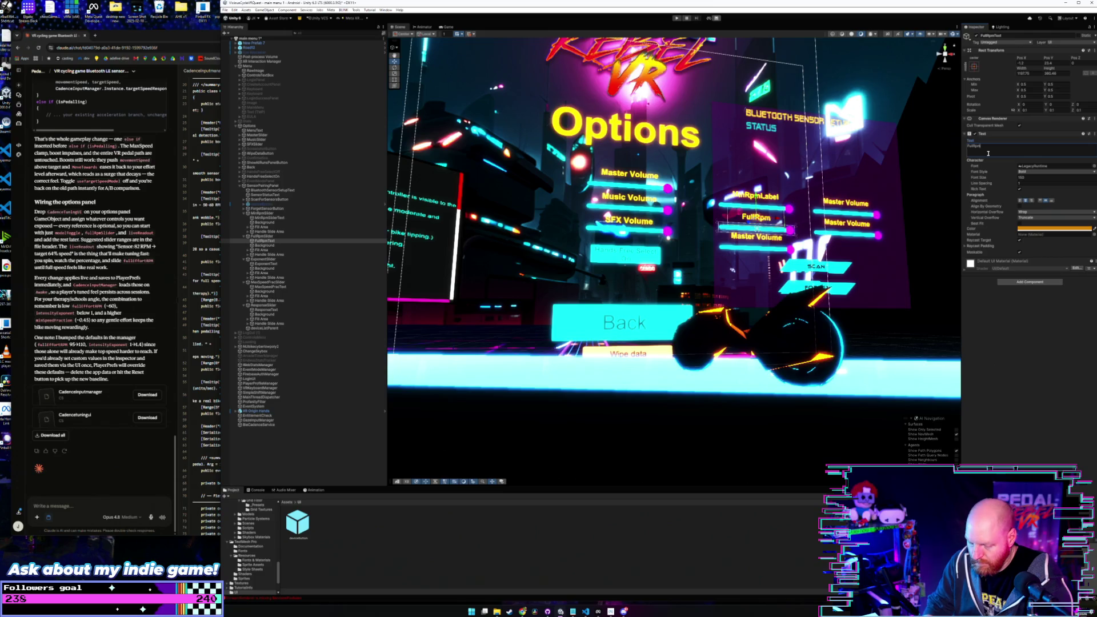
key(BackSpace)
key(BackSpace)
key(BackSpace)
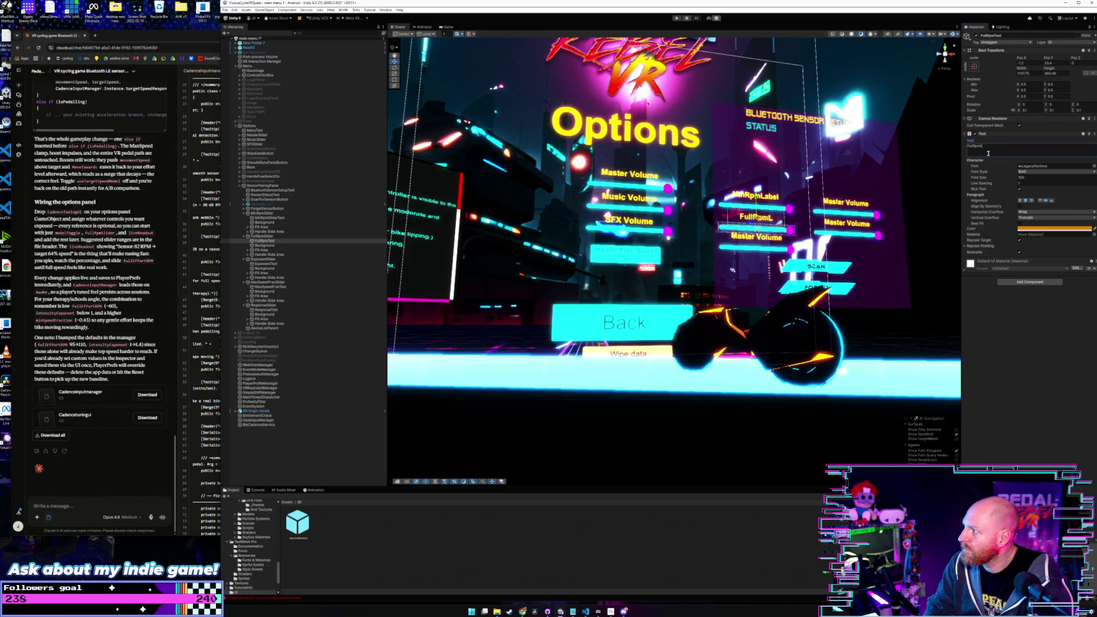
key(BackSpace)
key(BackSpace)
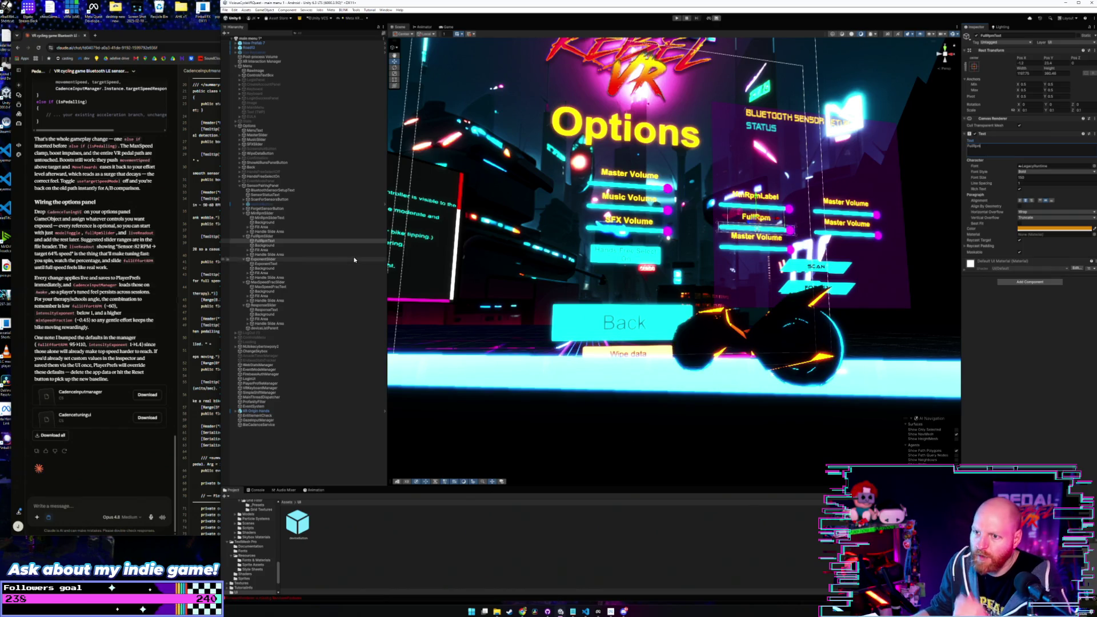
Step: Set the MinRpm and Exponent labels' displayed text to MinRpm and Exponent
click(270, 217)
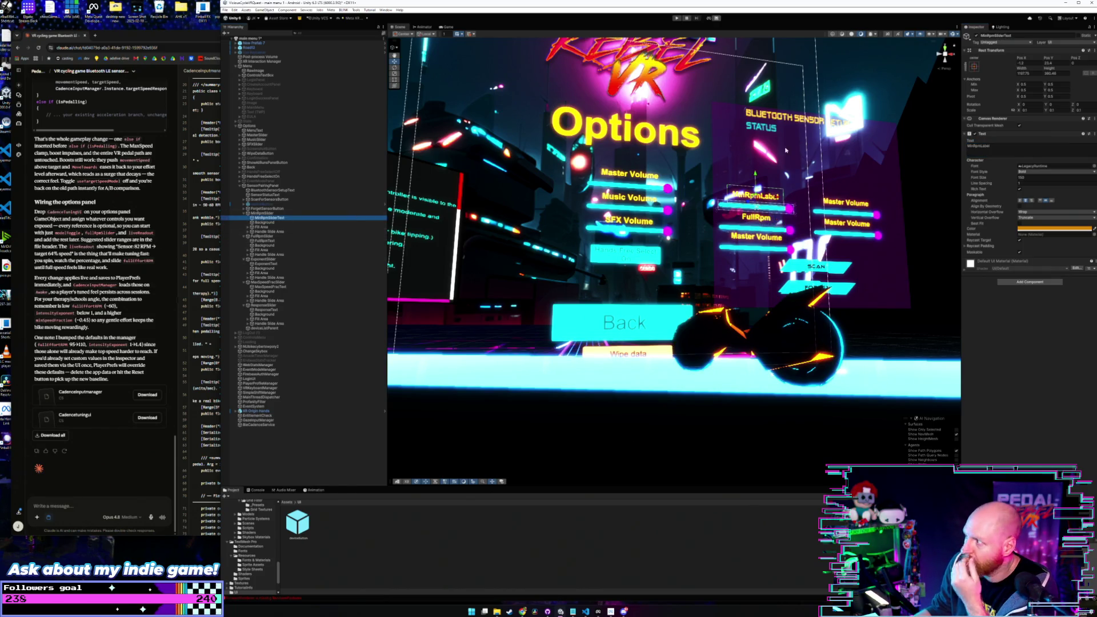
click(1003, 151)
text(MinRpm)
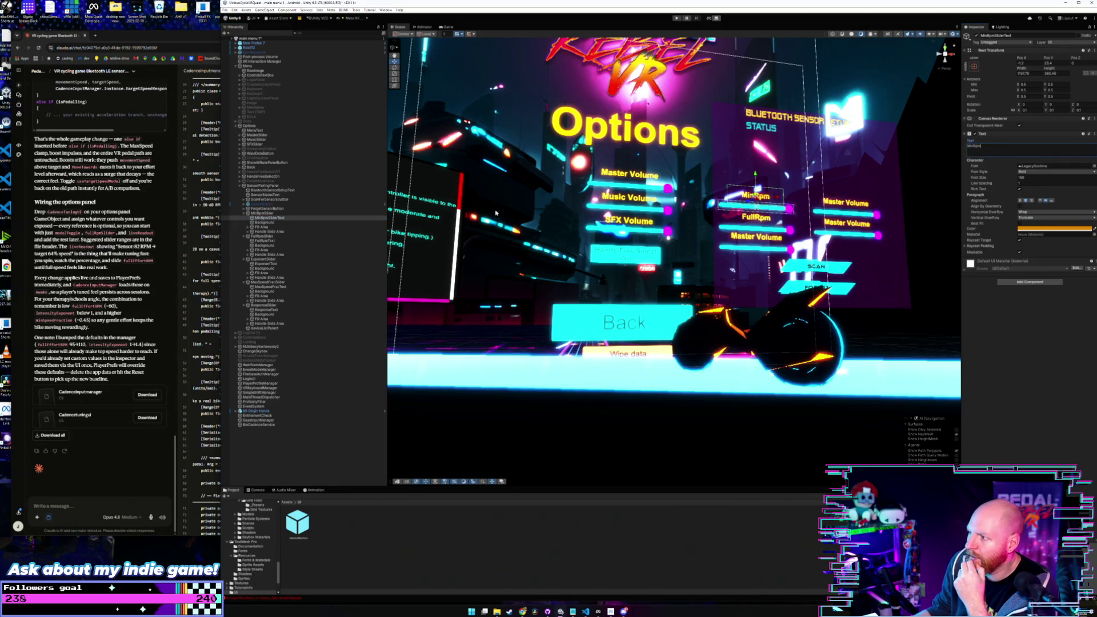
click(266, 263)
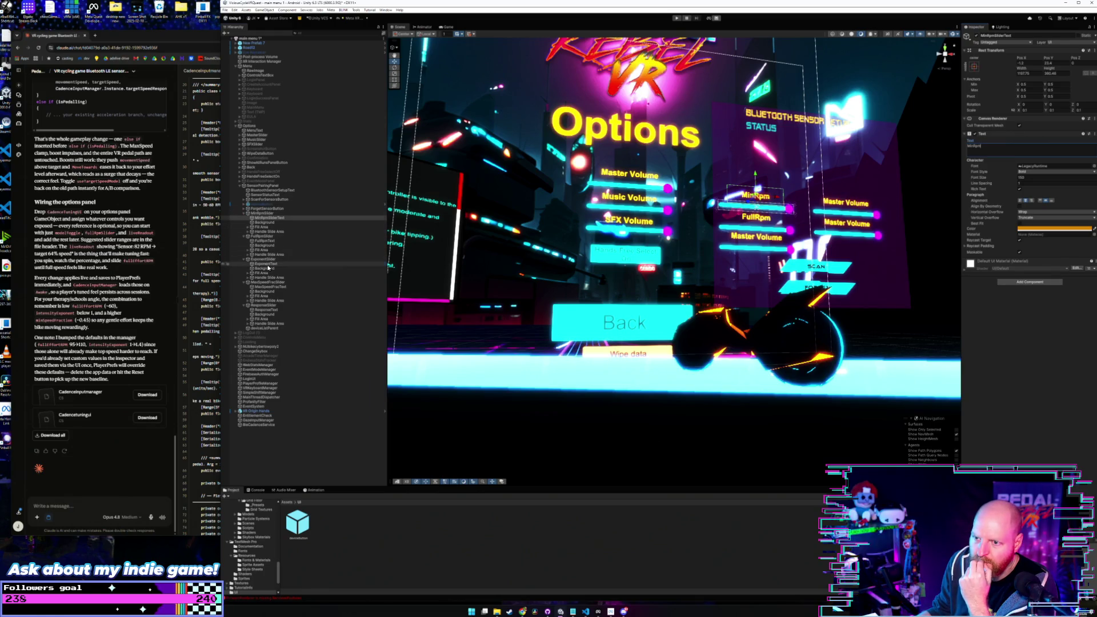
click(1002, 144)
text(Expone)
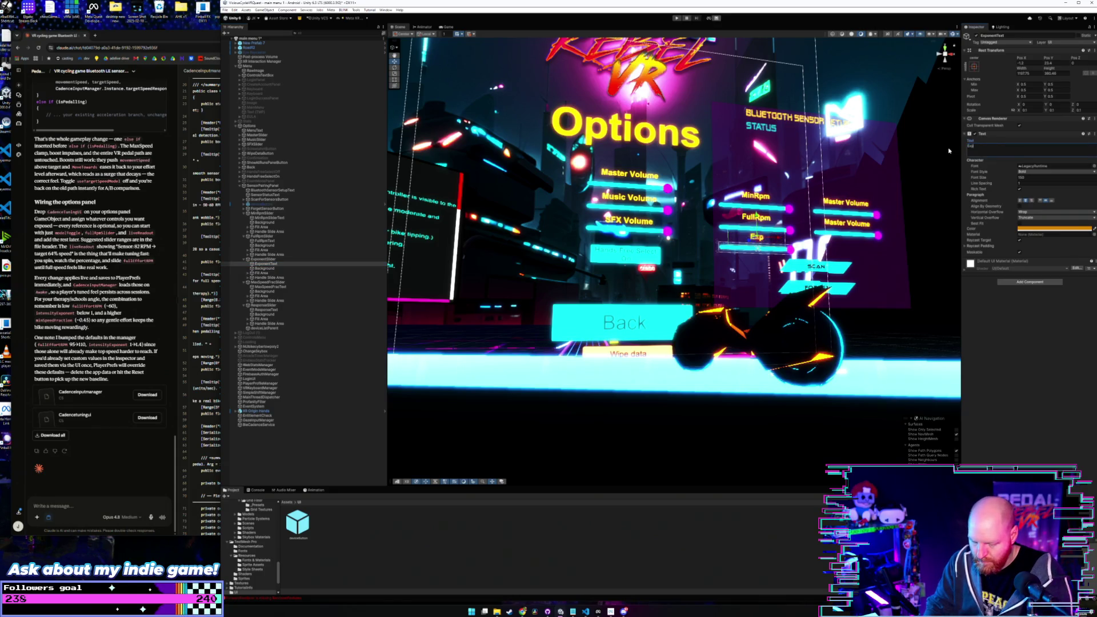
text(nt)
key(BackSpace)
key(BackSpace)
key(BackSpace)
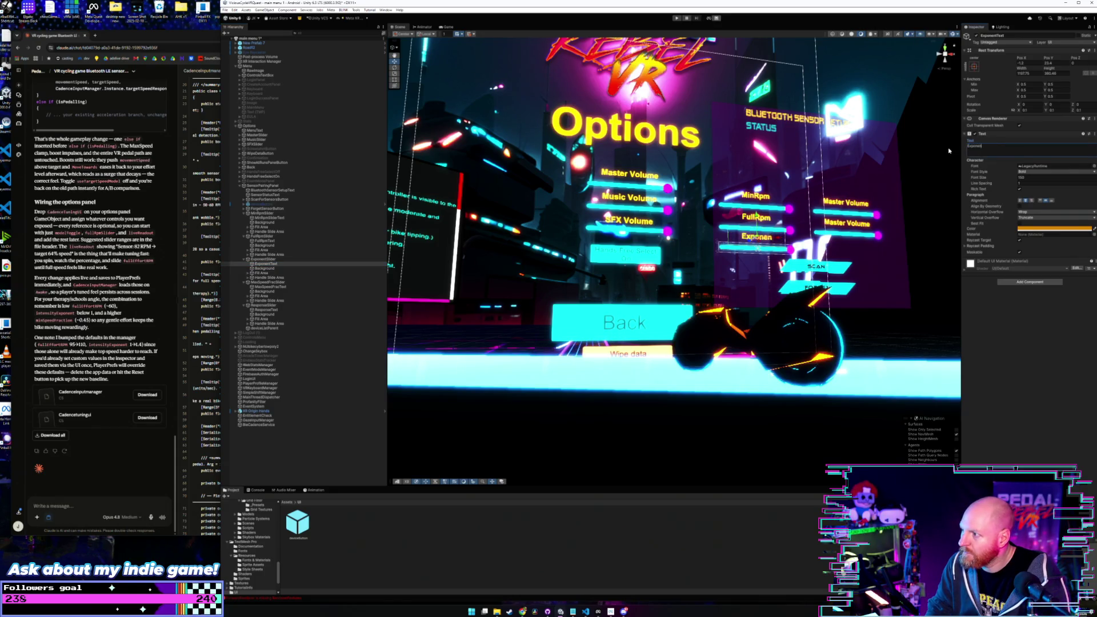
key(BackSpace)
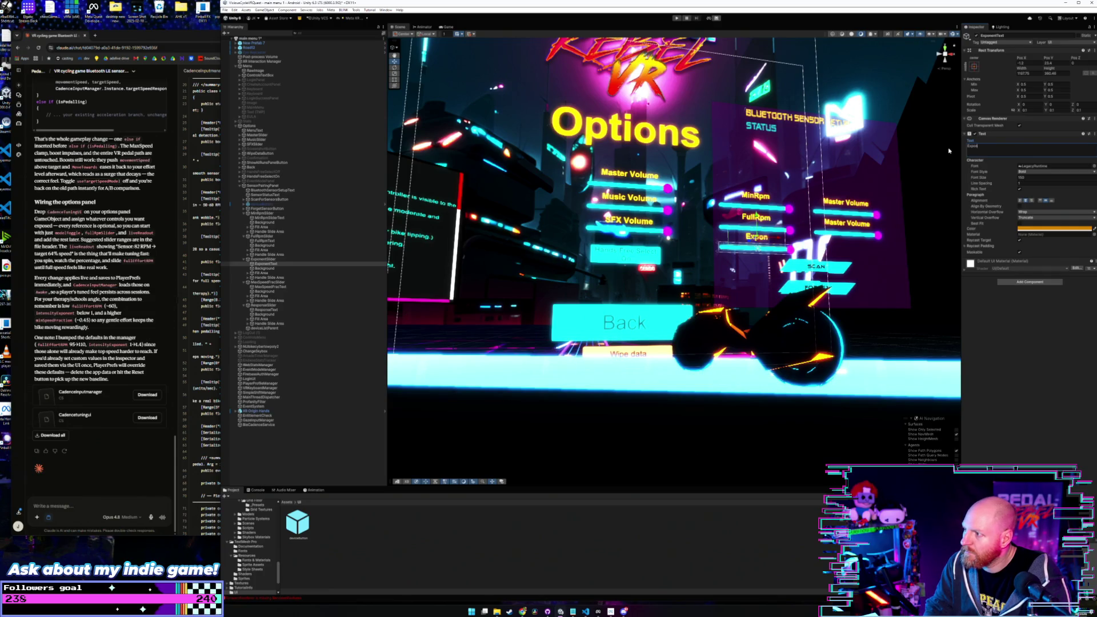
text(ent)
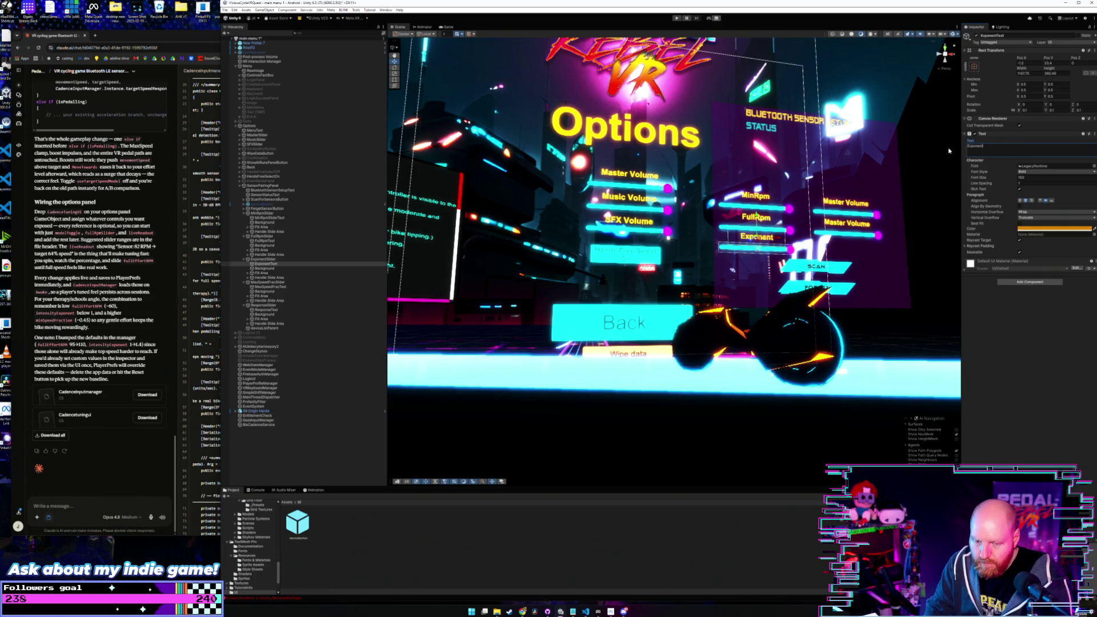
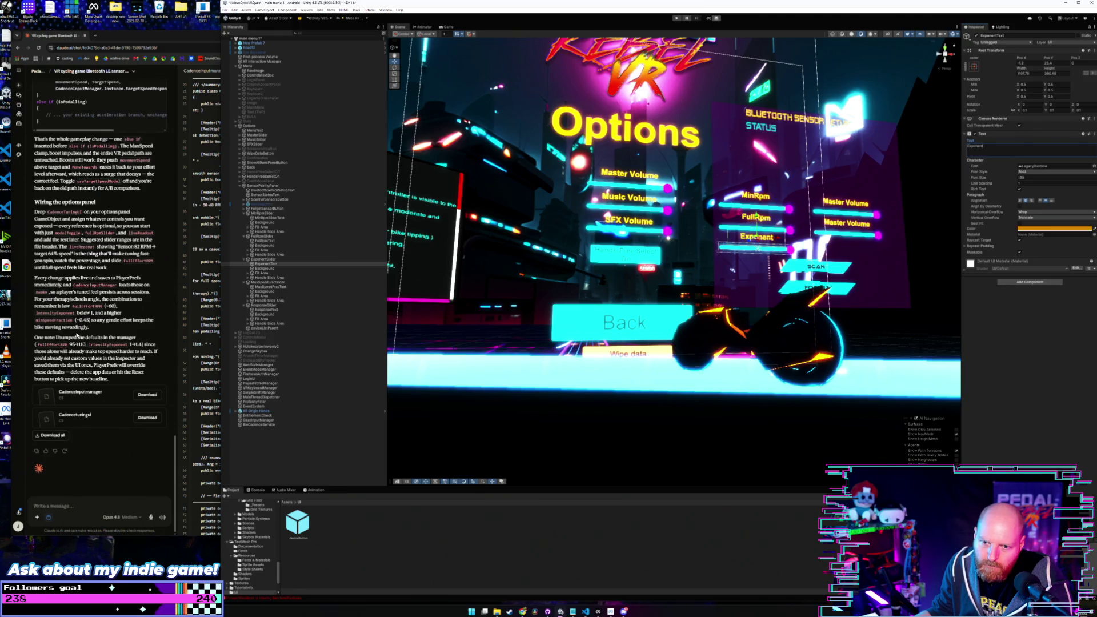
Step: Change the MaxSpeedFracText slider label's text from Master Volume to MaxSpeedFrac
scroll(90, 317, up, 5)
scroll(90, 317, up, 5)
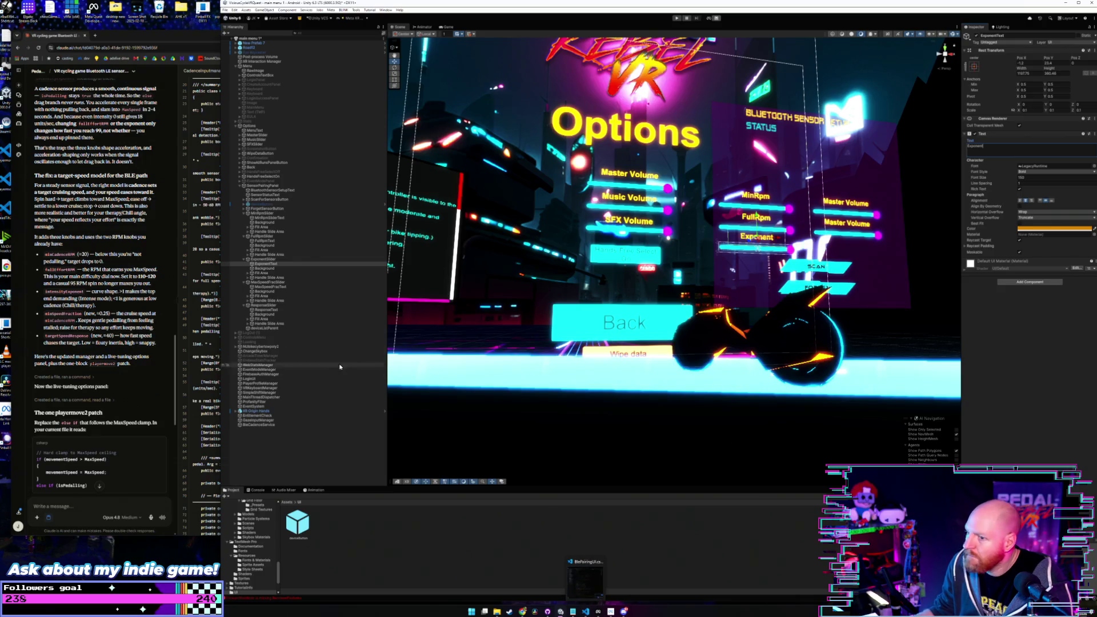
click(266, 186)
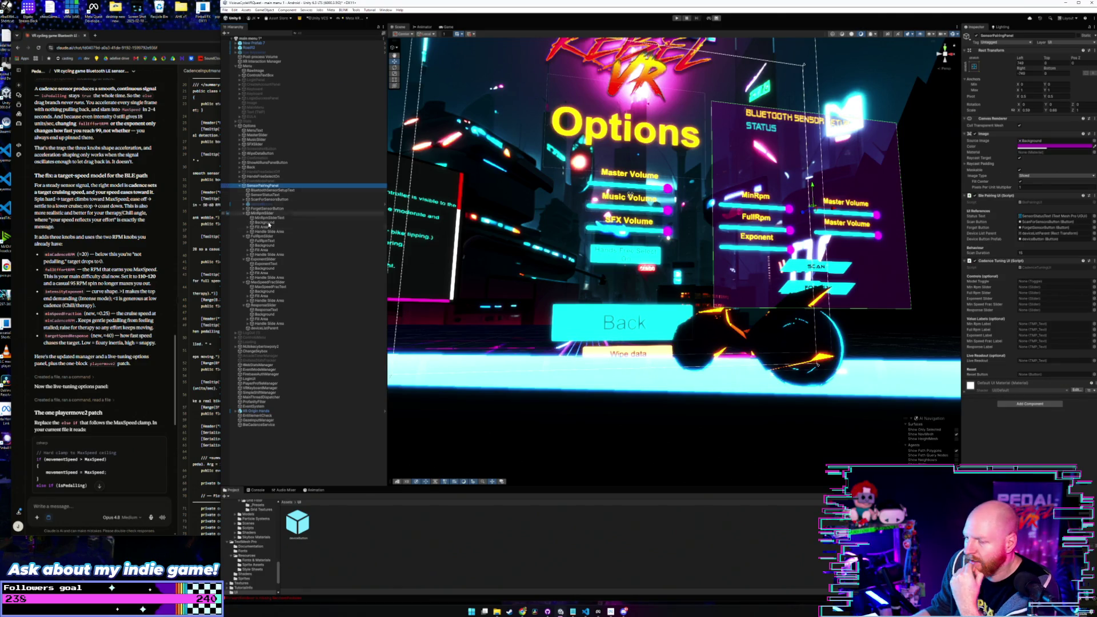
click(284, 260)
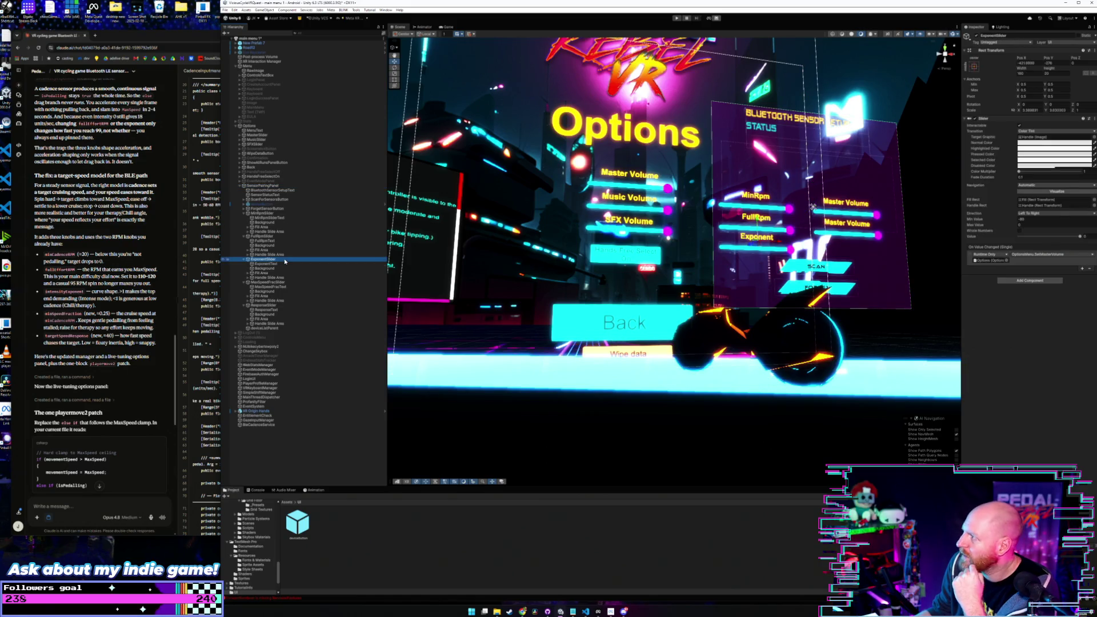
click(285, 264)
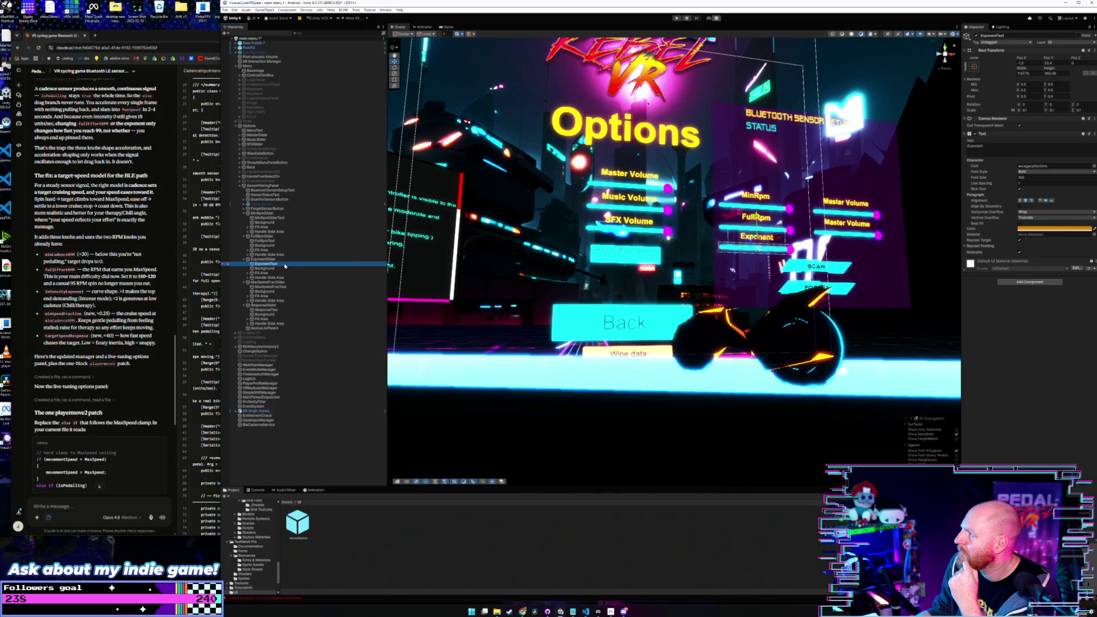
click(282, 282)
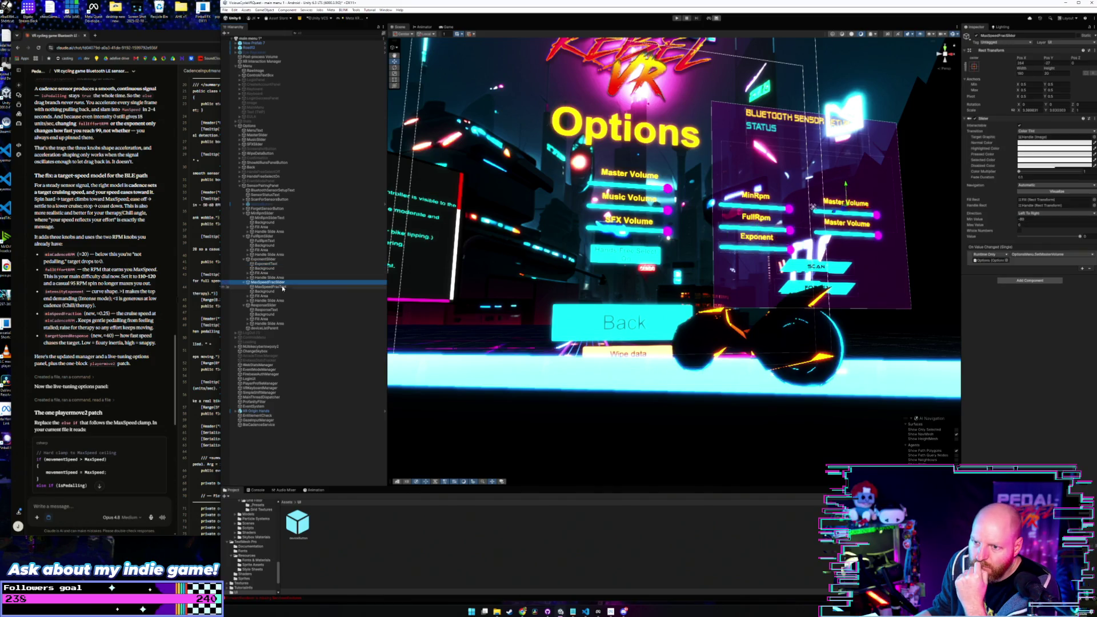
click(281, 287)
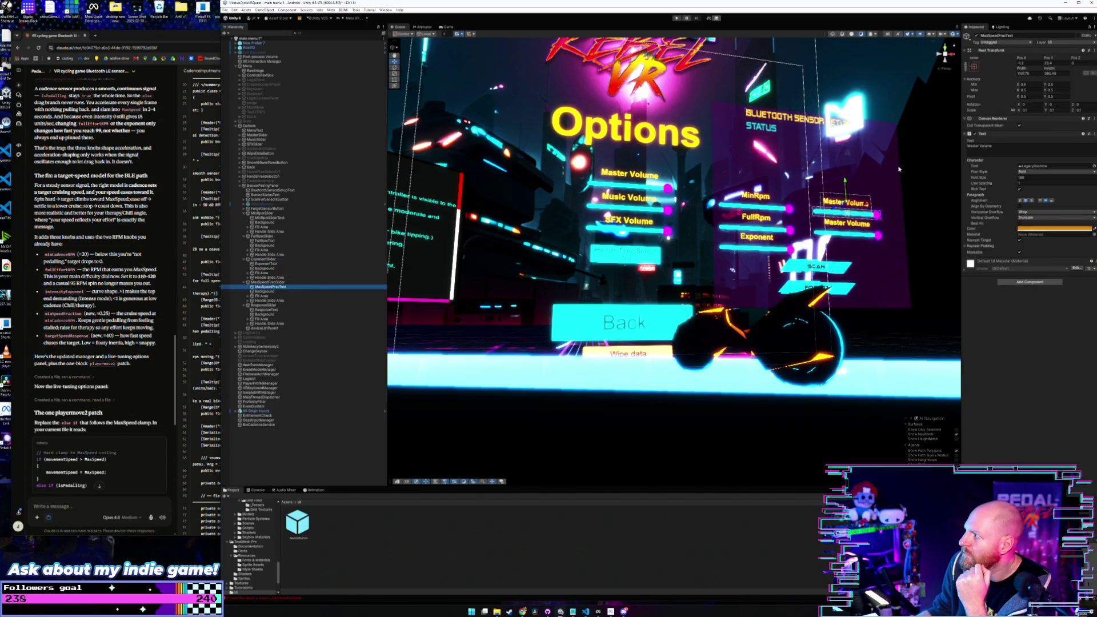
click(980, 146)
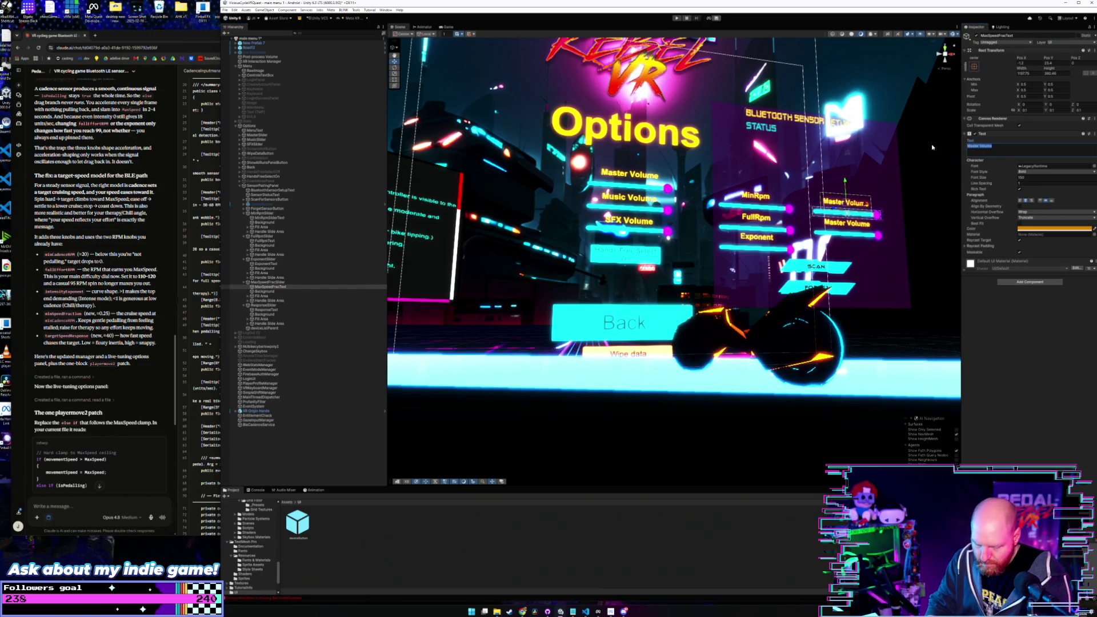
text(MaxSpe)
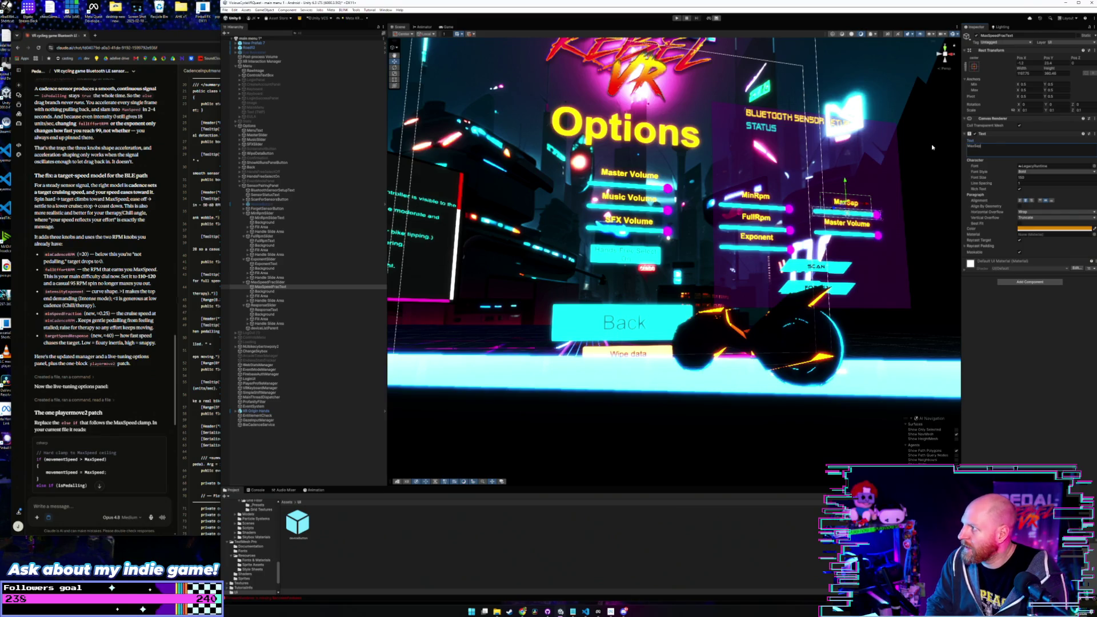
text(ed)
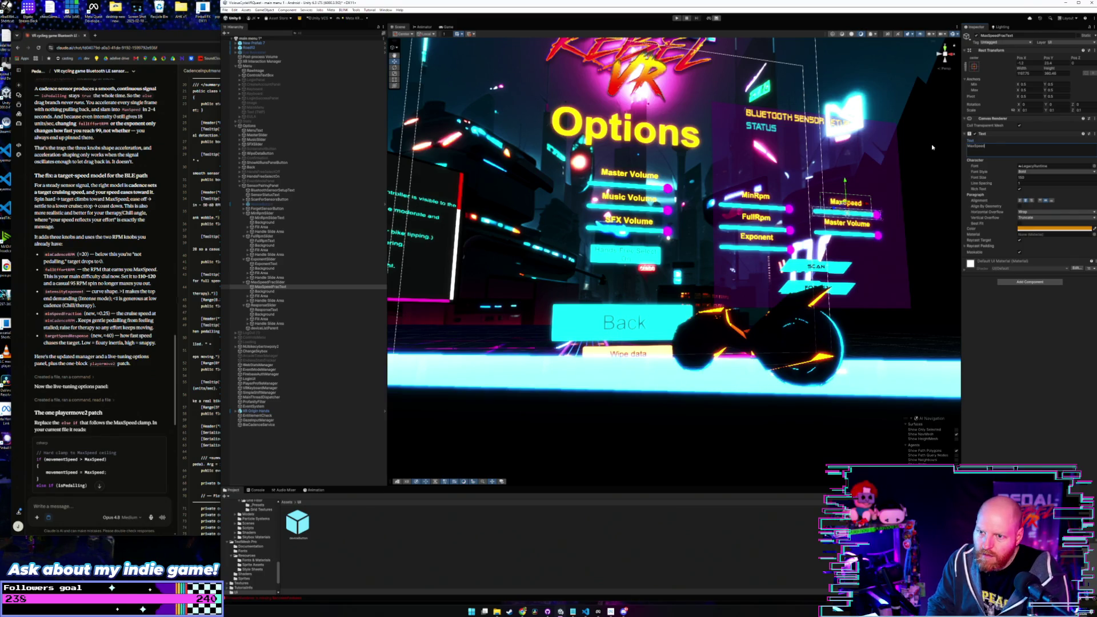
text(Fra)
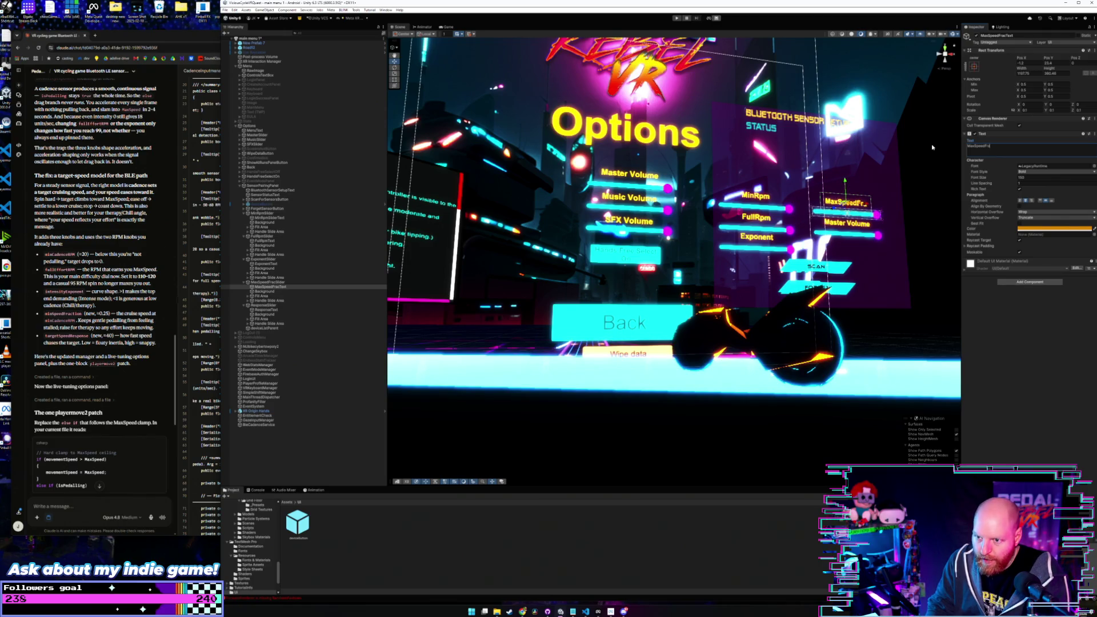
text(c)
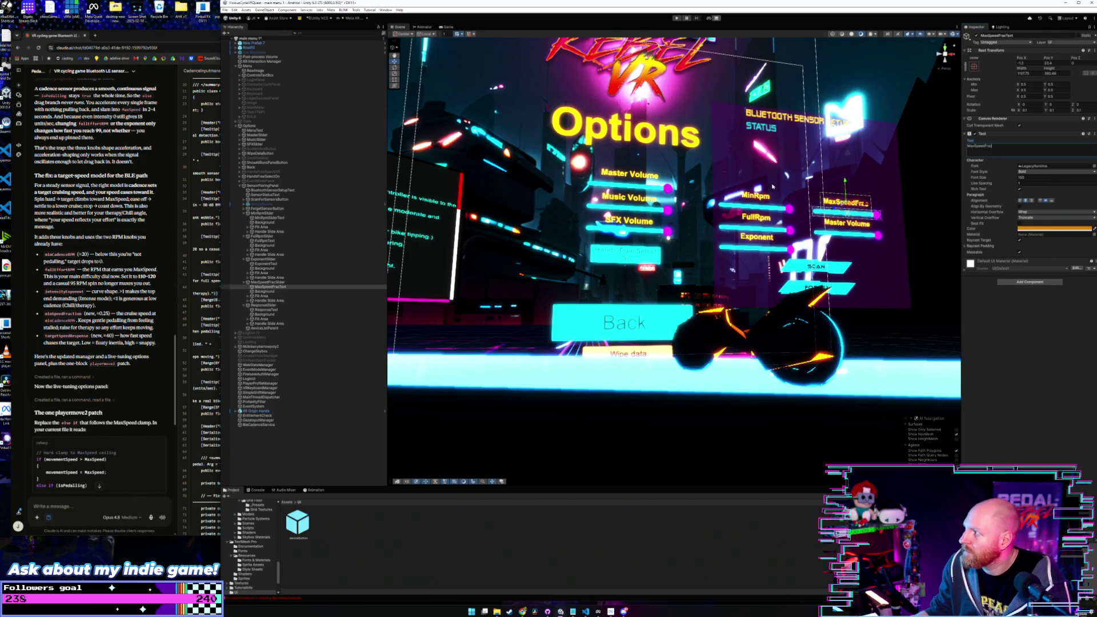
Step: Change the ResponseText slider label's text to Response
click(377, 305)
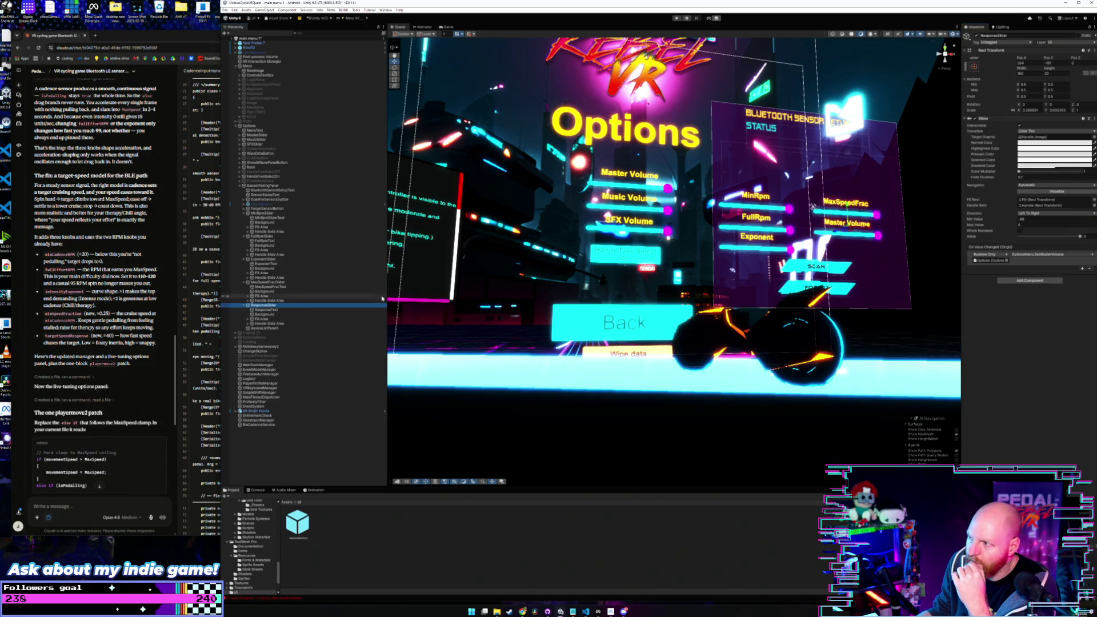
key(Down)
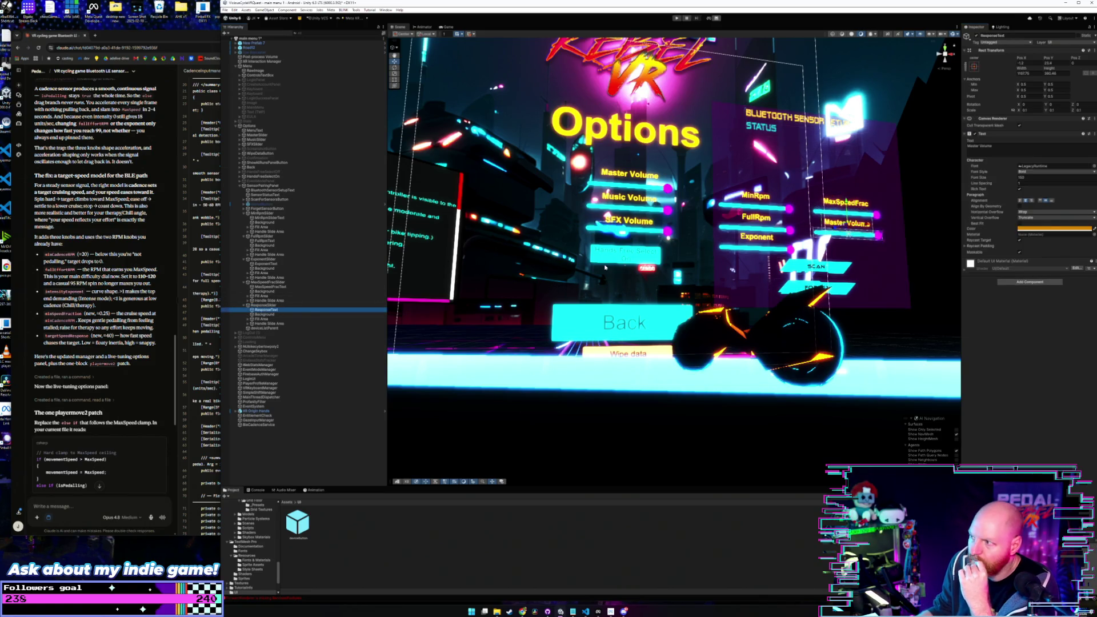
click(982, 147)
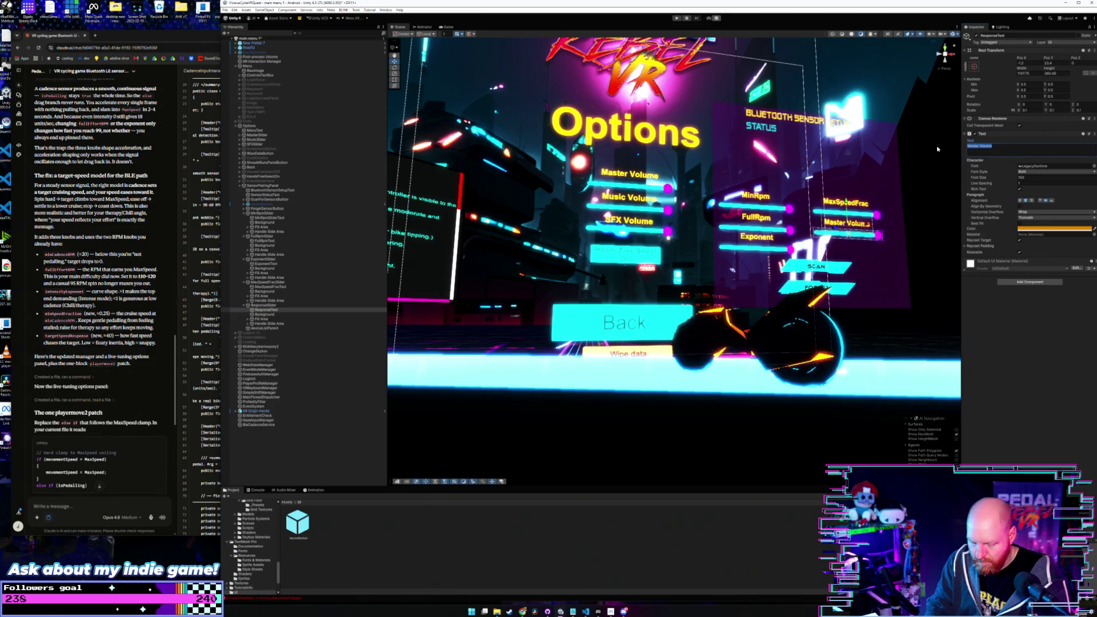
text(Response)
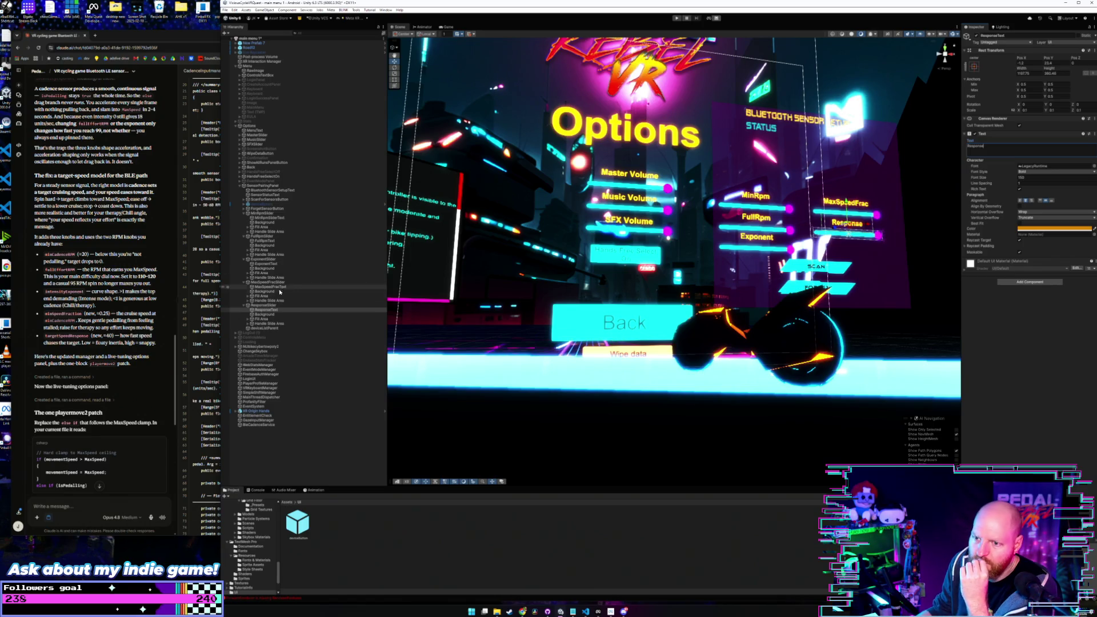
click(268, 306)
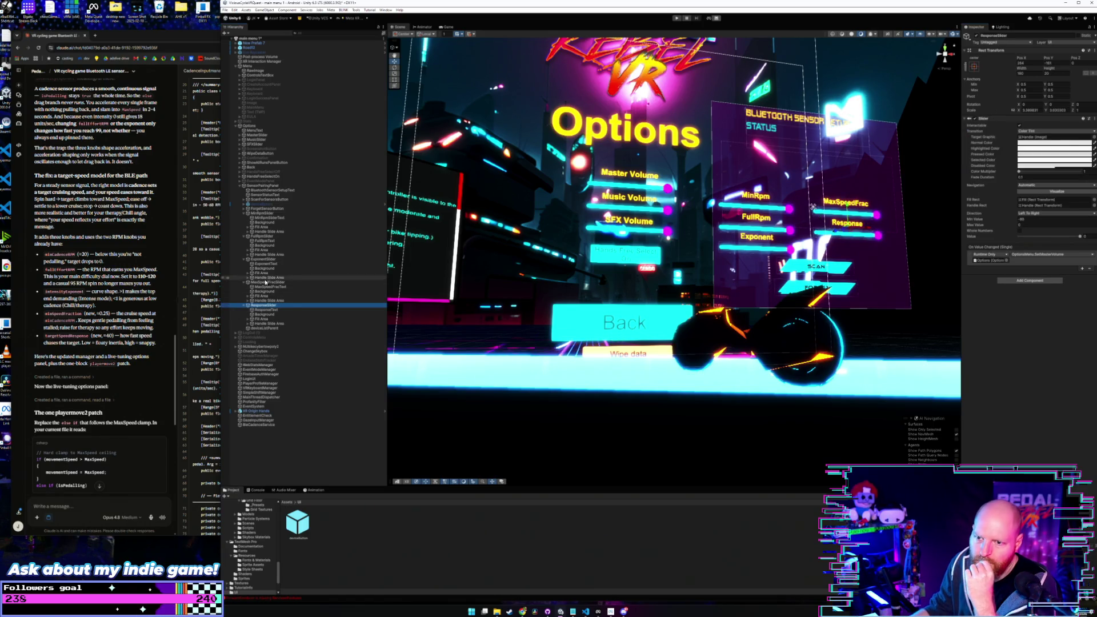
click(586, 611)
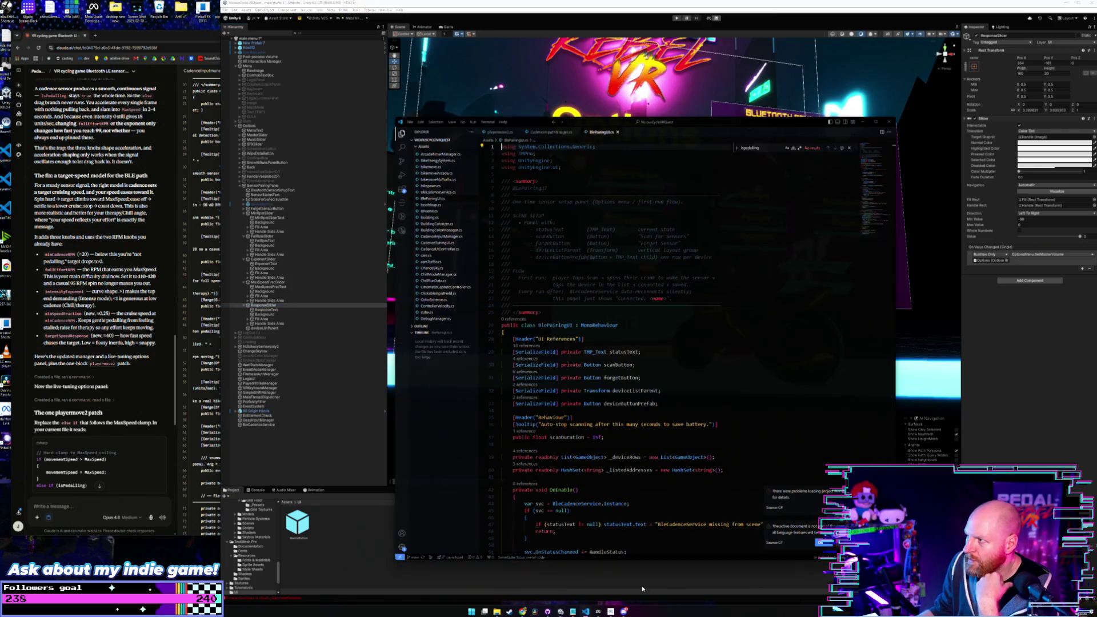
Step: Move the BlePairingUI code window aside and reselect SensorPairingPanel in Unity
drag(769, 127, 851, 138)
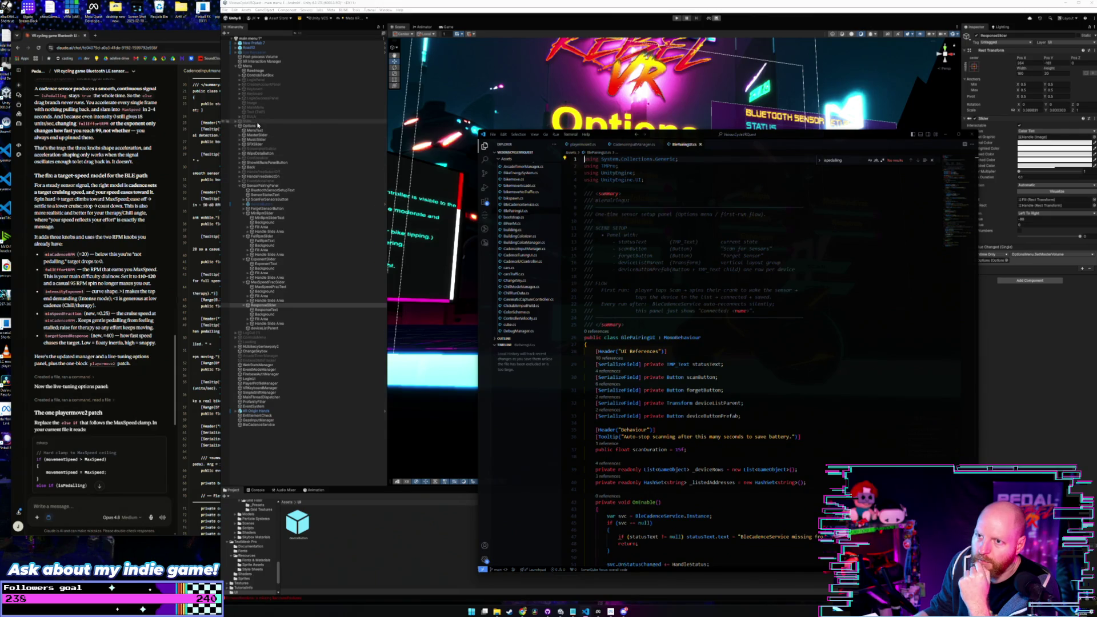
click(263, 185)
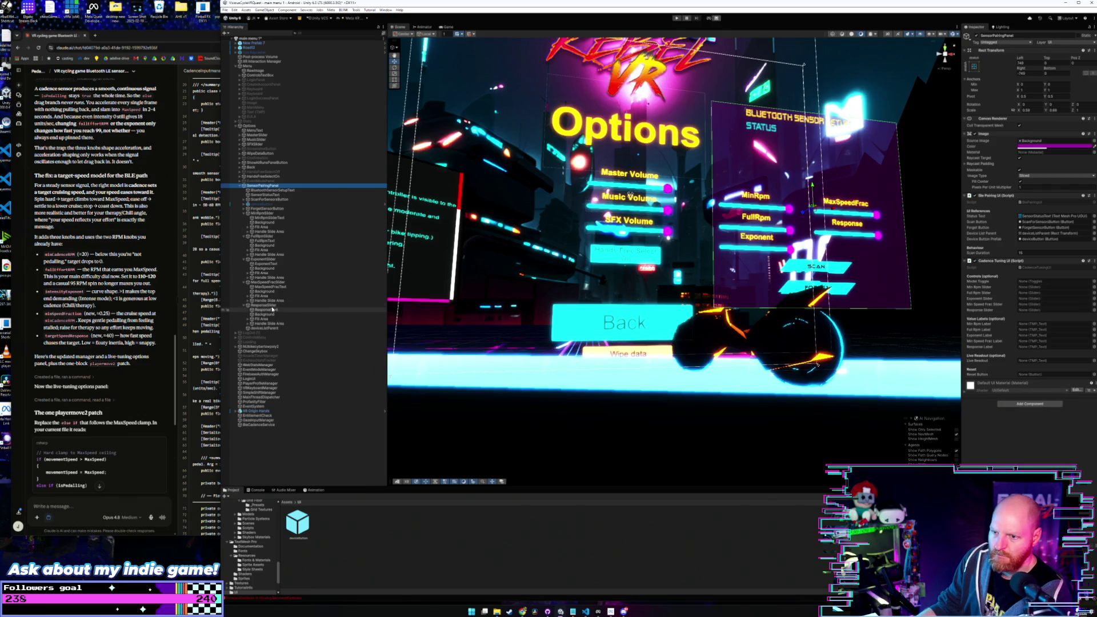
Step: Assign the Response, MaxSpeedFrac, Exponent, FullRpm and MinRpm sliders and the Response label to the Cadence Tuning UI fields
drag(261, 305, 1034, 309)
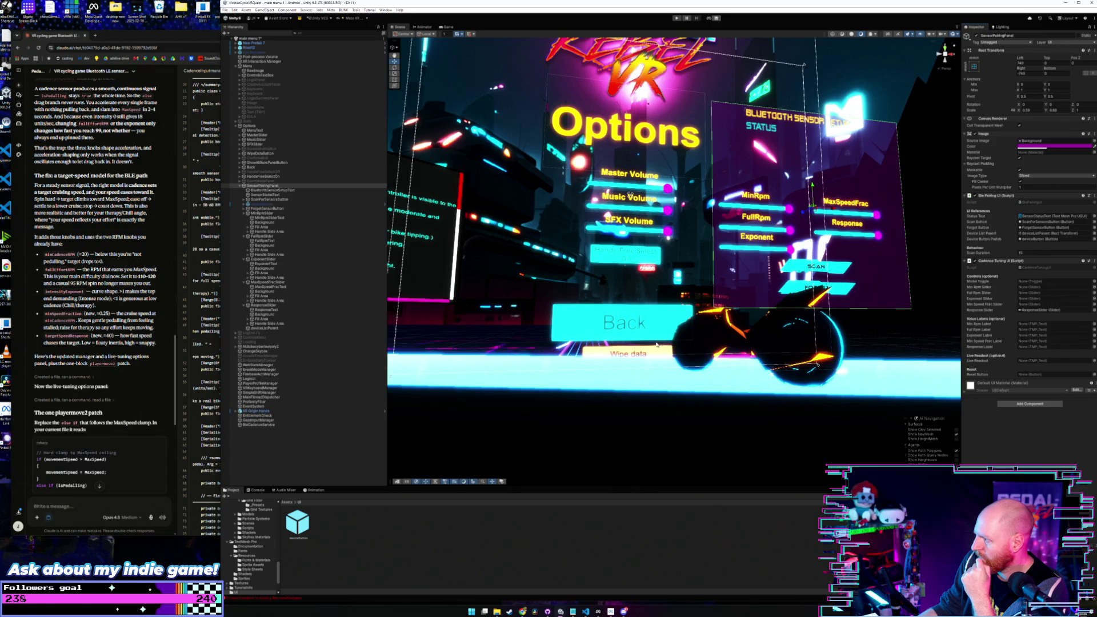
mouse_move(273, 314)
mouse_down()
mouse_move(1047, 349)
mouse_move(1036, 348)
mouse_up()
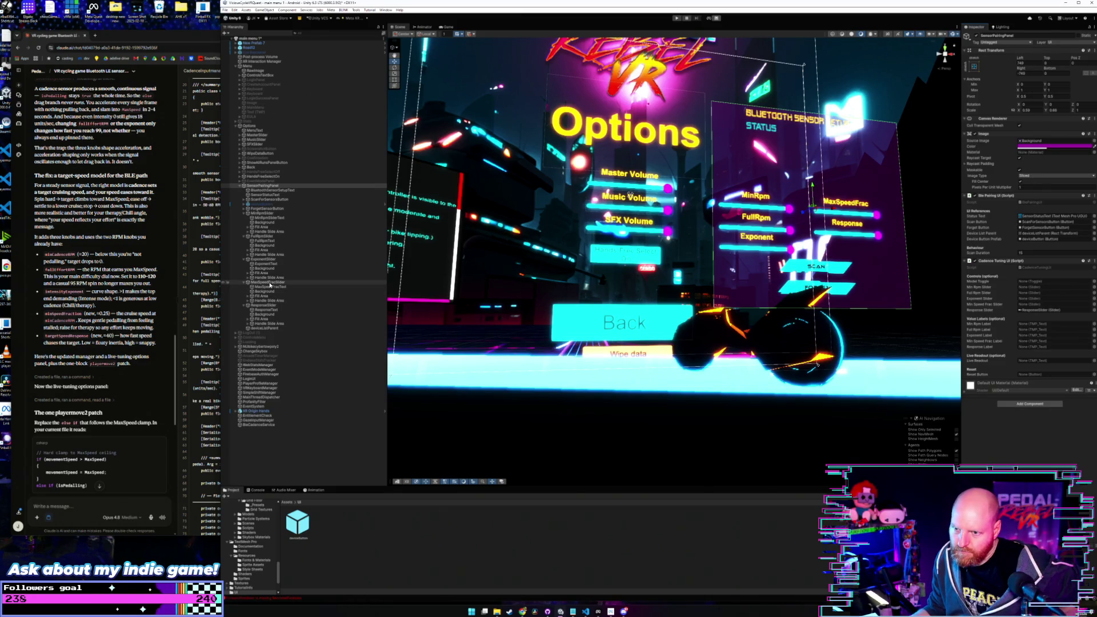
mouse_move(269, 284)
mouse_down()
mouse_move(614, 342)
mouse_move(1056, 308)
mouse_move(1012, 294)
mouse_move(1027, 290)
mouse_move(1036, 345)
mouse_move(1028, 305)
mouse_up()
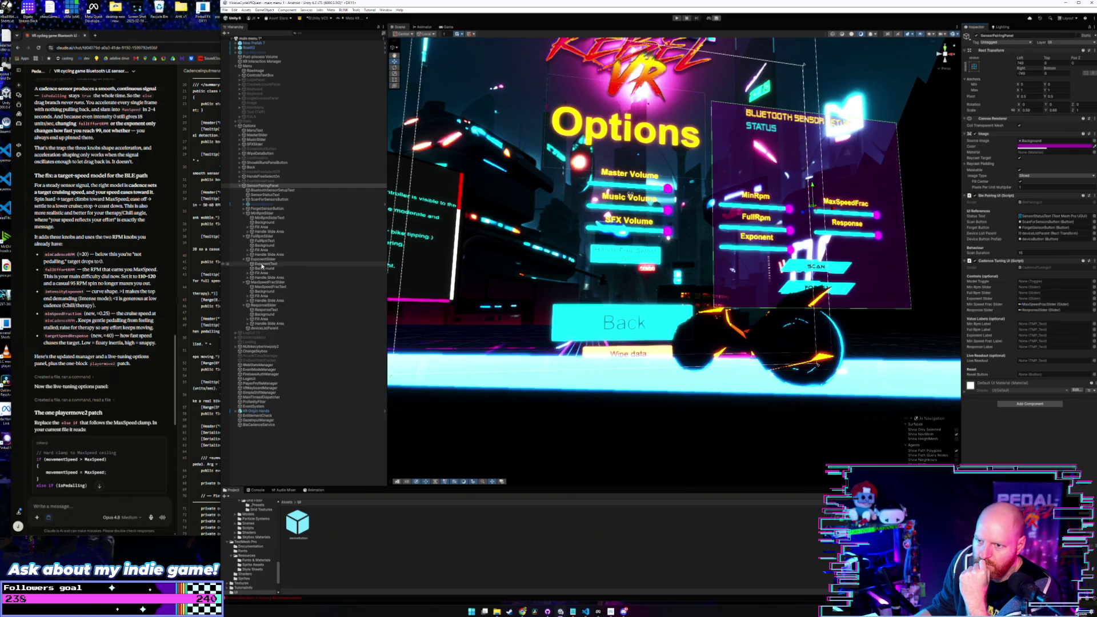
drag(961, 289, 1045, 298)
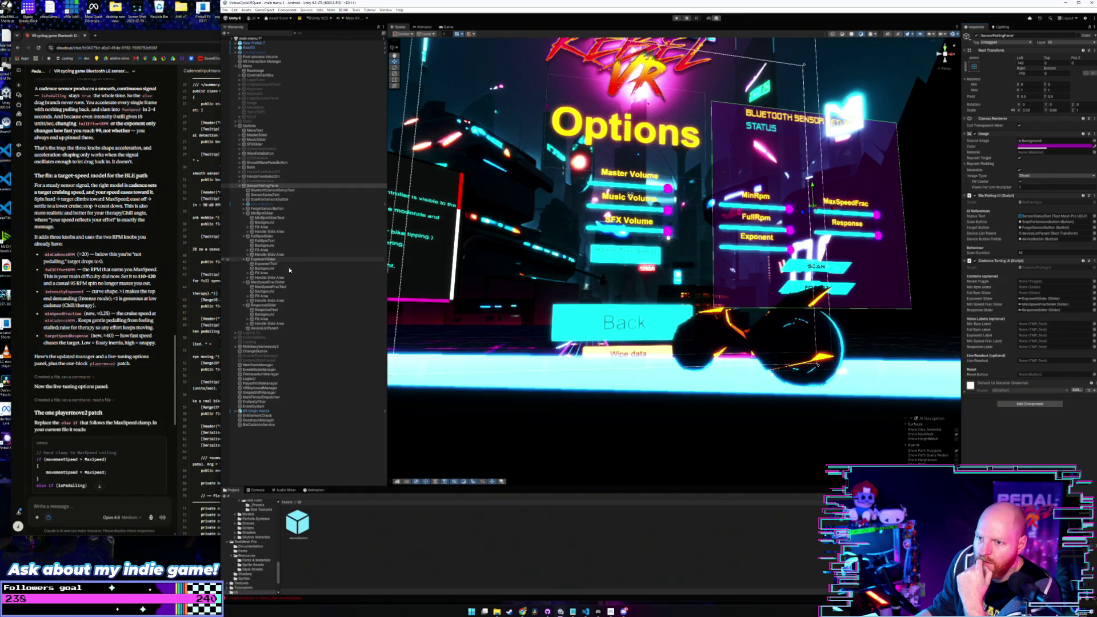
drag(264, 236, 1035, 295)
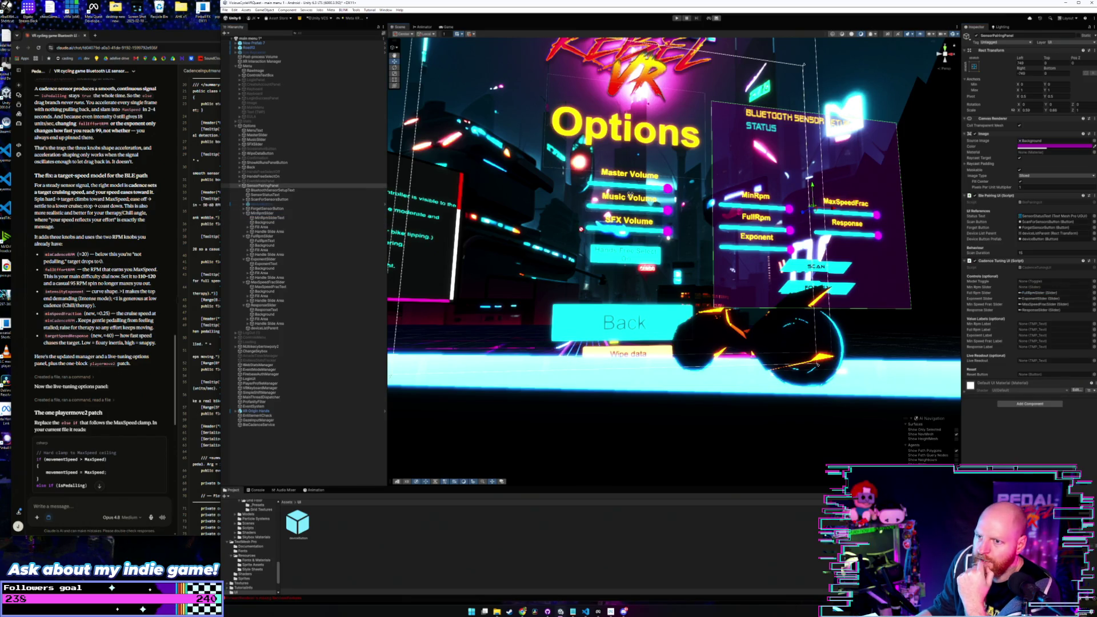
drag(1012, 279, 1028, 287)
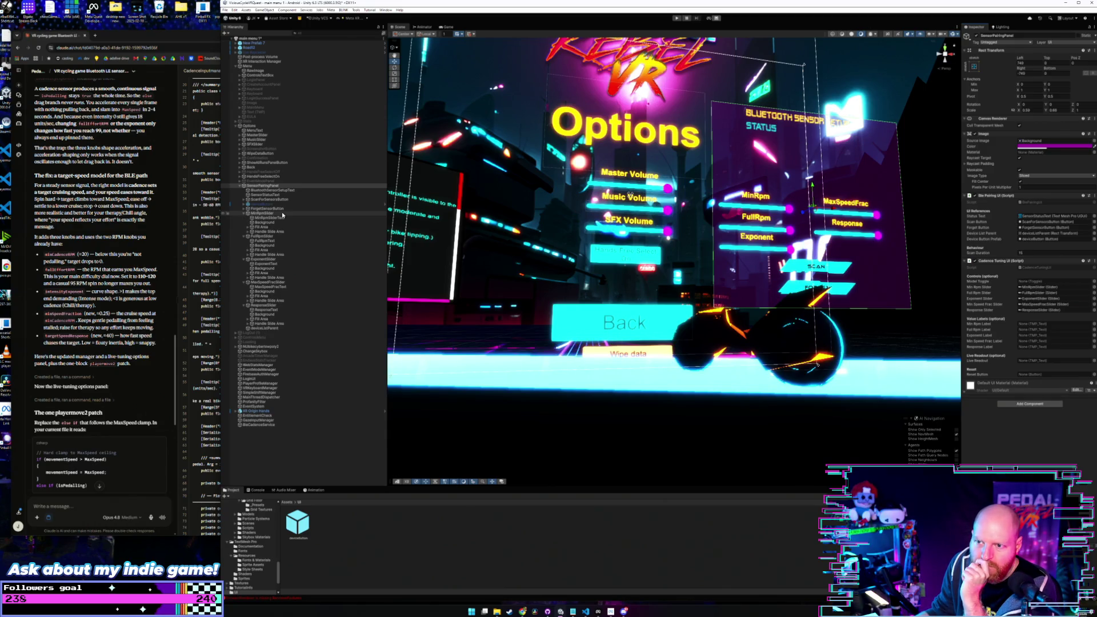
click(282, 219)
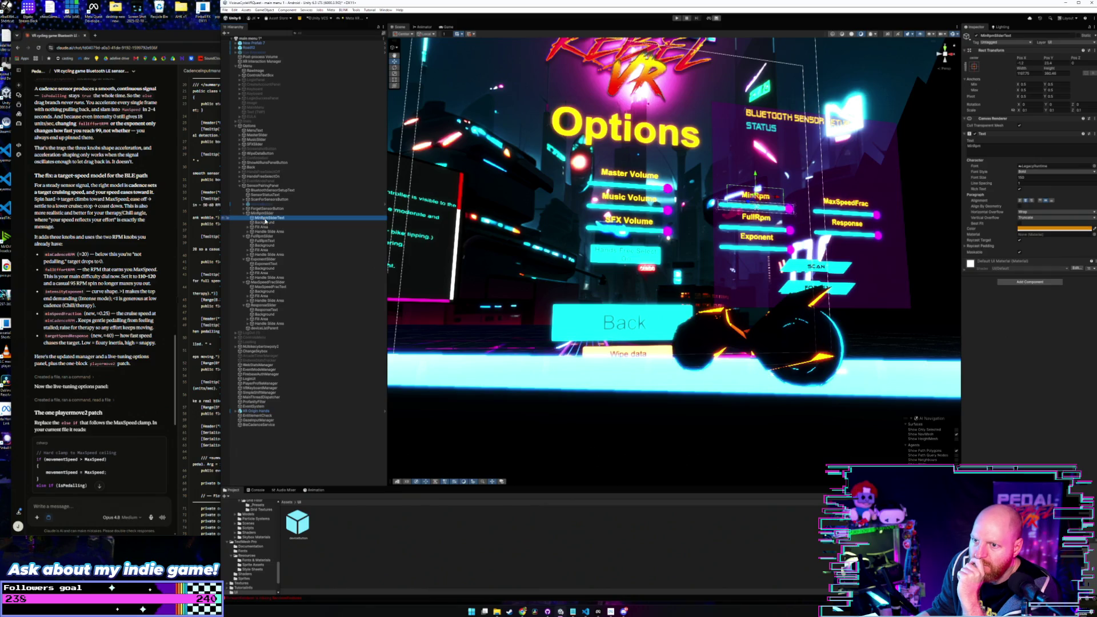
right_click(266, 220)
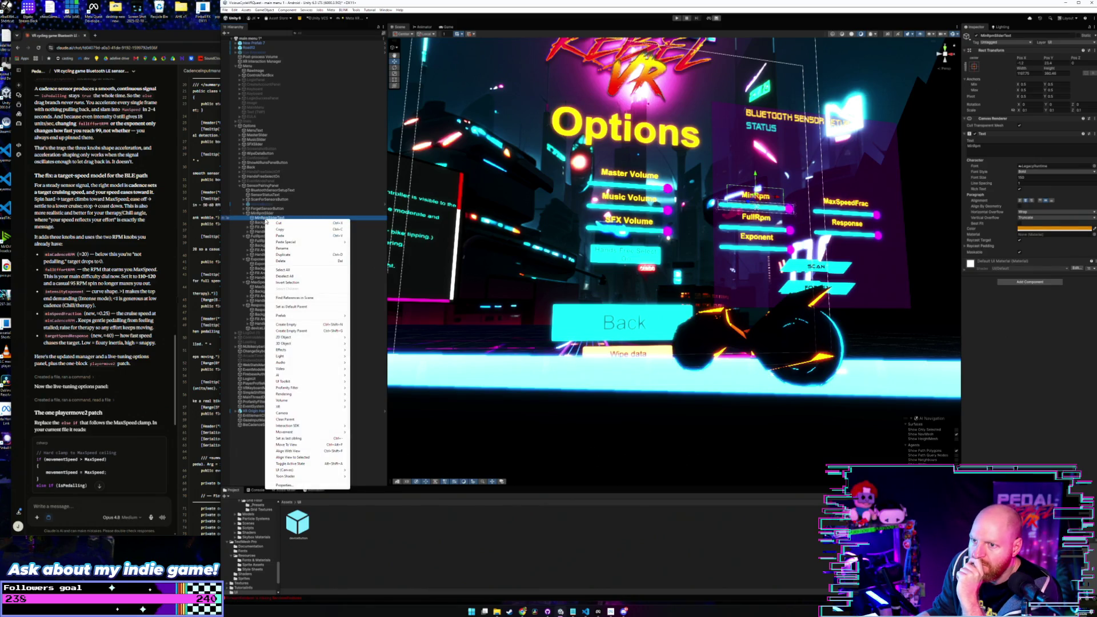
Step: Create a TextMeshPro text object above MinRpmSliderText and set its text to MinRPM
mouse_move(323, 470)
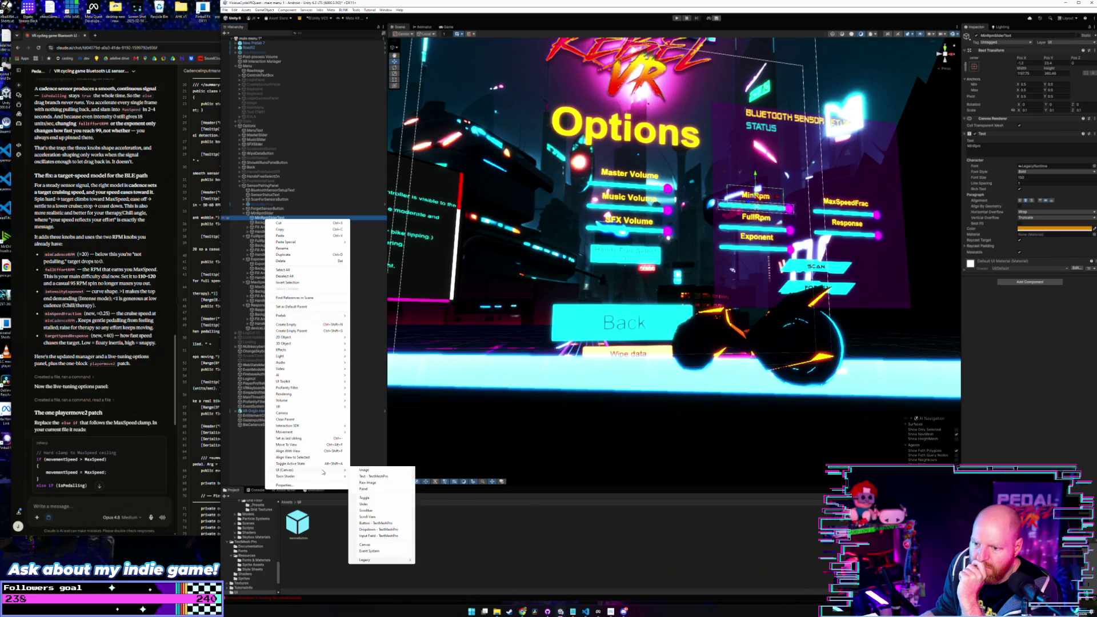
click(382, 477)
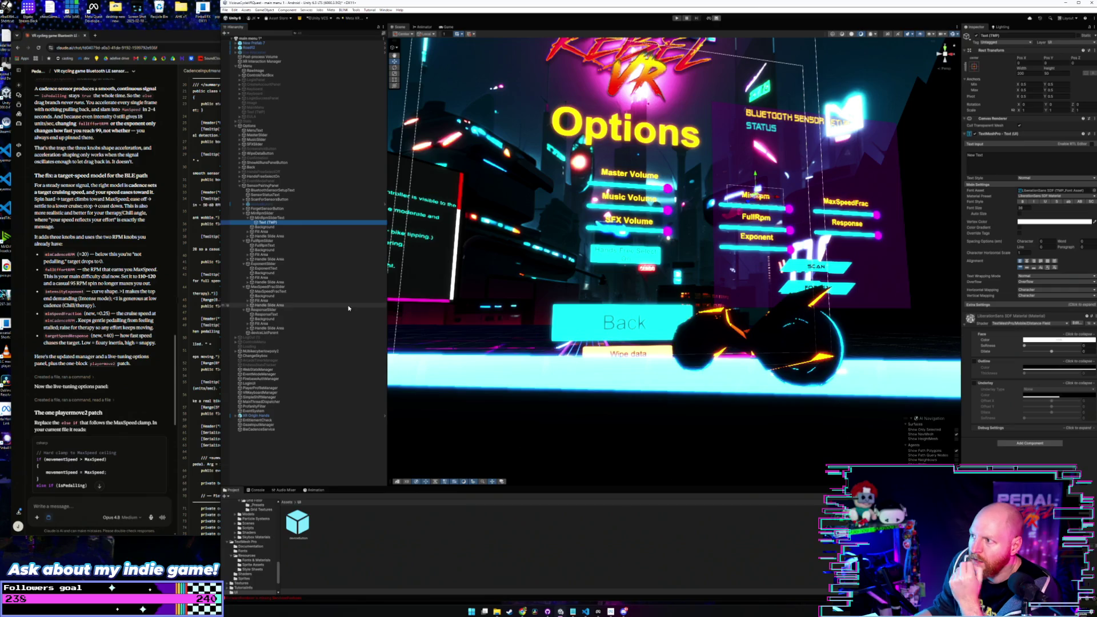
drag(269, 221, 267, 216)
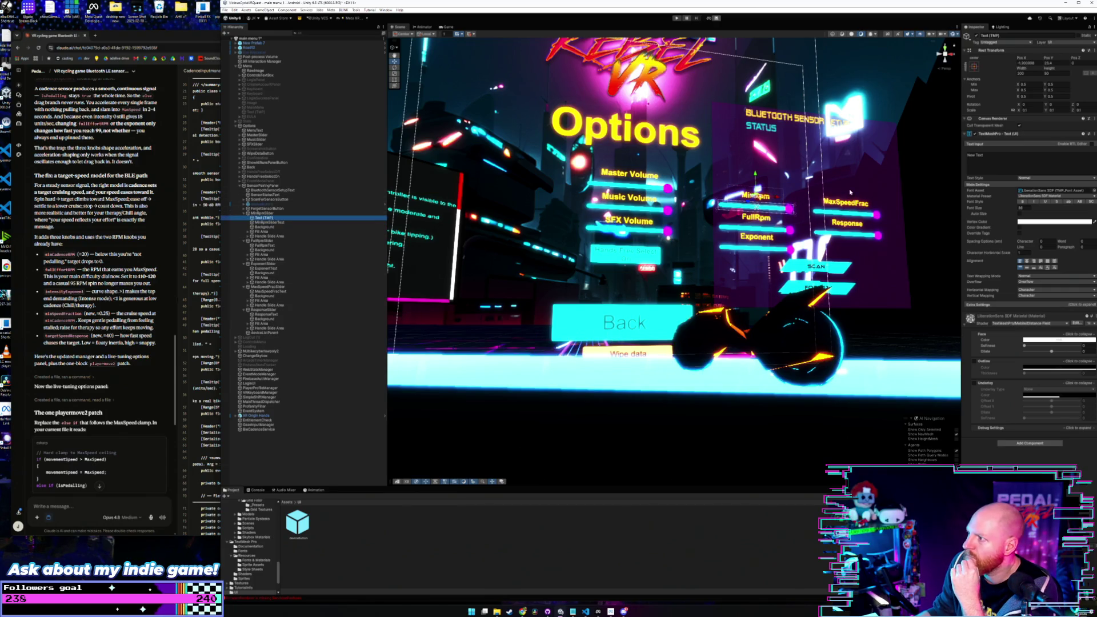
click(1001, 156)
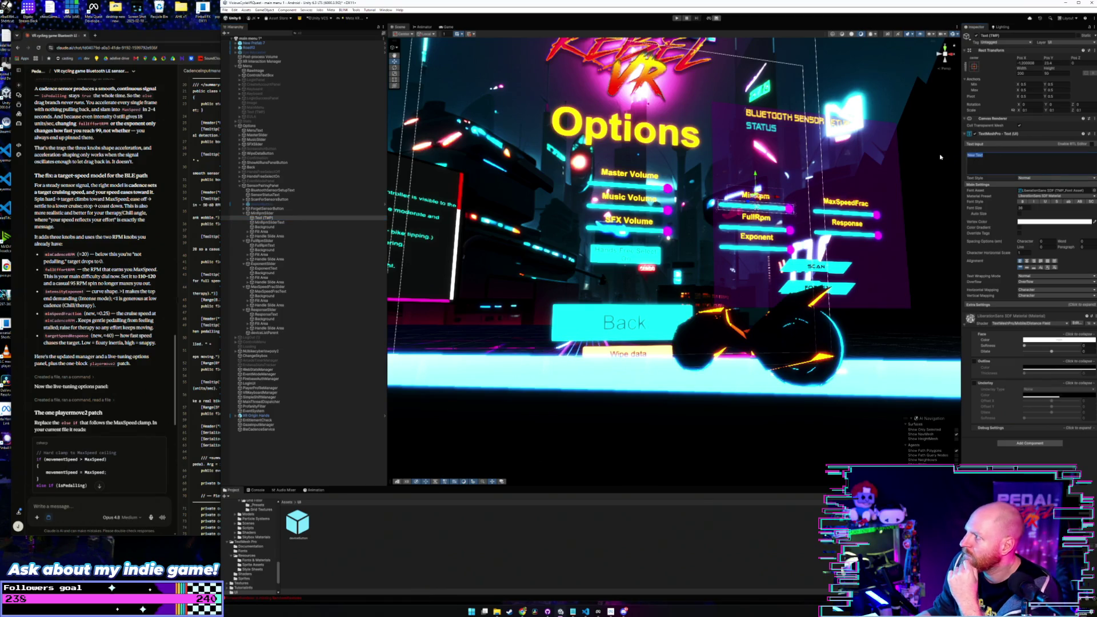
text(MinRPM)
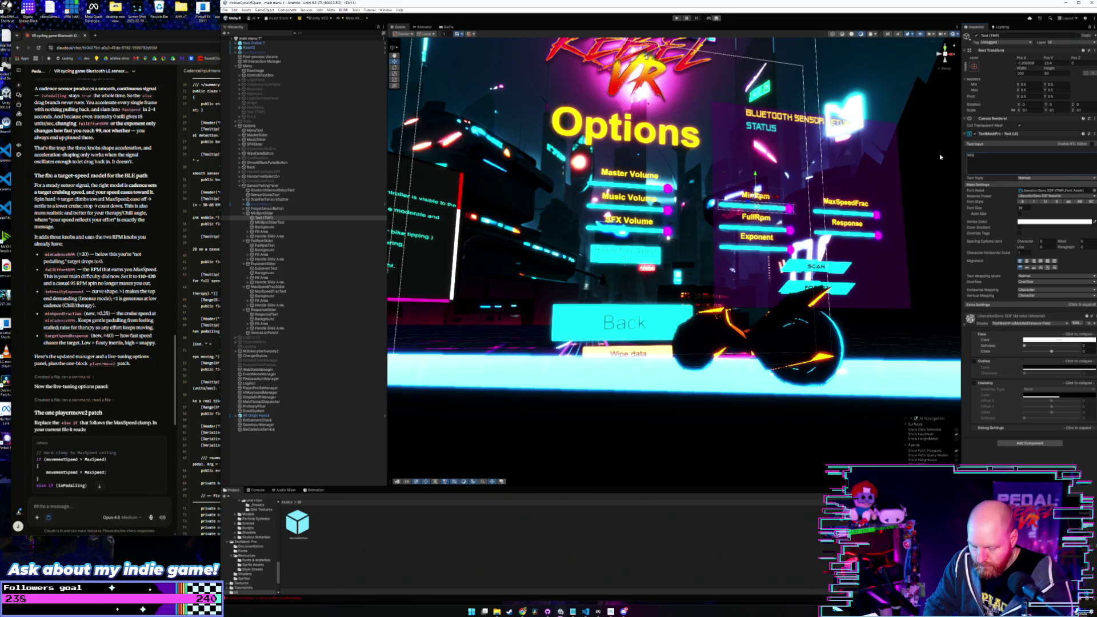
click(755, 175)
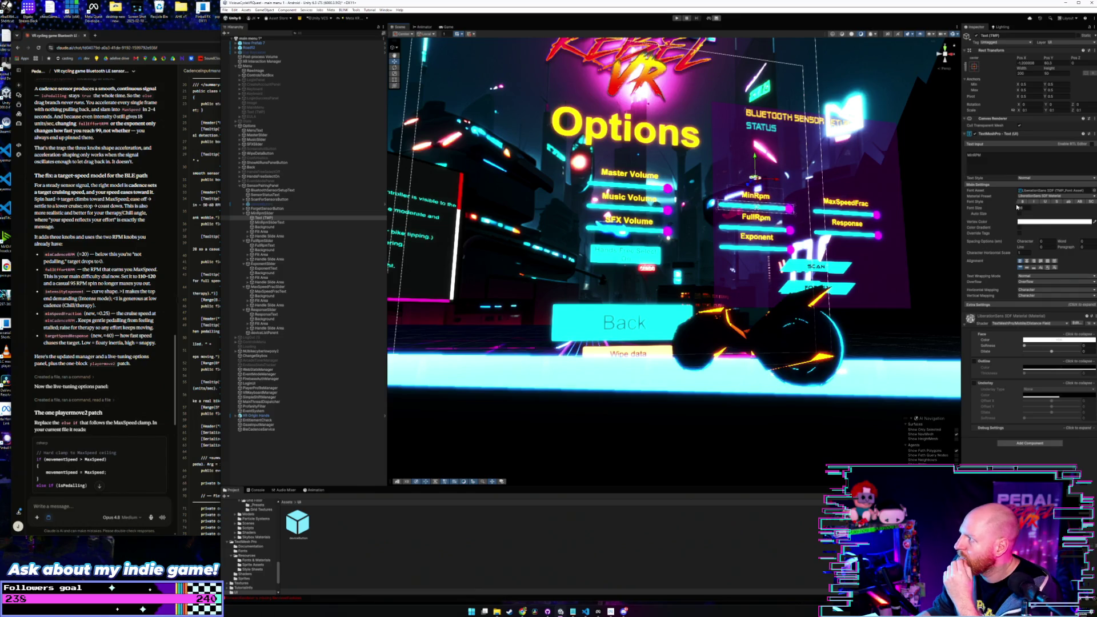
Step: Enlarge the MinRPM label's font and box, colour it gold, and move it onto the MinRpm slider
drag(1016, 209, 1047, 210)
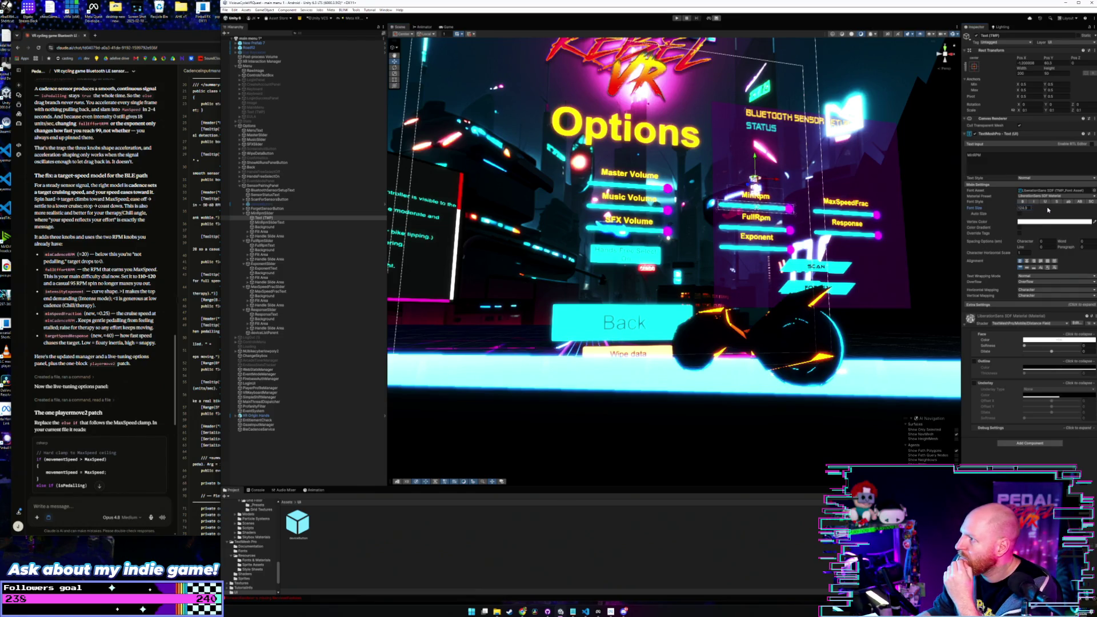
mouse_move(1021, 68)
mouse_down()
mouse_move(1037, 69)
mouse_move(111, 68)
mouse_move(628, 66)
mouse_up()
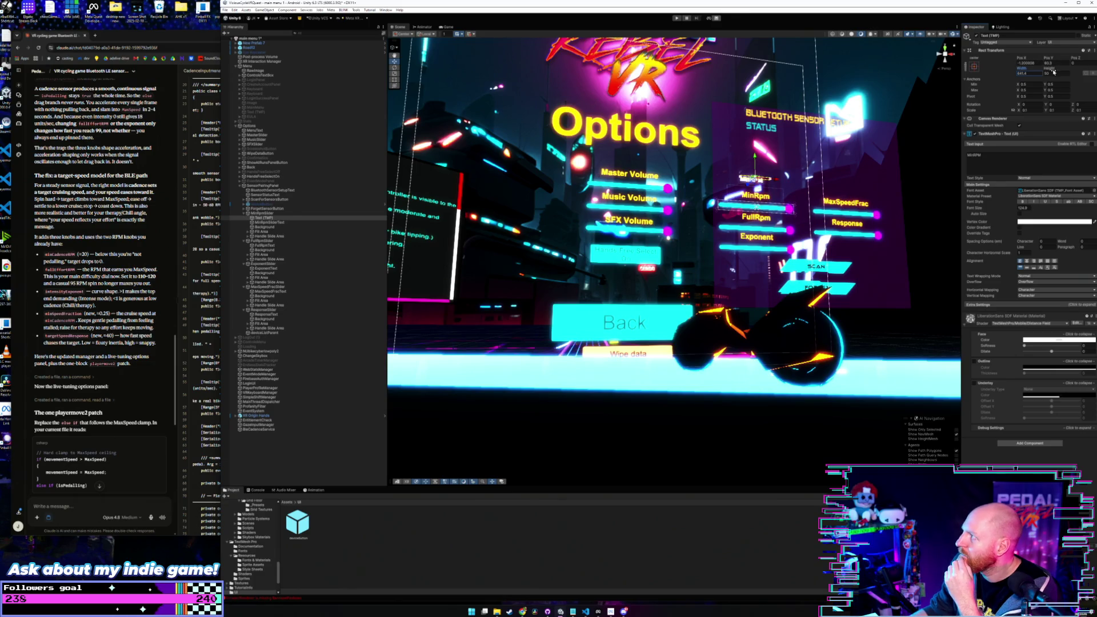
mouse_move(1051, 68)
mouse_down()
mouse_move(1074, 68)
mouse_move(59, 68)
mouse_up()
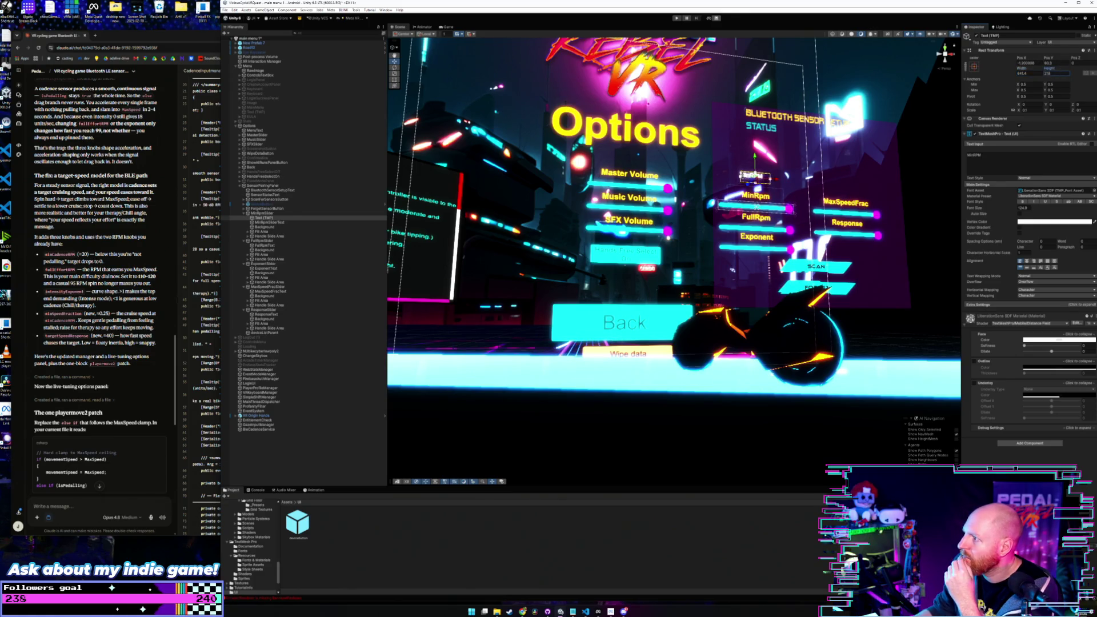
click(1025, 222)
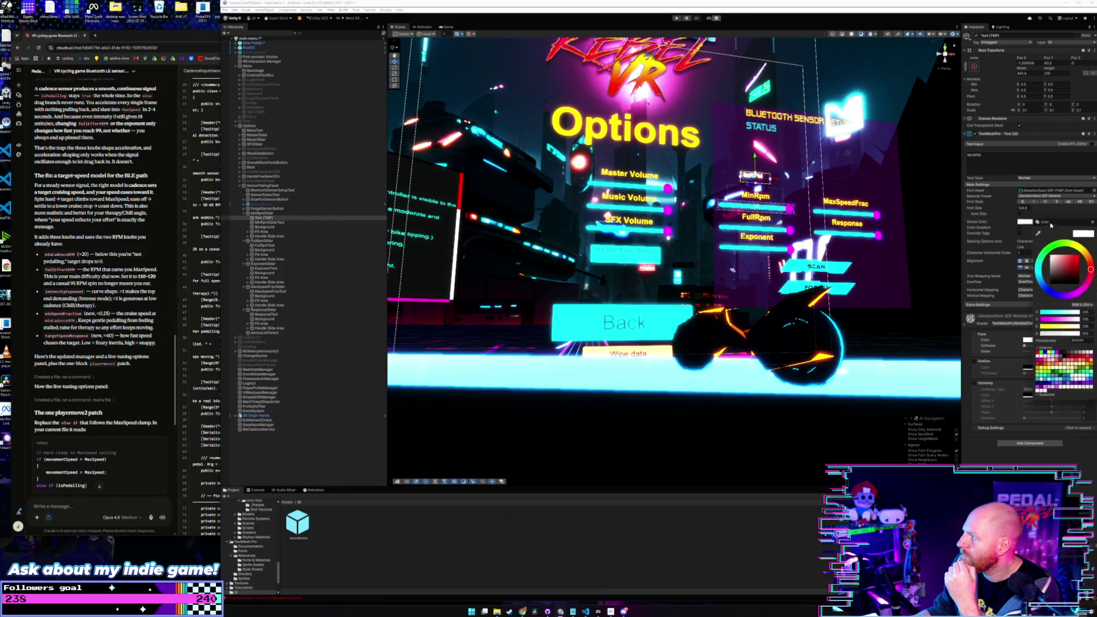
drag(1073, 263, 1088, 251)
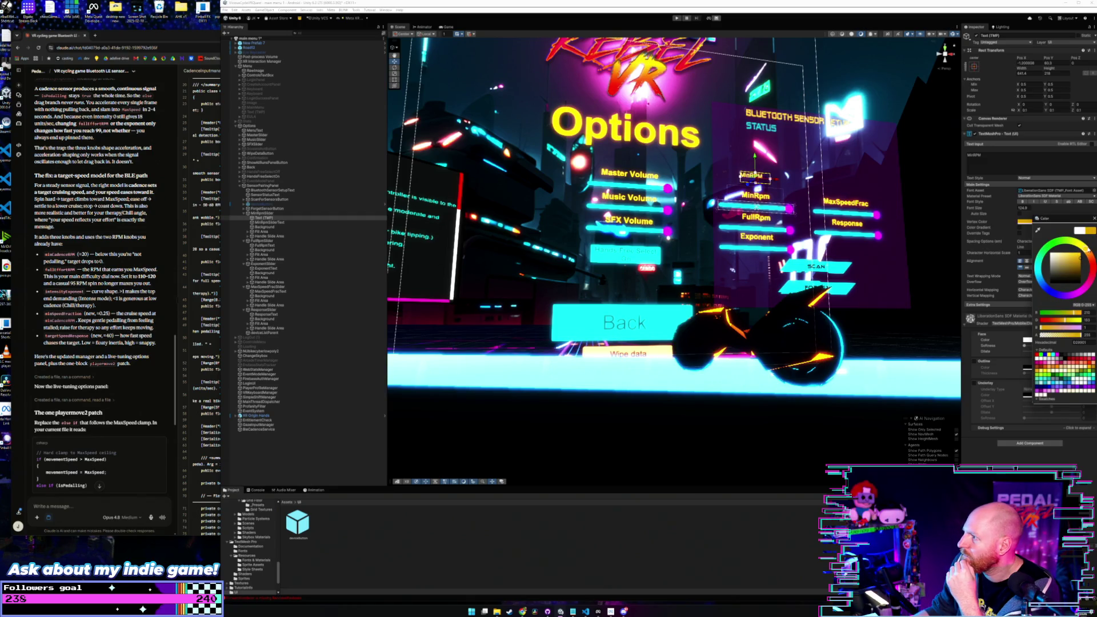
click(1092, 218)
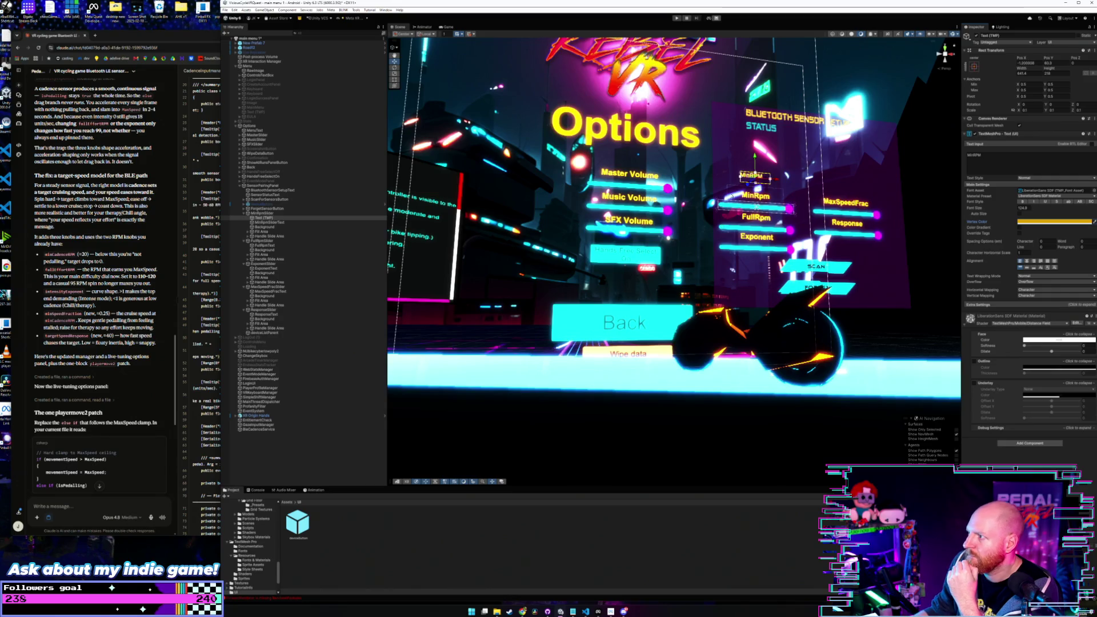
drag(753, 155, 755, 177)
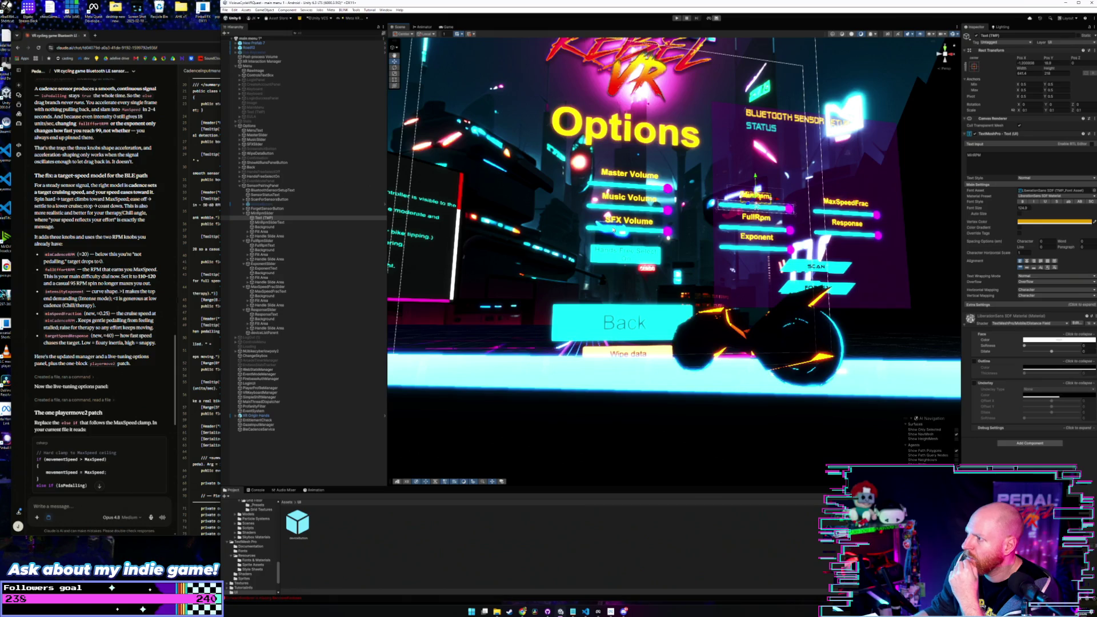
click(263, 214)
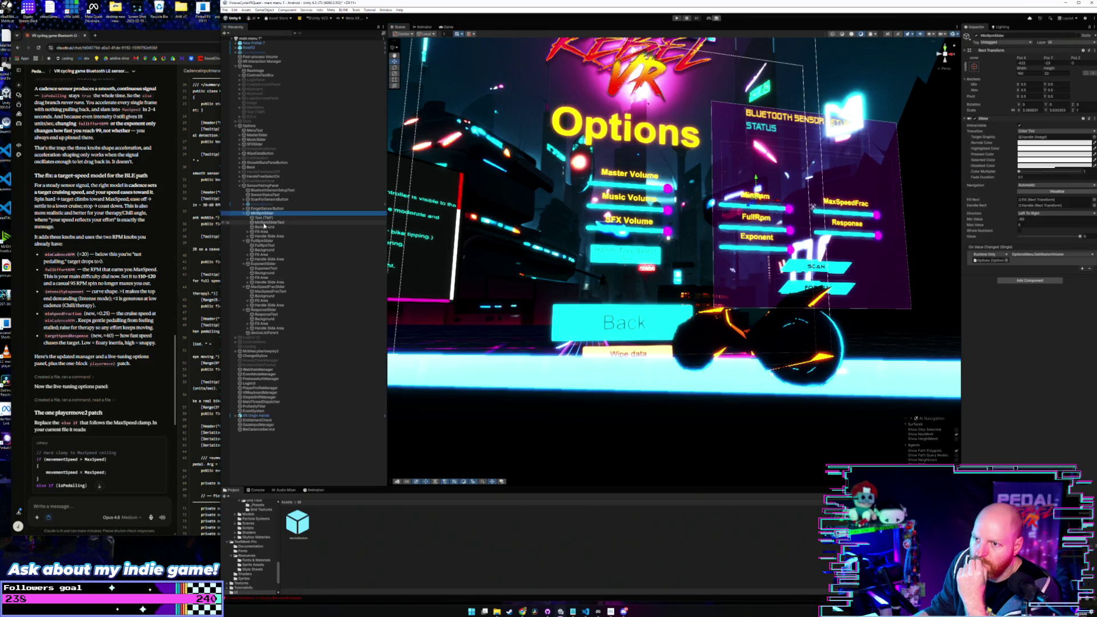
click(266, 222)
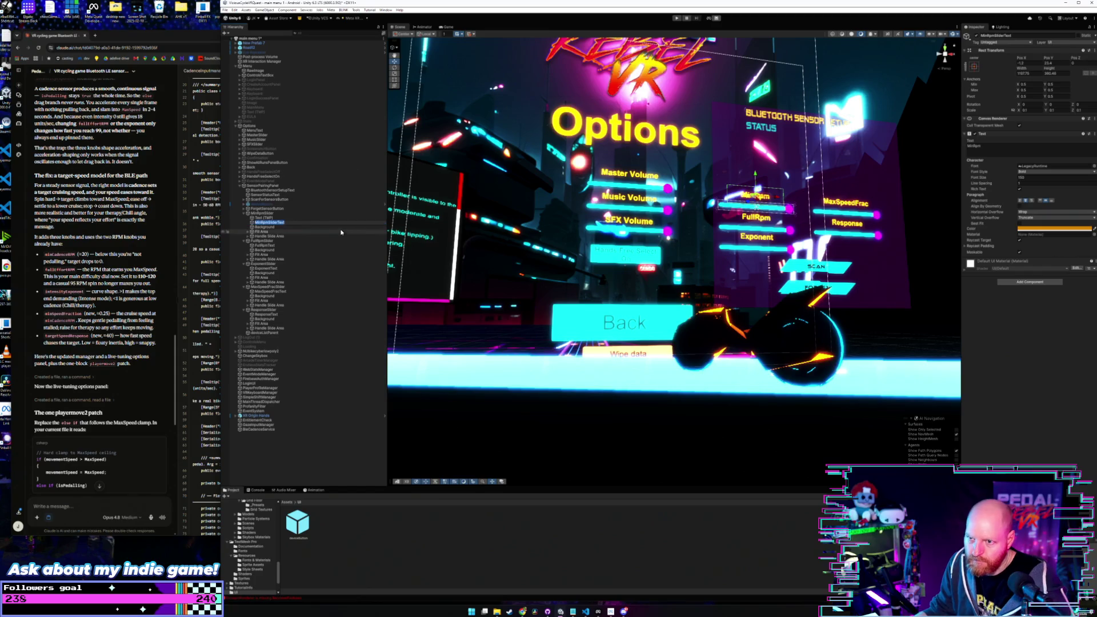
Step: Delete the legacy MinRpmSliderText, rename the new label MinRpmSliderText, and copy it
click(260, 218)
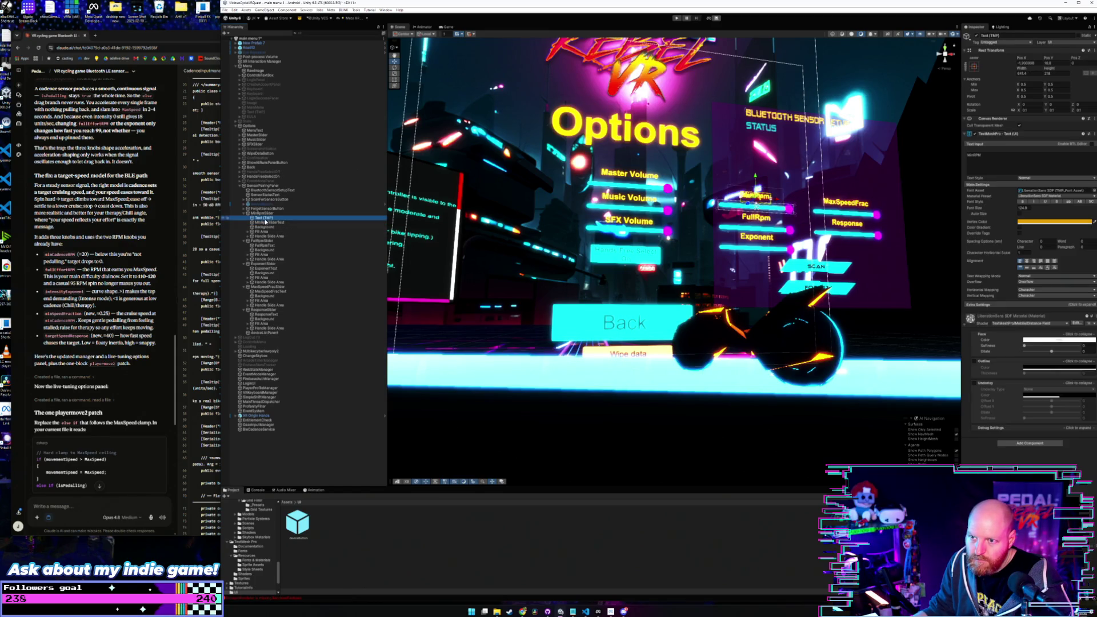
click(267, 222)
key(Delete)
click(268, 218)
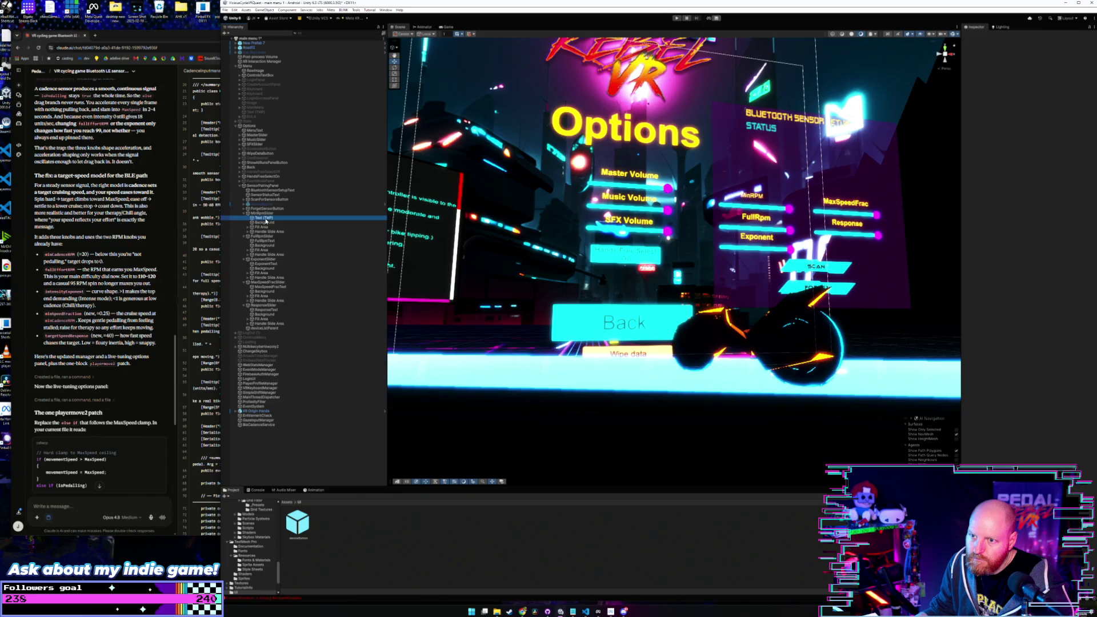
key(F2)
key(ctrl+v)
key(Return)
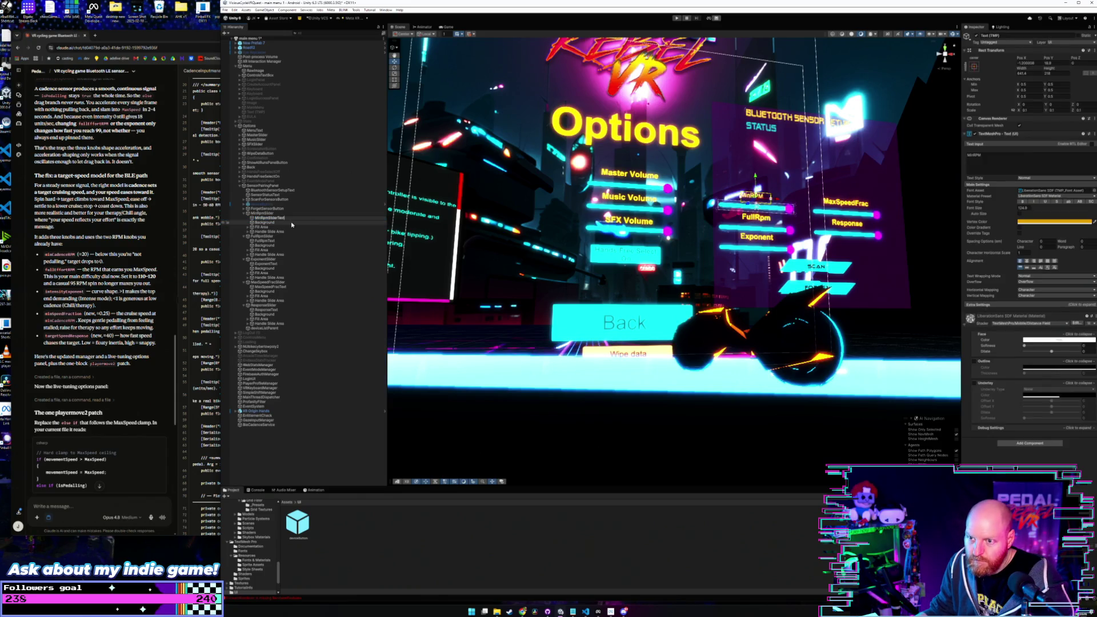
click(270, 222)
click(269, 218)
right_click(269, 218)
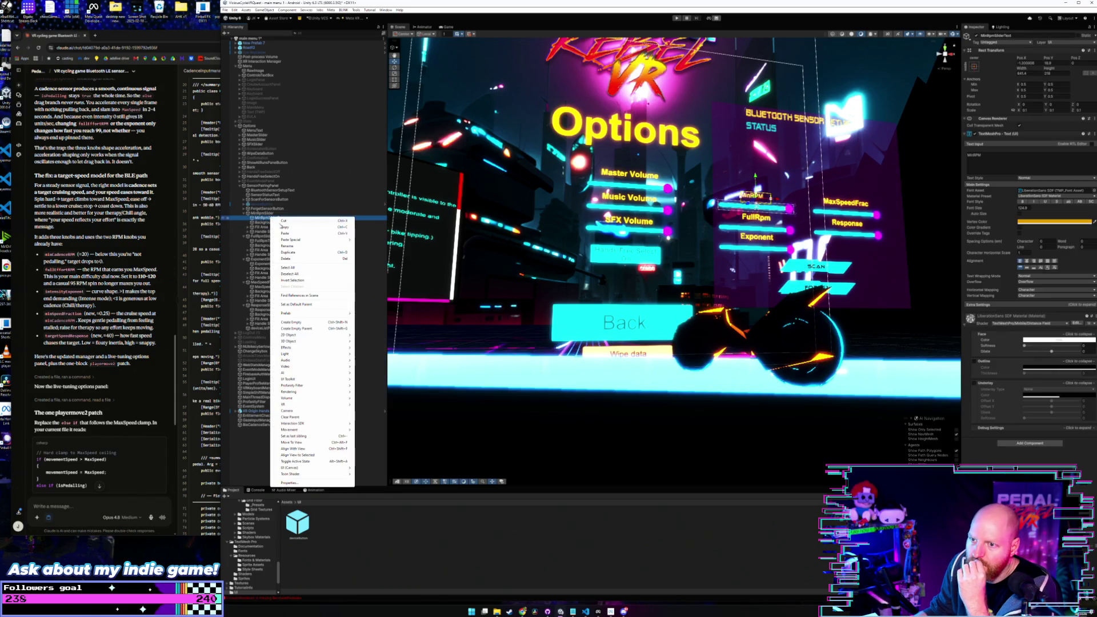
key(Escape)
Step: Paste the label as FullRpmSlider's first child, name it FullRpmSliderText, and move it onto the slider
click(262, 236)
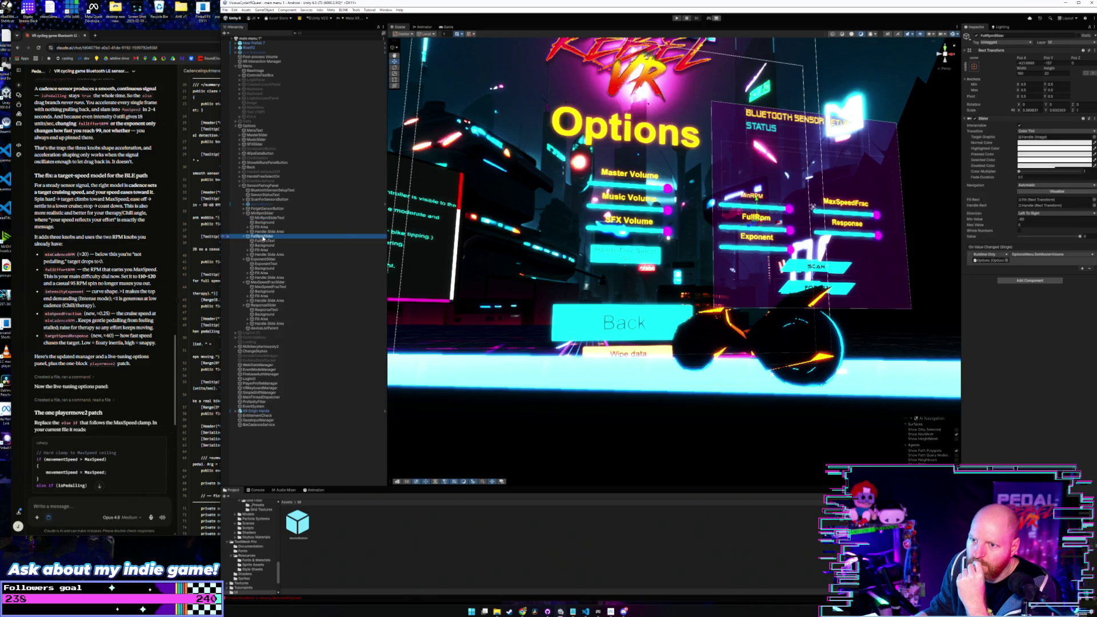
right_click(263, 236)
click(289, 259)
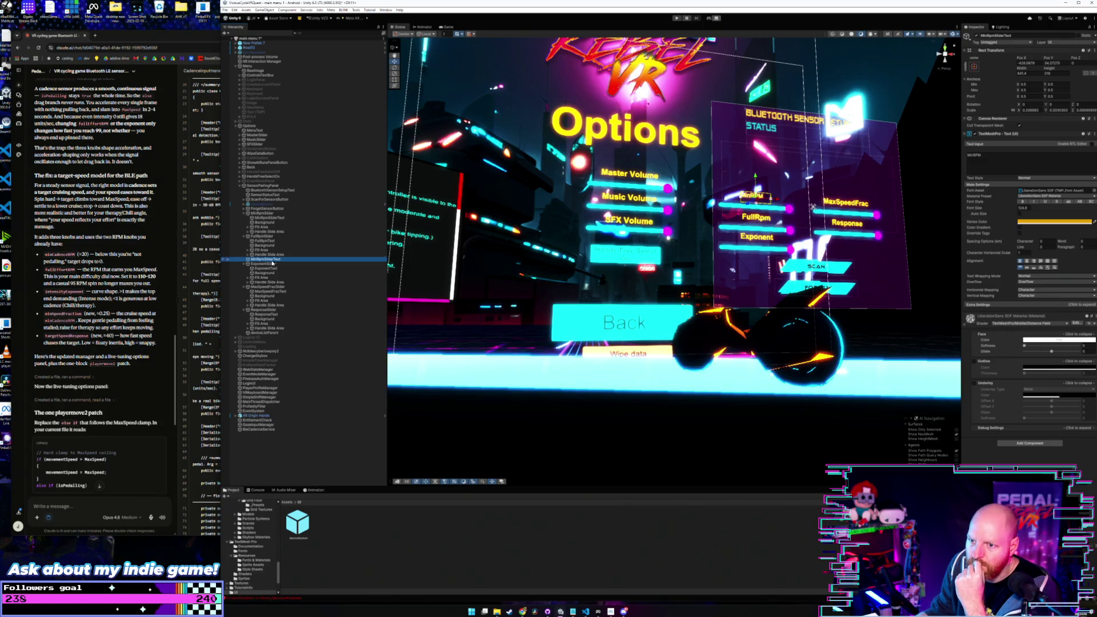
drag(270, 258, 272, 246)
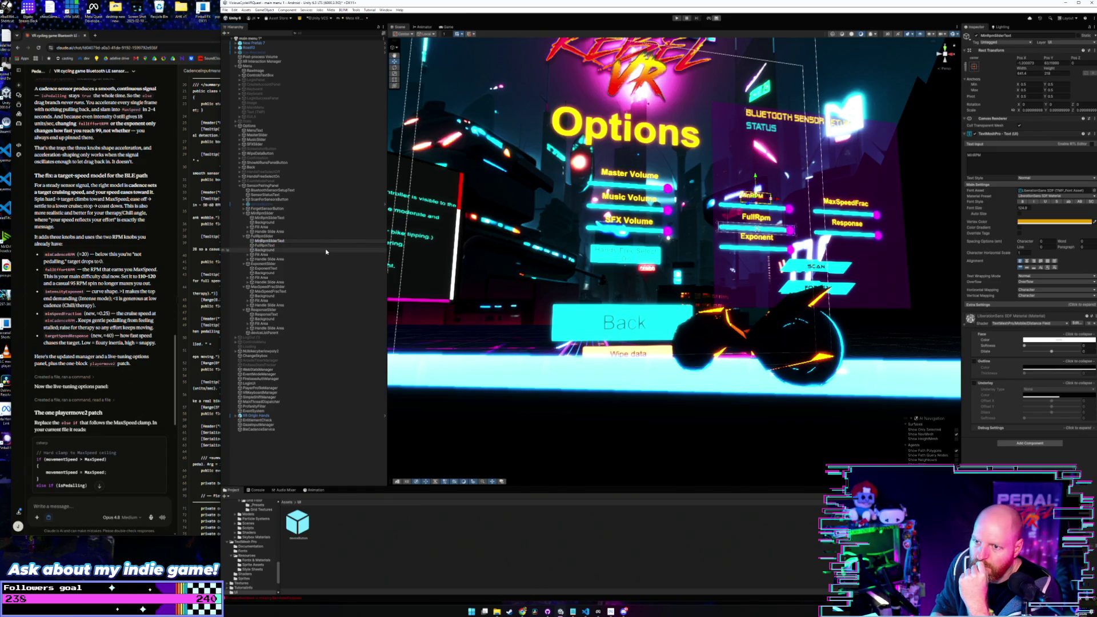
text(RpmSliderText)
text(Full)
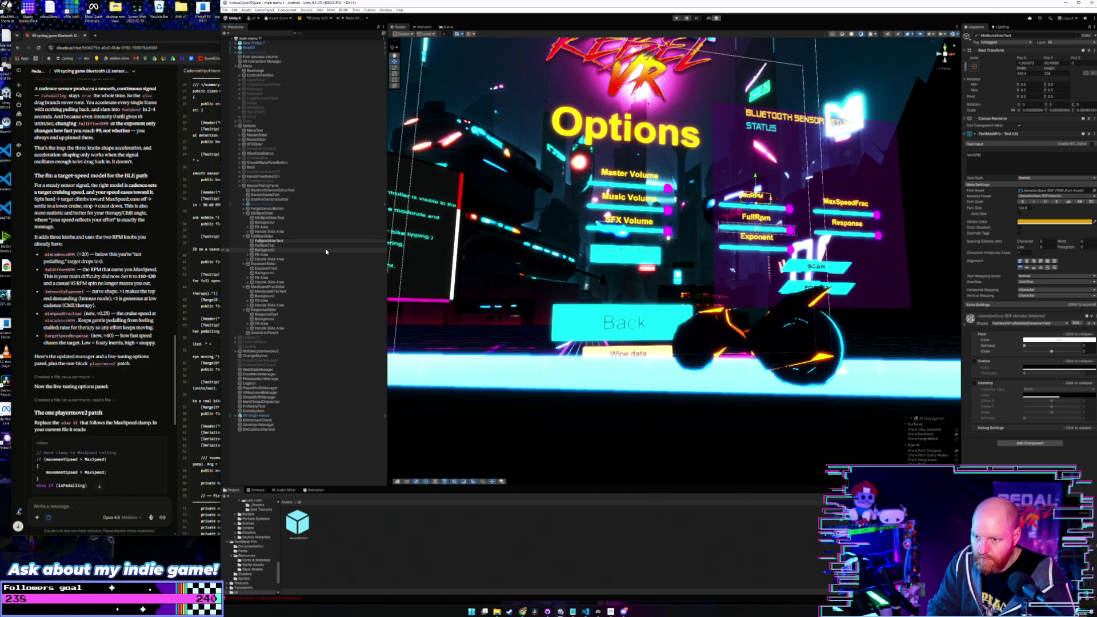
key(Return)
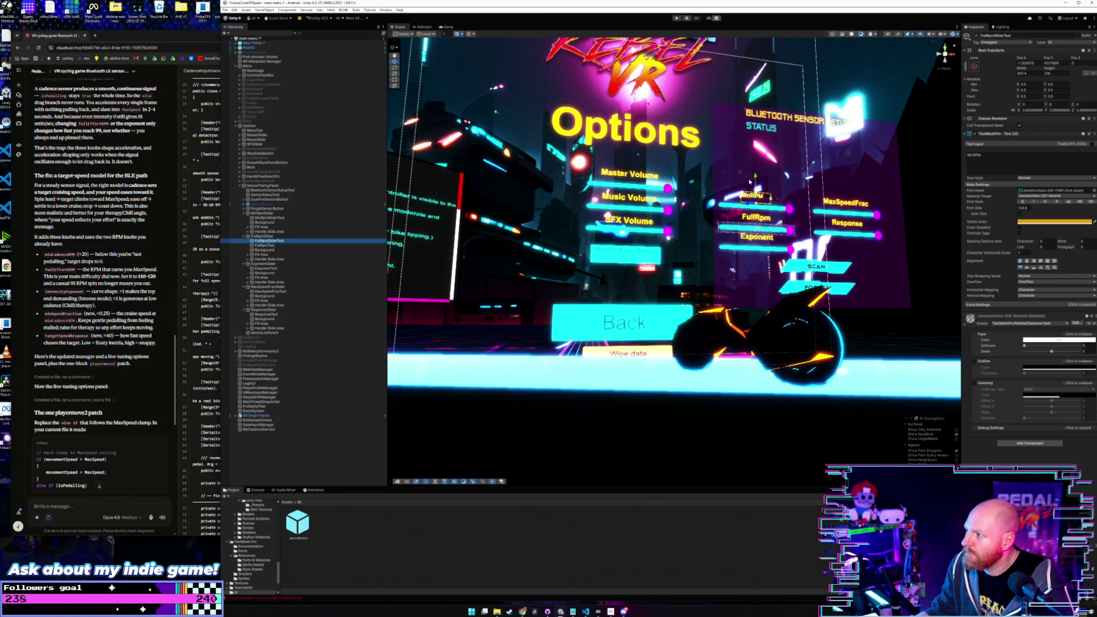
drag(756, 177, 758, 198)
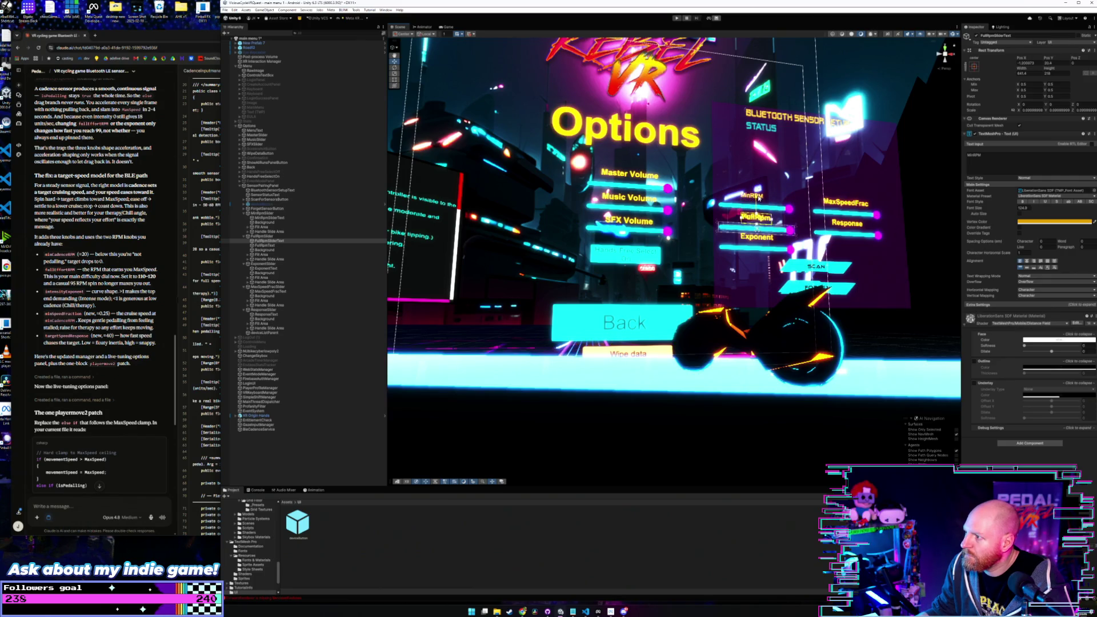
Step: Make the copied label read FullRPM and delete the legacy FullRpmText label
double_click(986, 161)
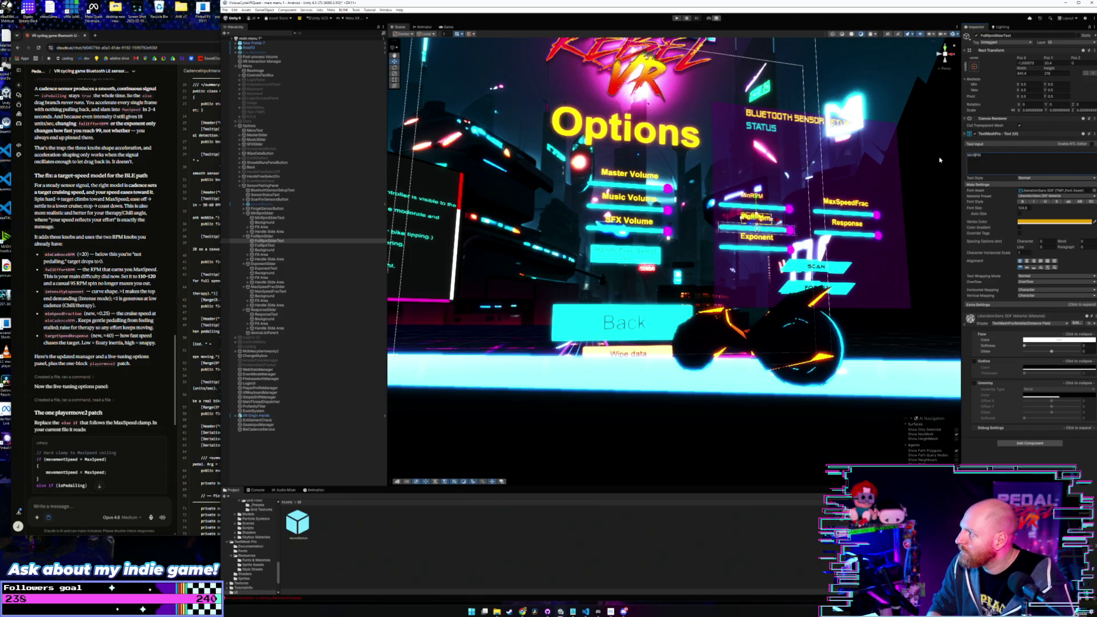
text(Full)
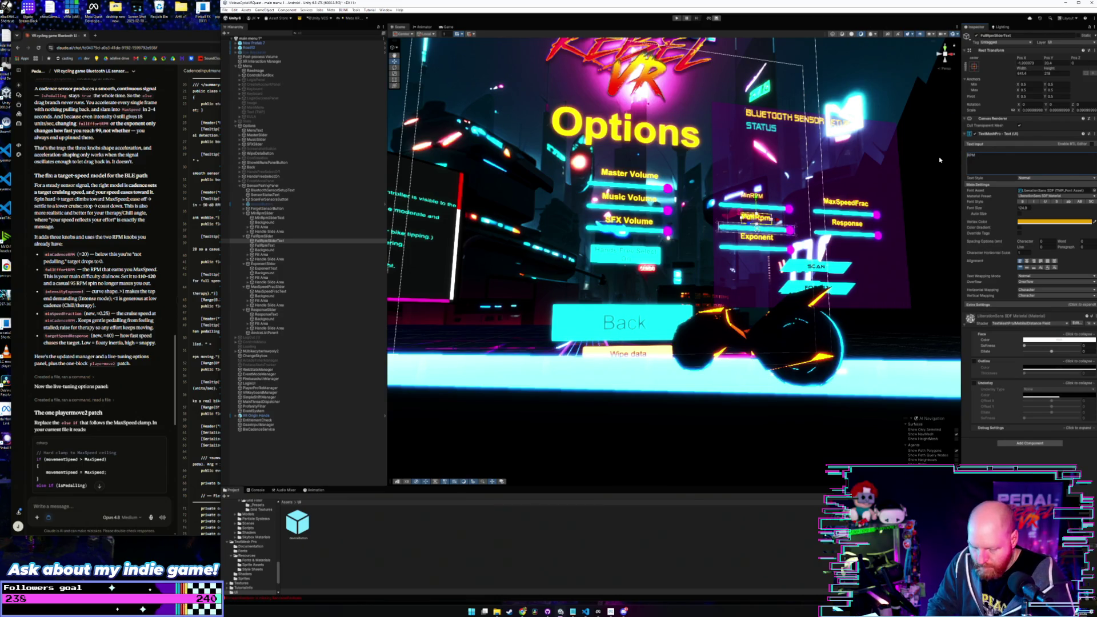
text(Full)
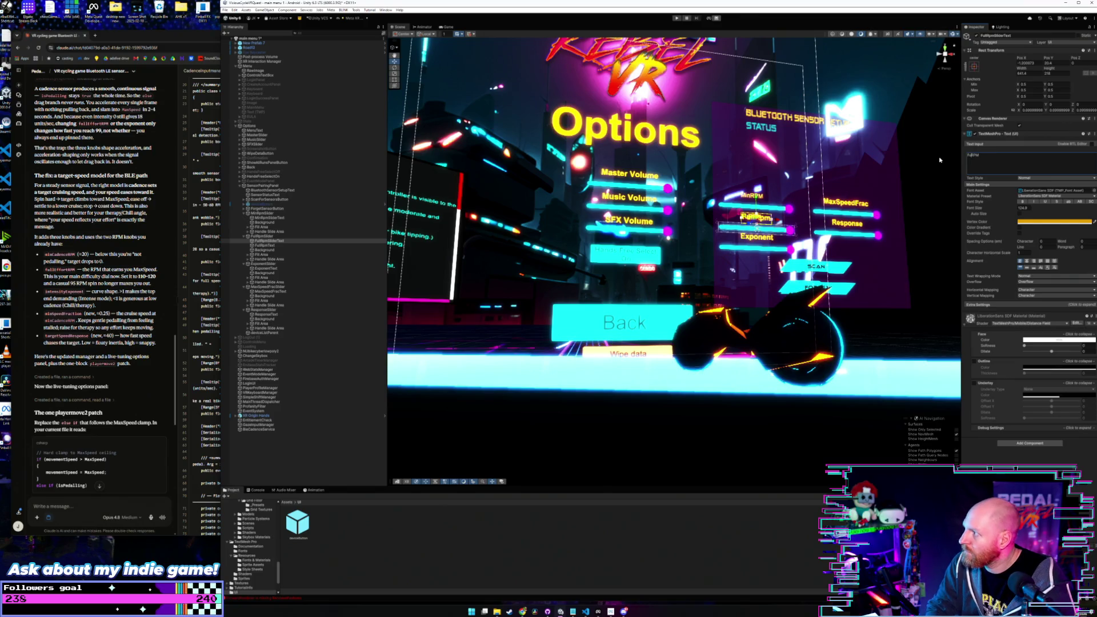
click(271, 246)
key(Delete)
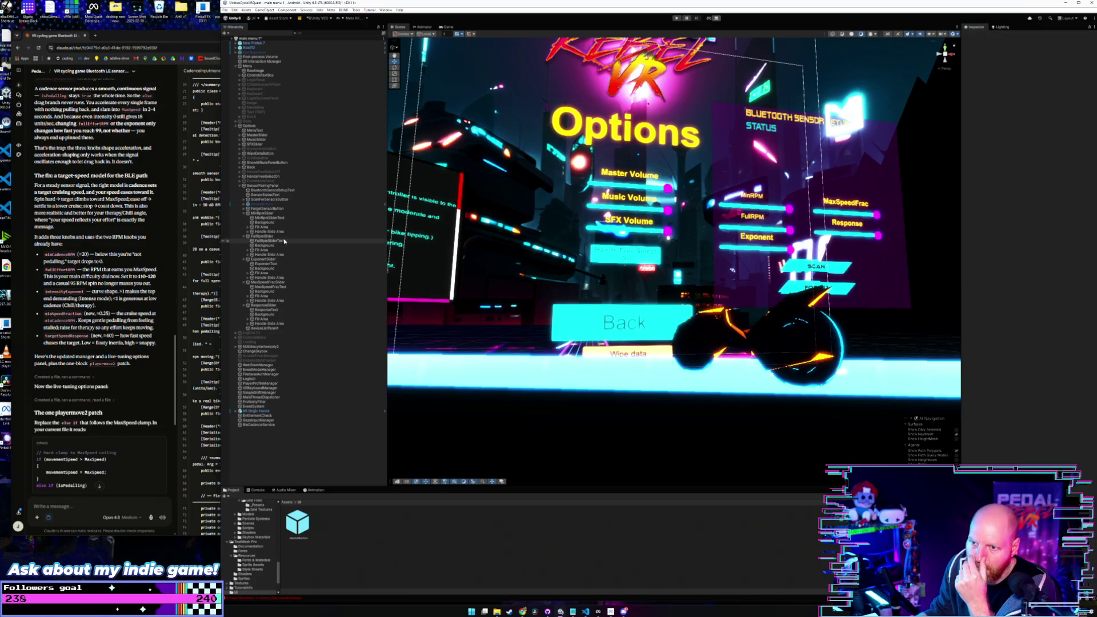
Step: Paste the copied label as ExponentSlider's first child and rename it ExponentSliderText
click(273, 260)
right_click(273, 260)
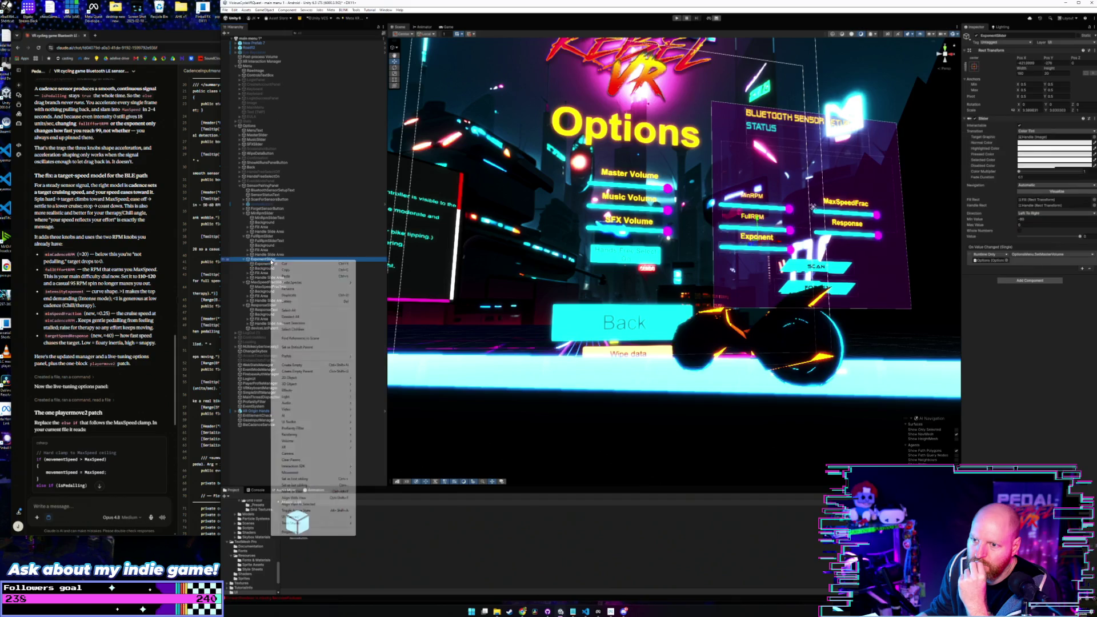
click(304, 277)
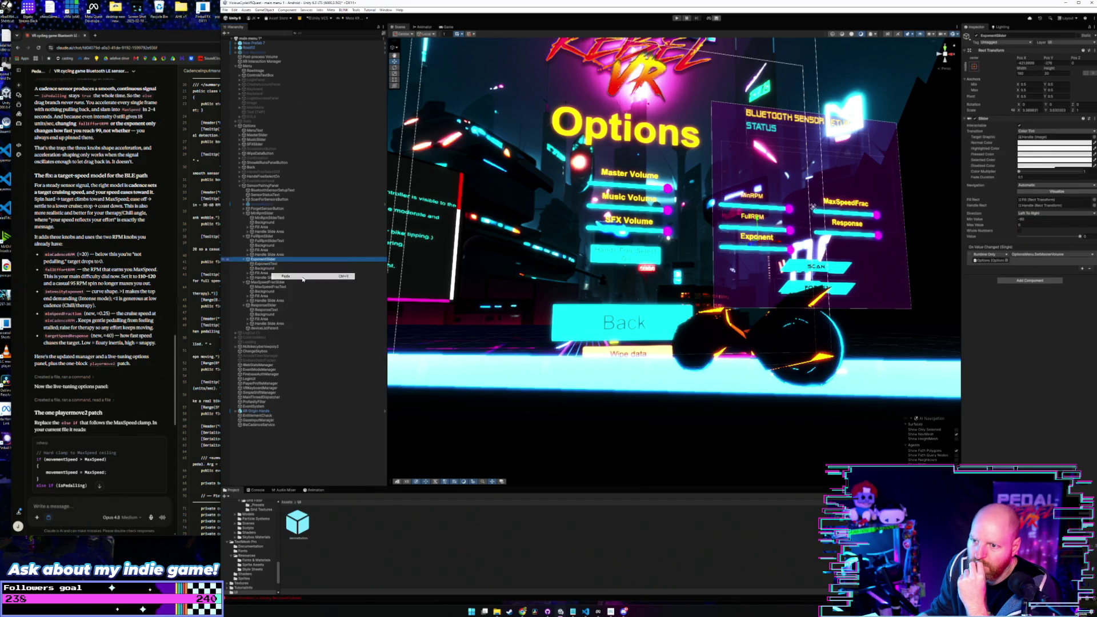
drag(275, 274, 274, 263)
click(274, 267)
click(275, 264)
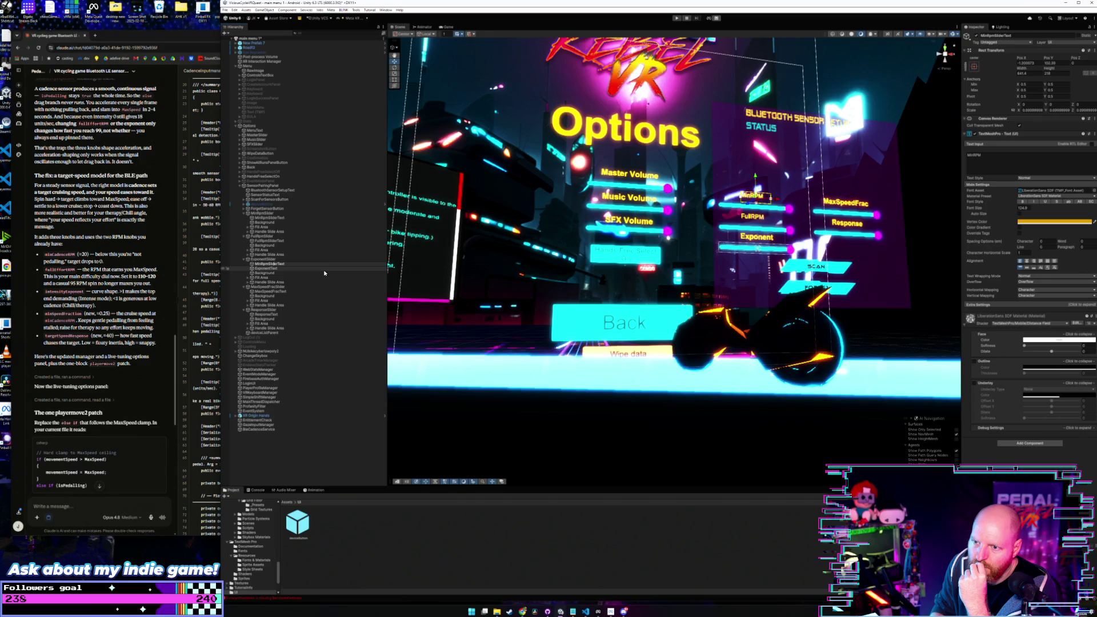
key(F2)
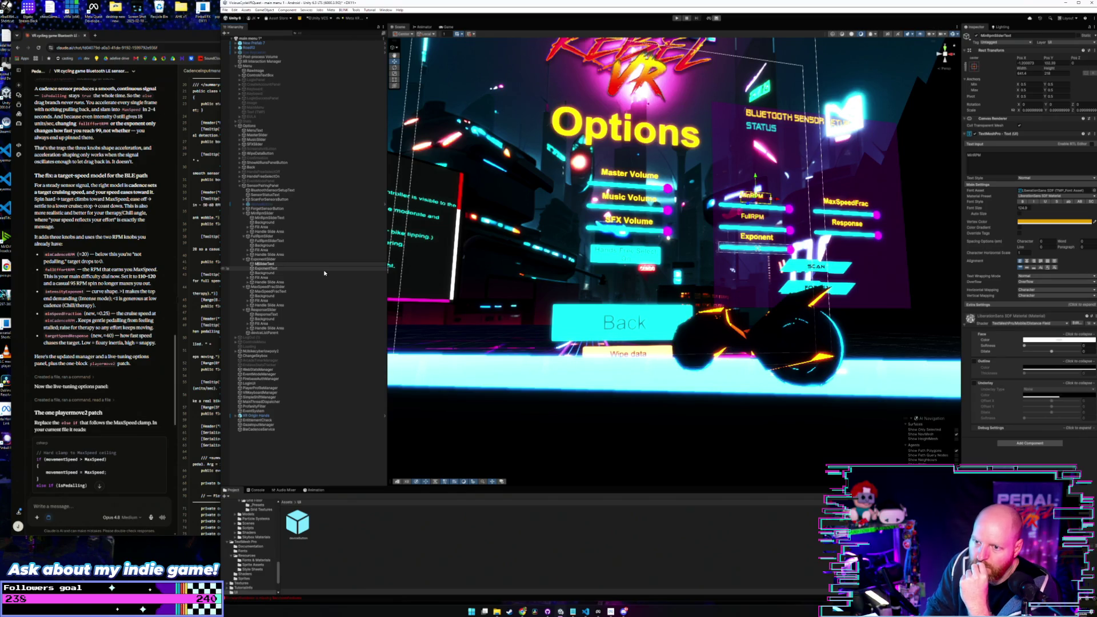
key(Home)
key(Delete)
key(Delete)
key(Delete)
text(onent)
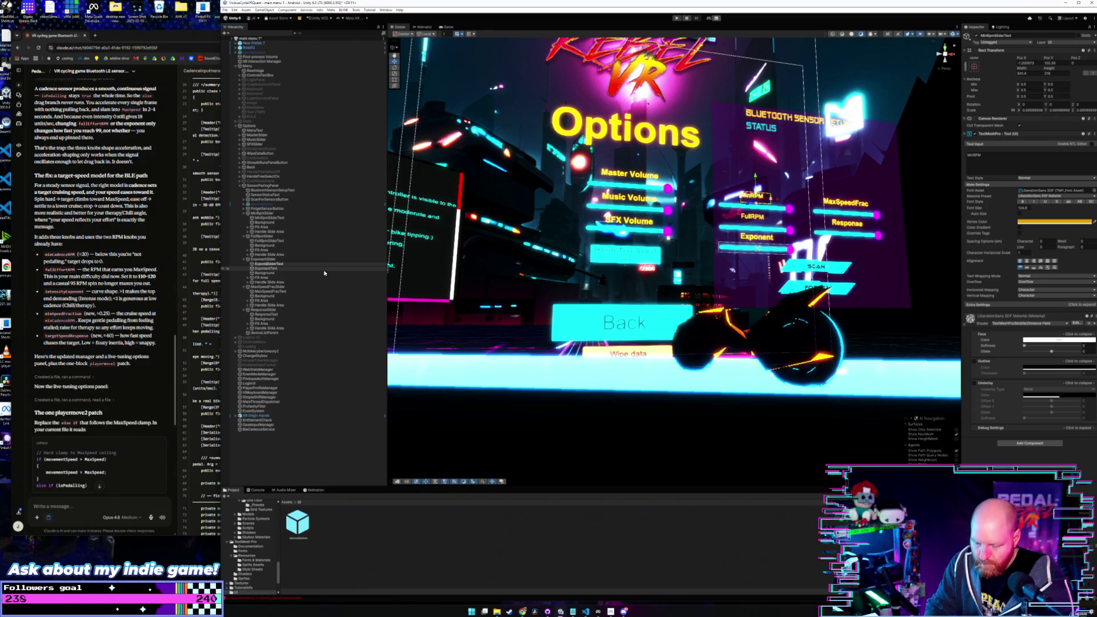
key(Return)
Step: Move ExponentSliderText onto the Exponent row, delete legacy ExponentText, and set its text to Exponent
click(290, 269)
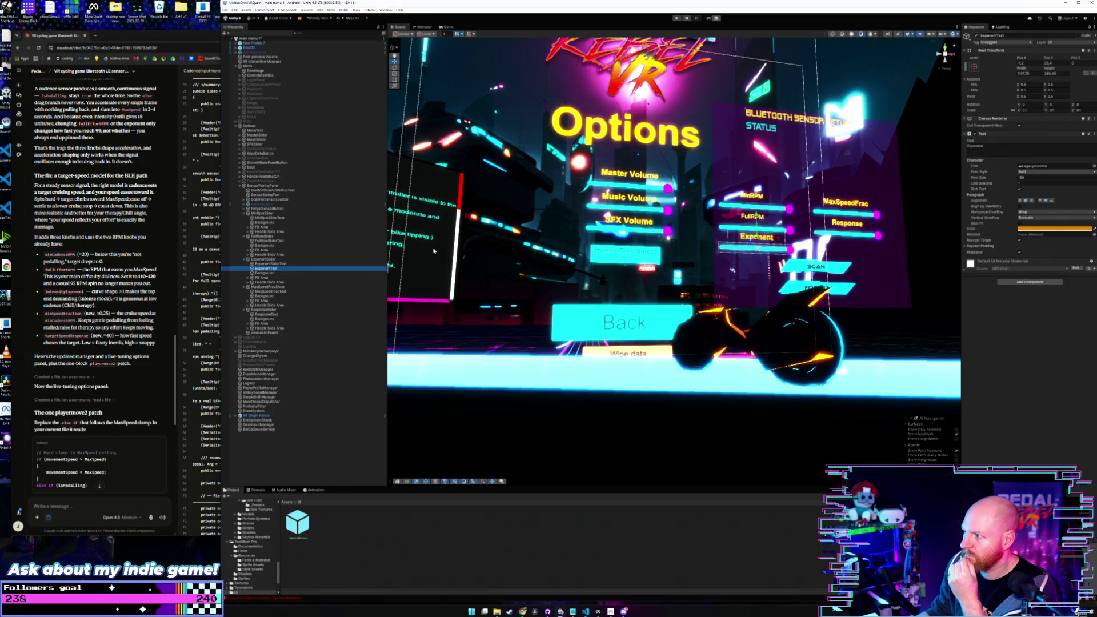
click(751, 195)
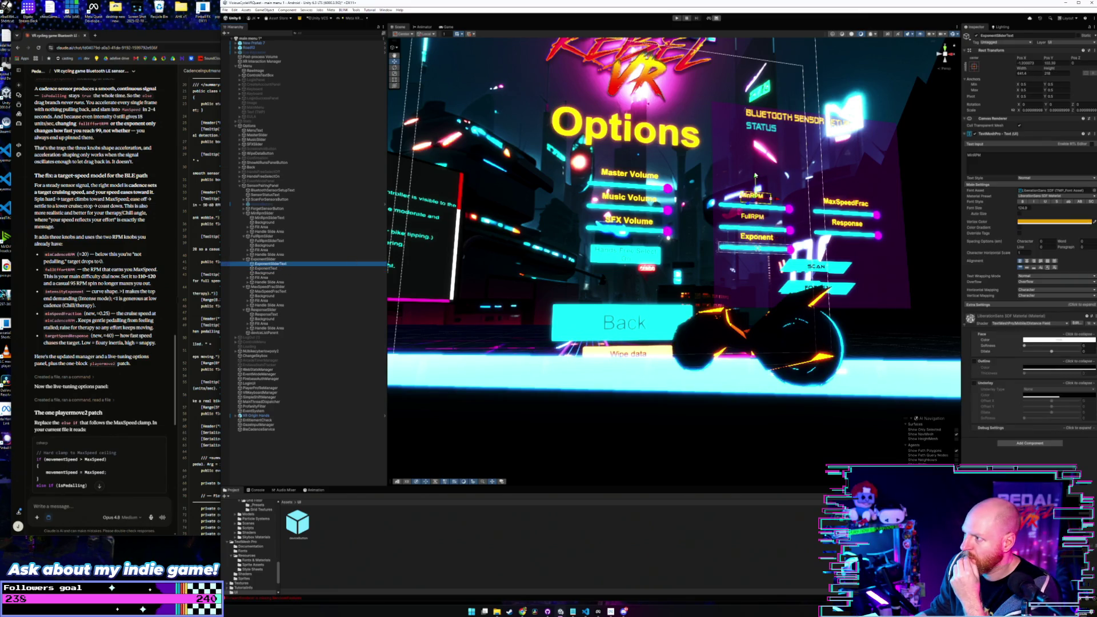
drag(754, 179, 755, 220)
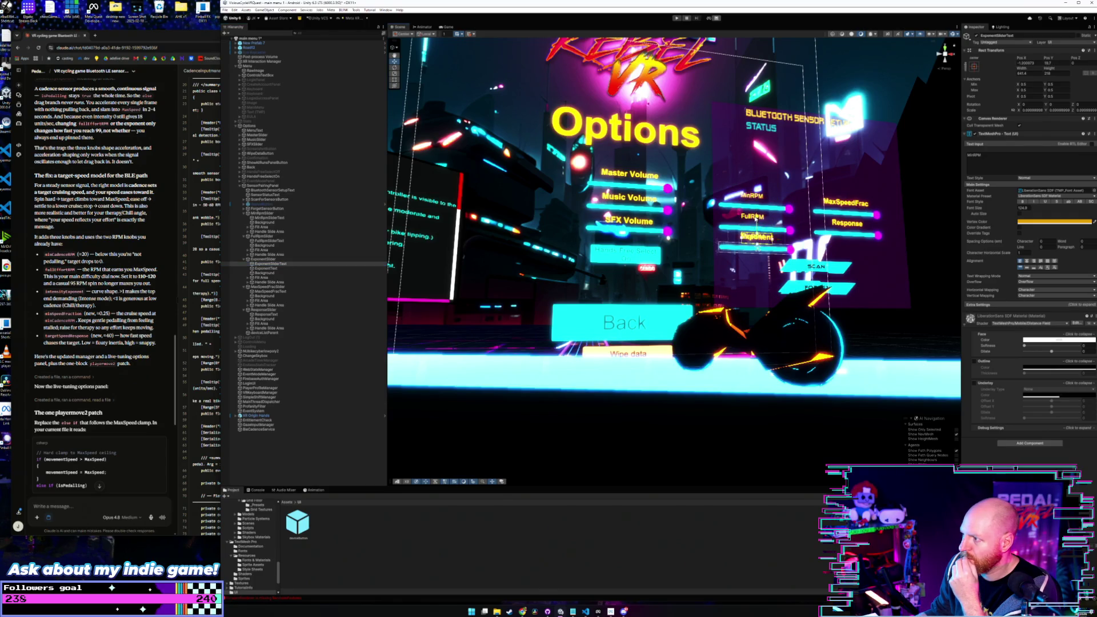
click(265, 268)
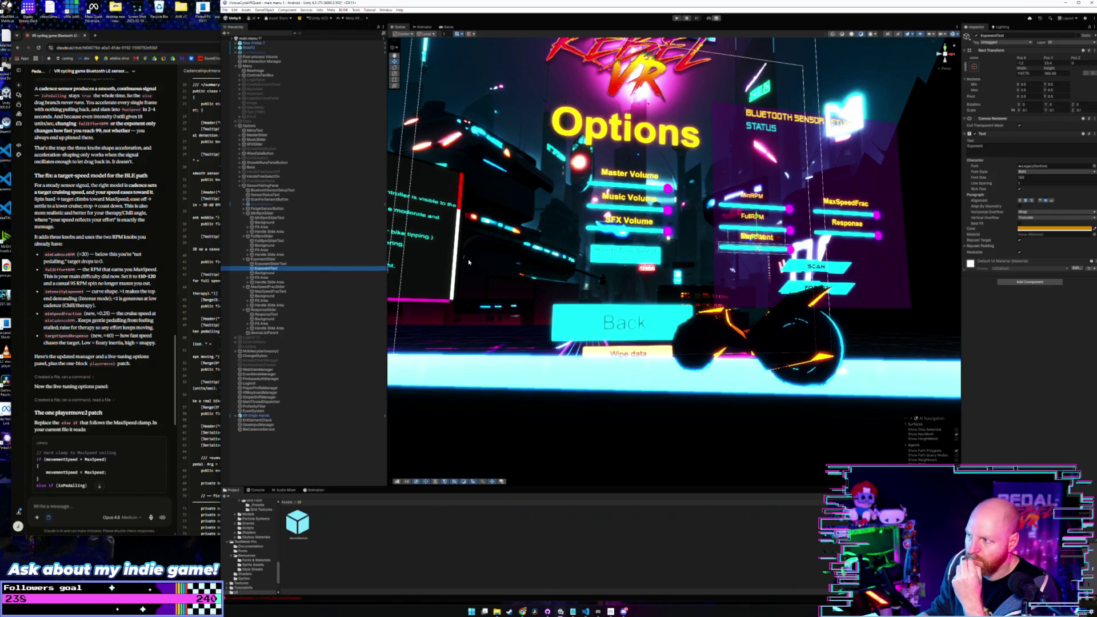
key(Delete)
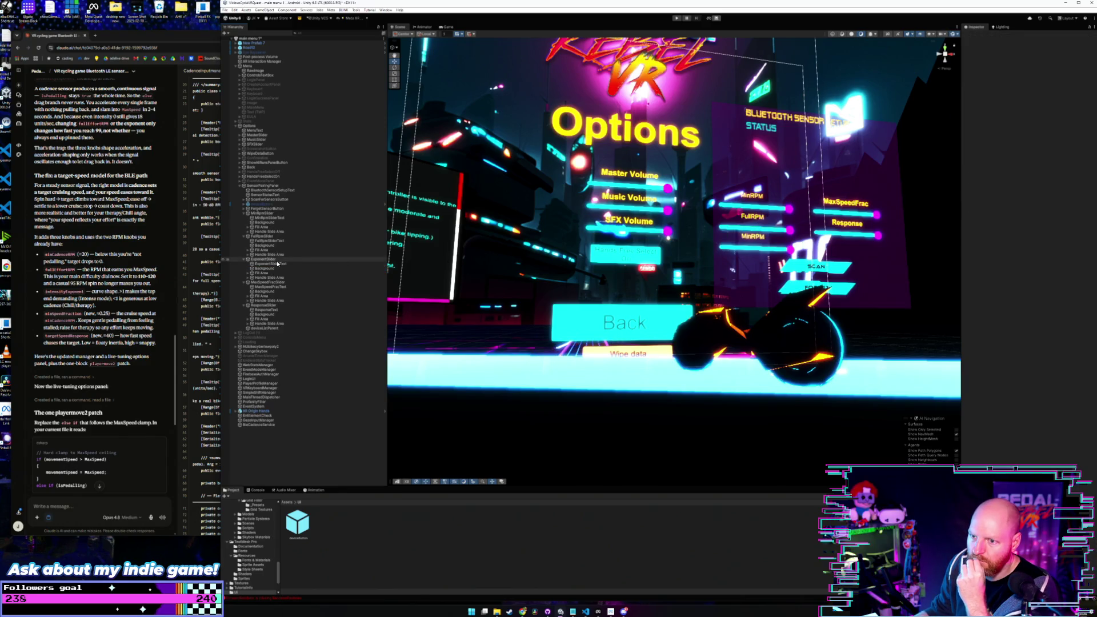
click(281, 265)
click(993, 161)
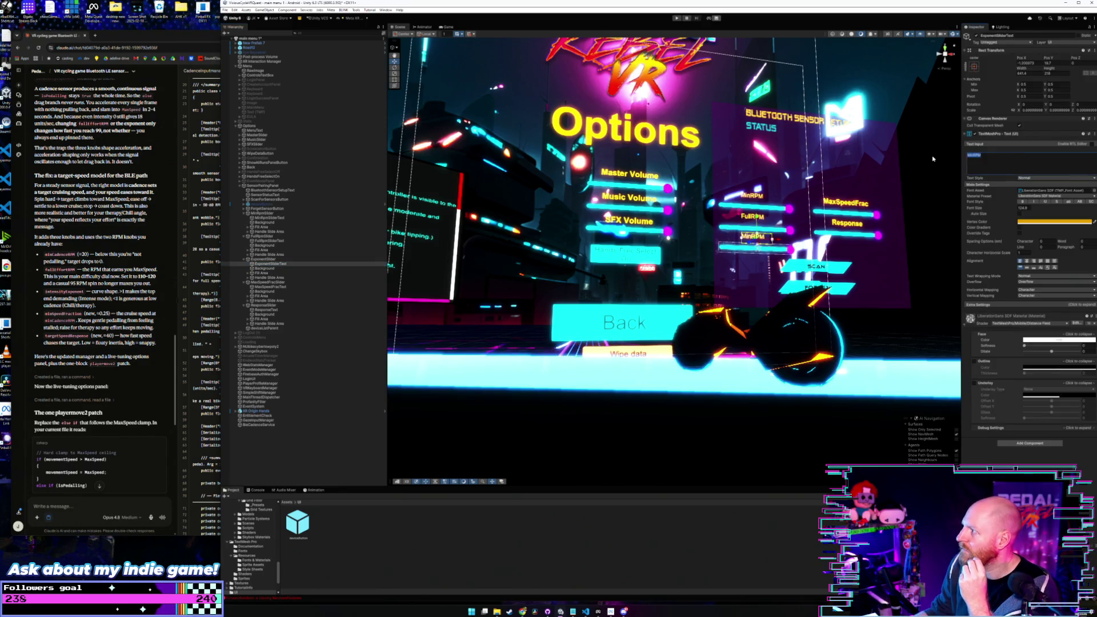
text(Exponent)
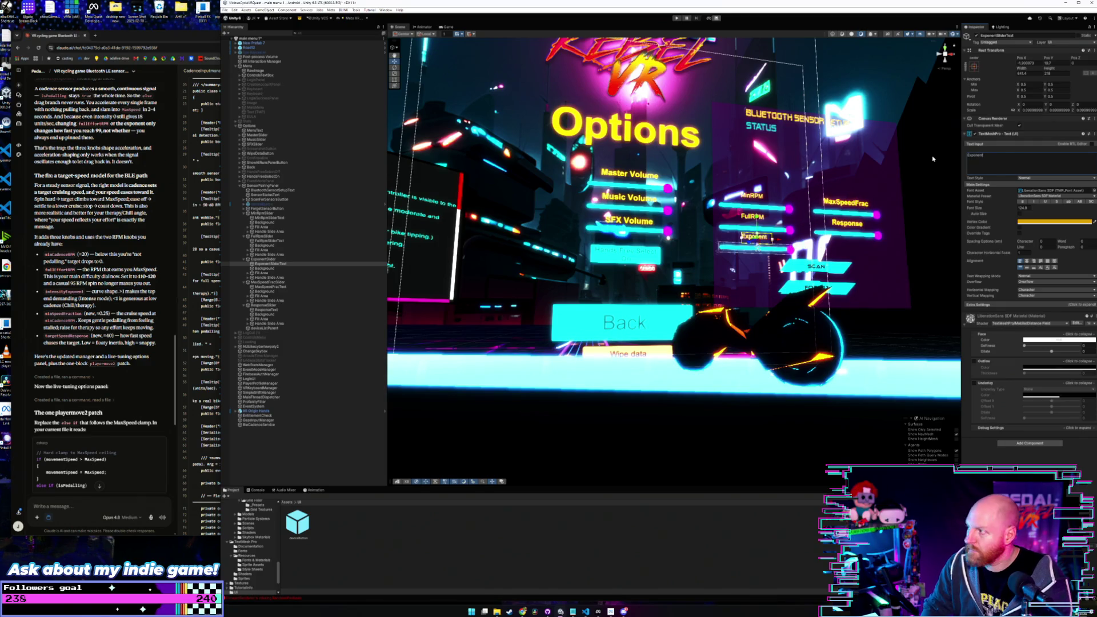
Step: Paste the label as MaxSpeedFracSlider's first child, position it, and delete legacy MaxSpeedFracText
right_click(268, 287)
click(268, 305)
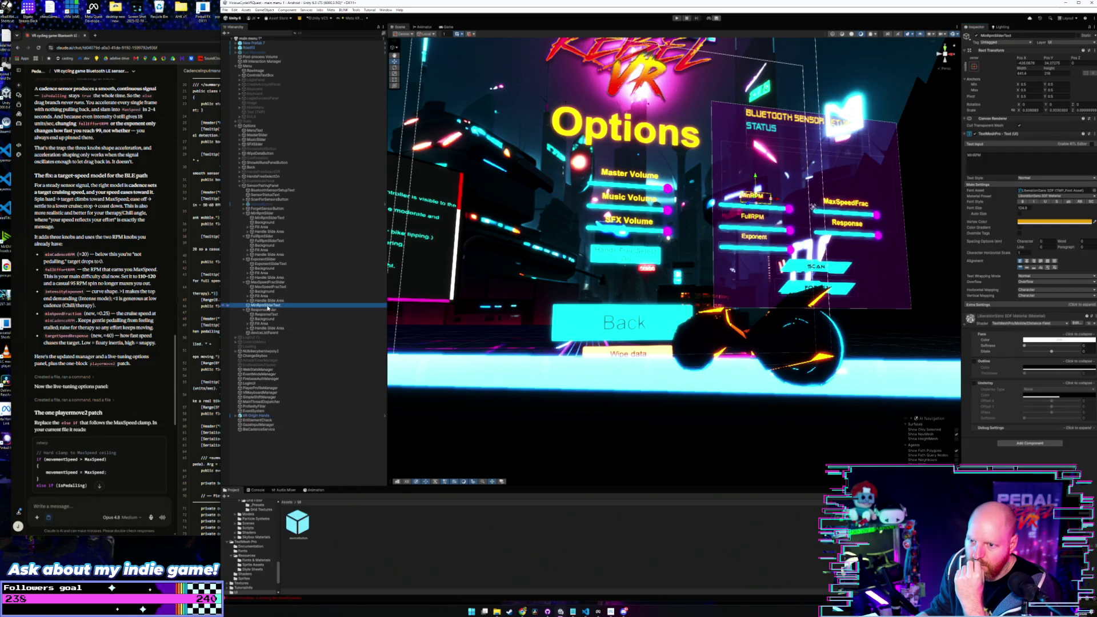
drag(267, 307, 255, 287)
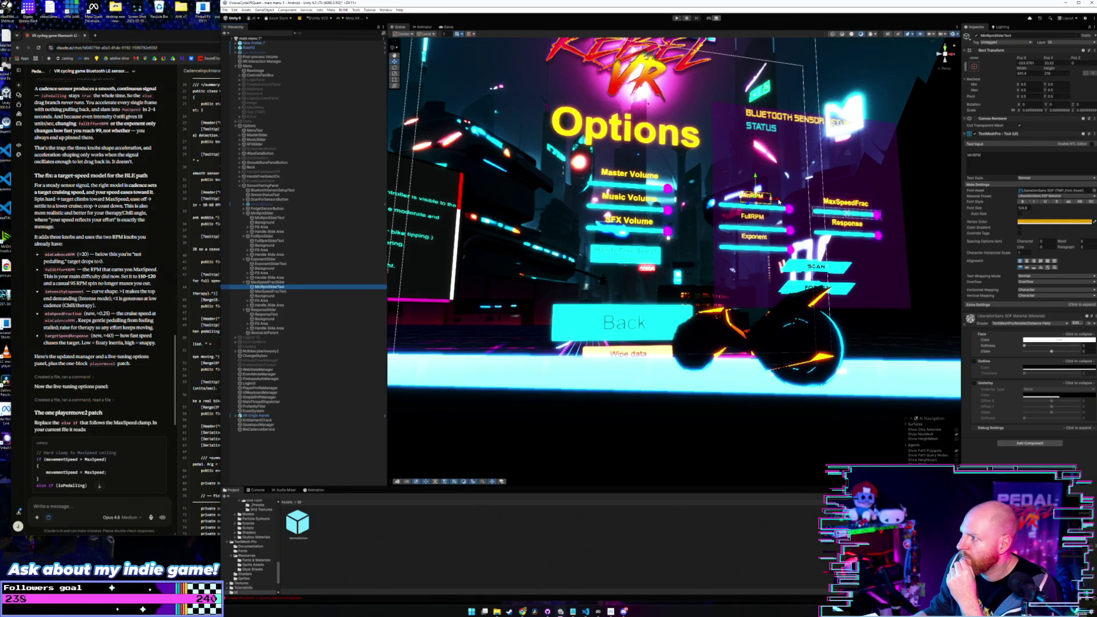
drag(765, 198, 856, 206)
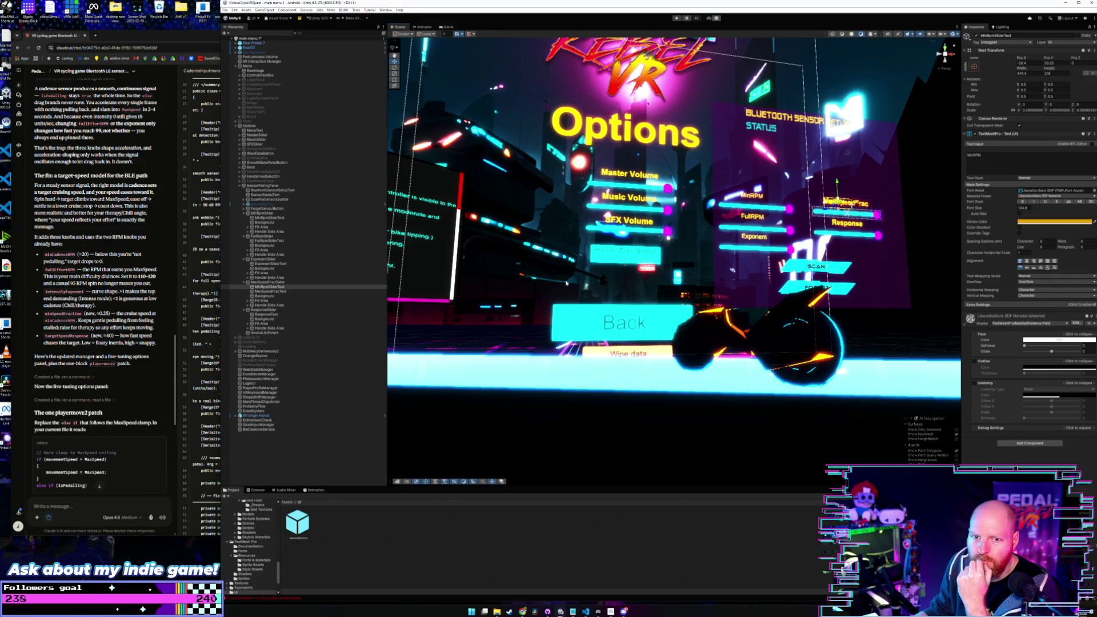
click(270, 291)
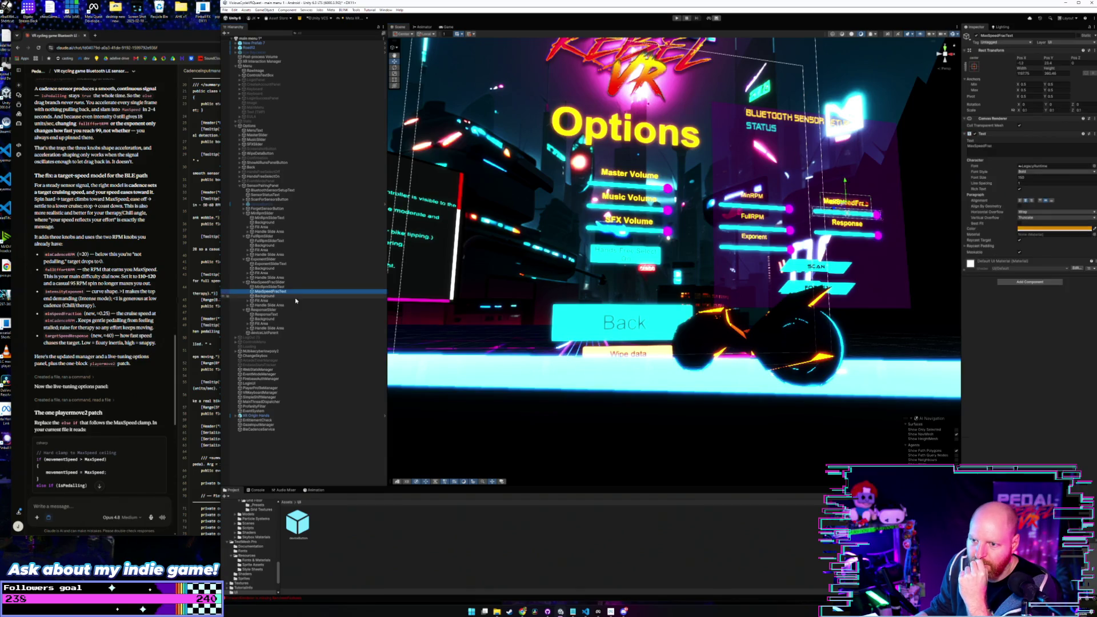
key(Delete)
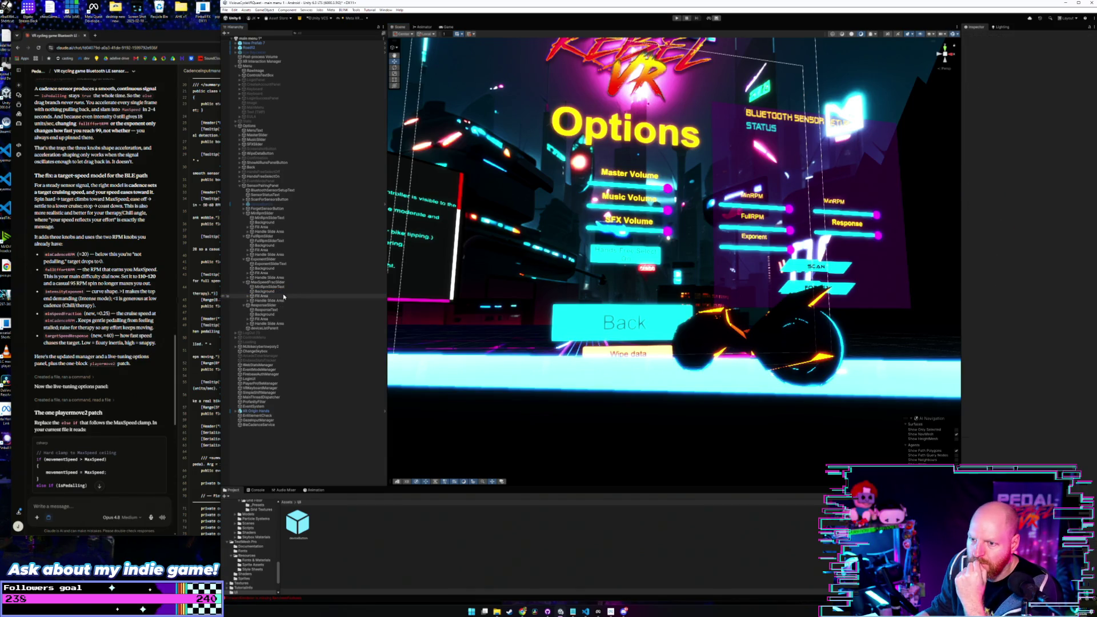
Step: Rename it MaxSpeedFracSliderText, set text MaxSpeedFrac, and widen it to 853.7 to fit one line
click(281, 288)
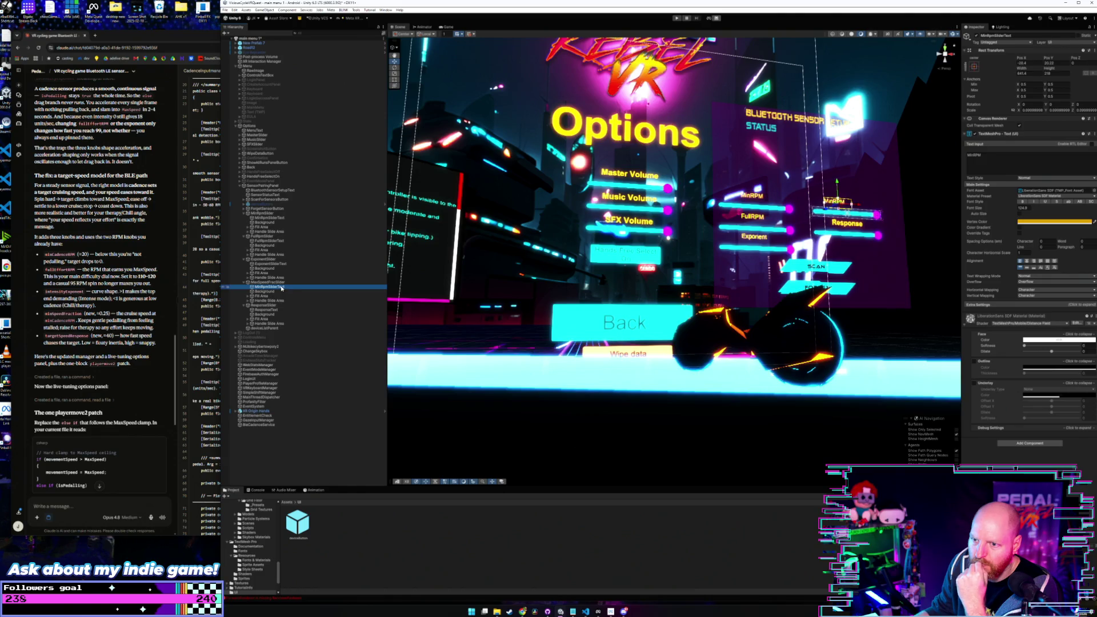
click(281, 288)
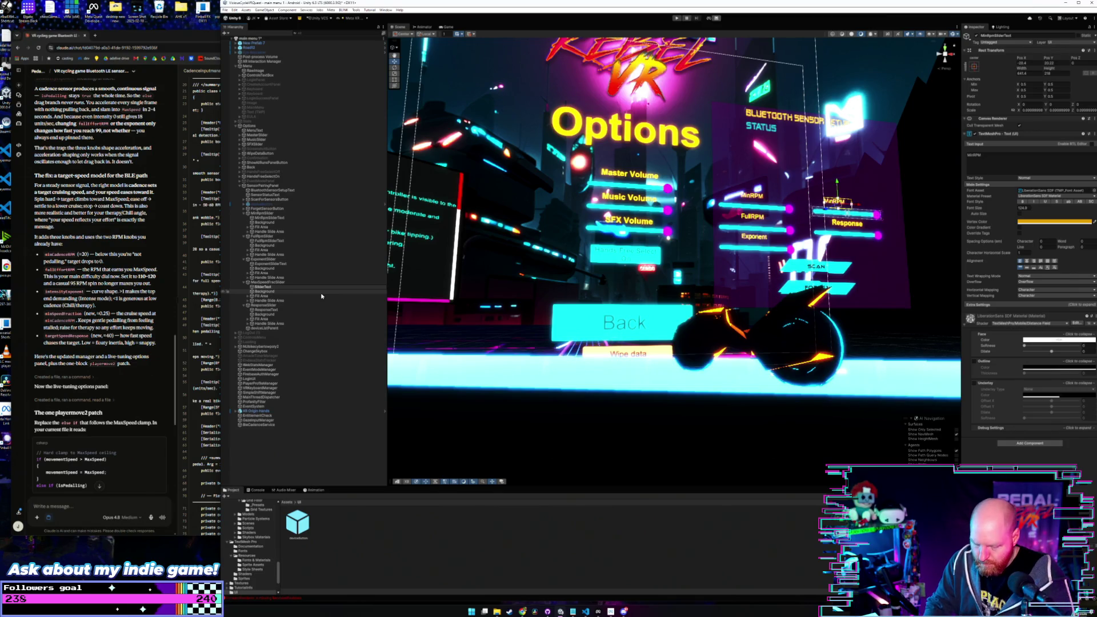
text(MaxSpeed)
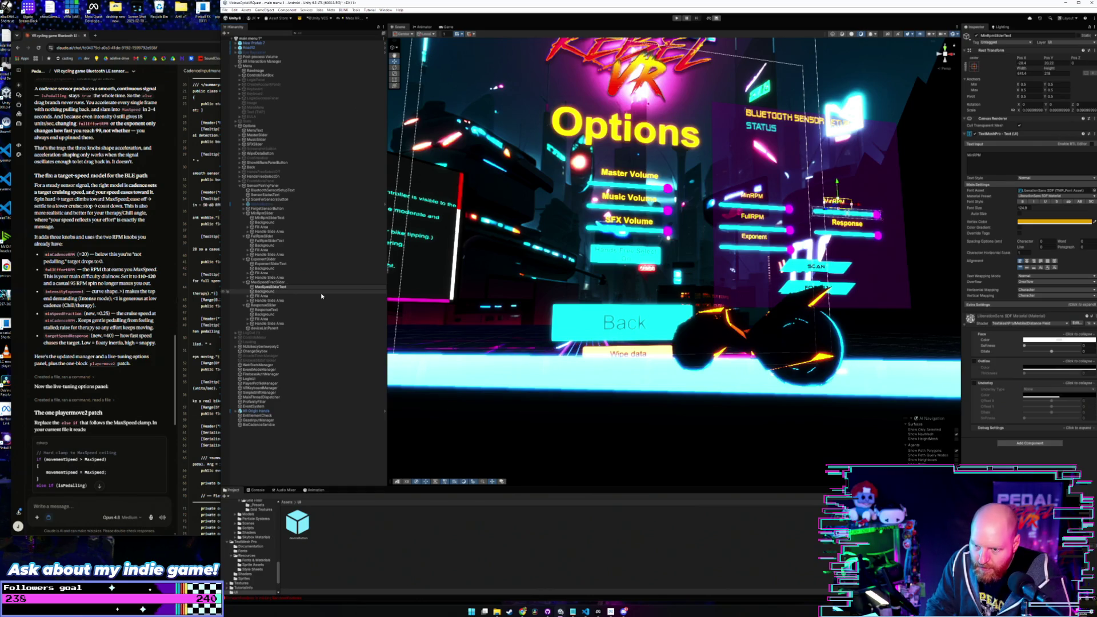
text(Frac)
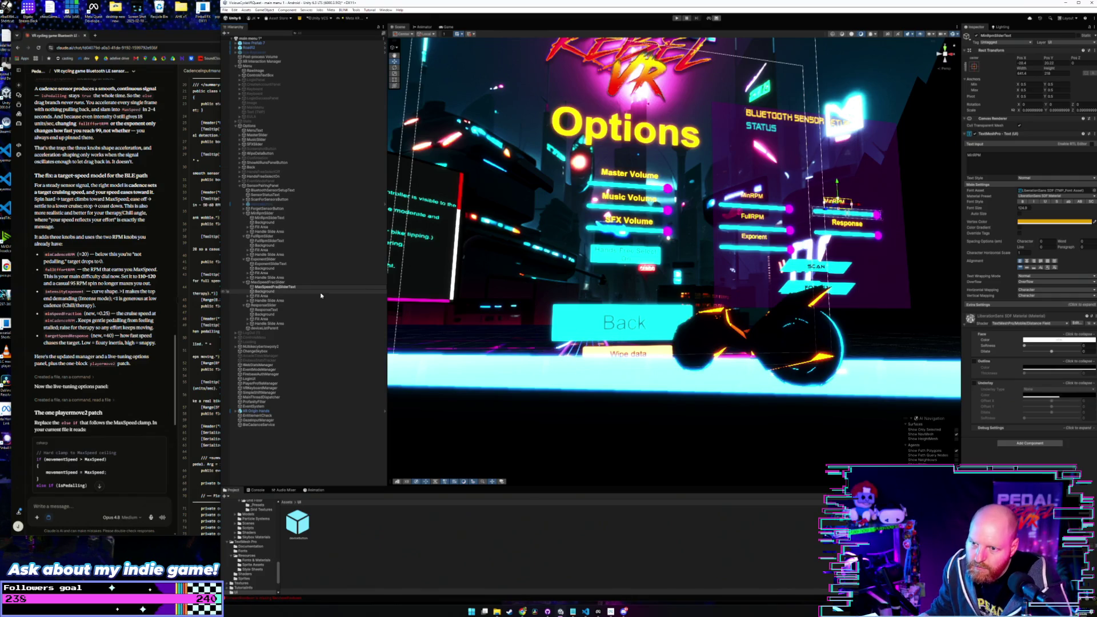
click(321, 296)
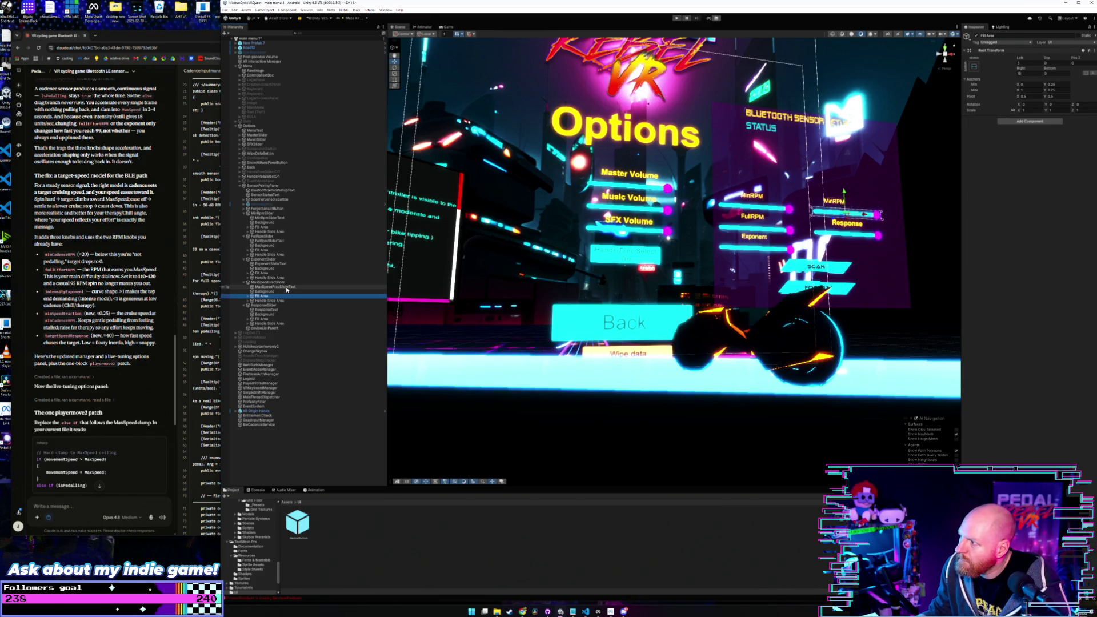
click(286, 287)
click(971, 156)
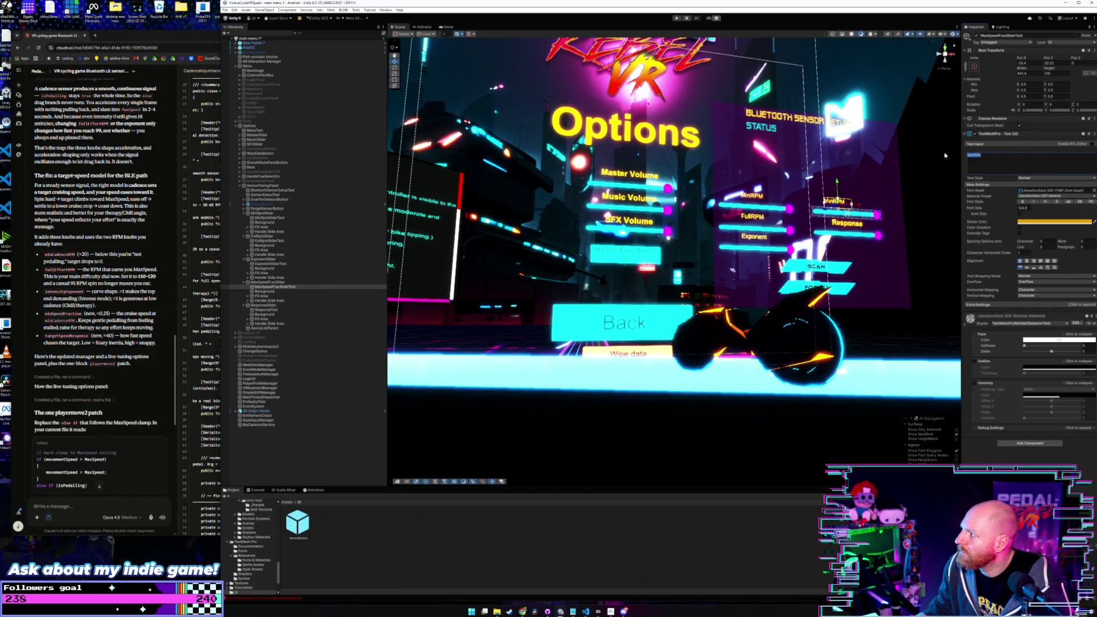
text(MaxSpeed)
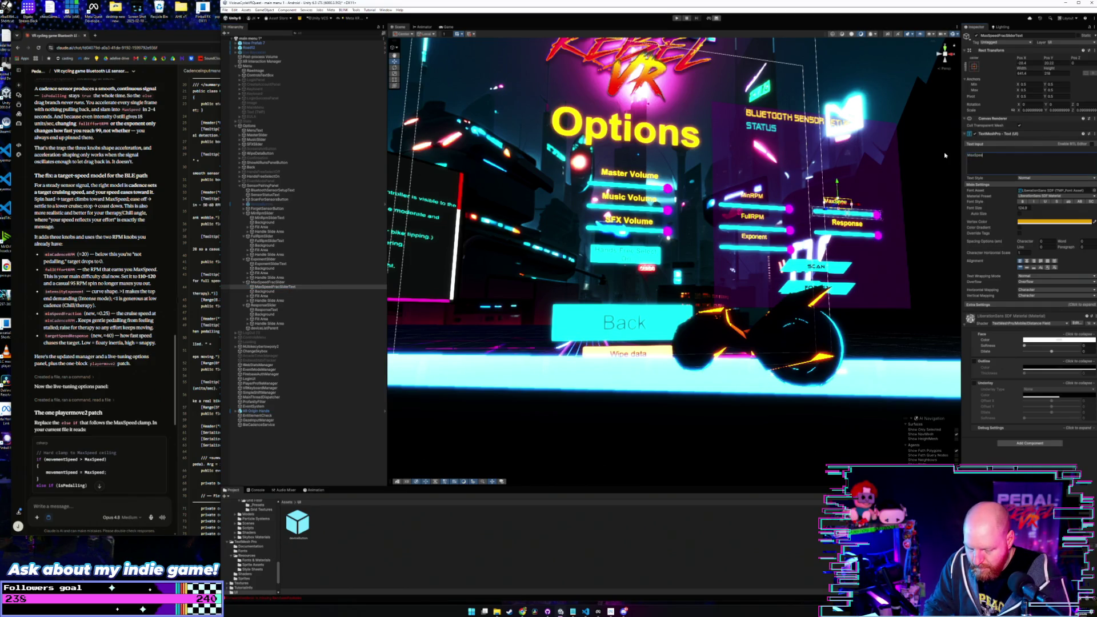
text(Frac)
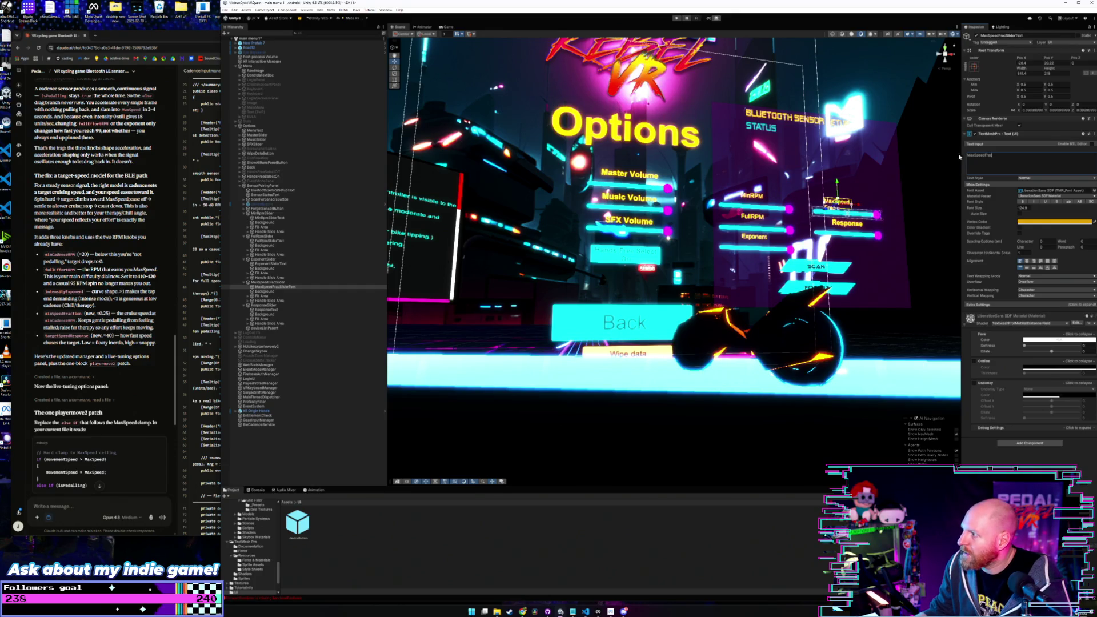
mouse_move(1019, 68)
mouse_down()
mouse_move(1094, 67)
mouse_move(86, 69)
mouse_move(204, 70)
mouse_move(187, 71)
mouse_up()
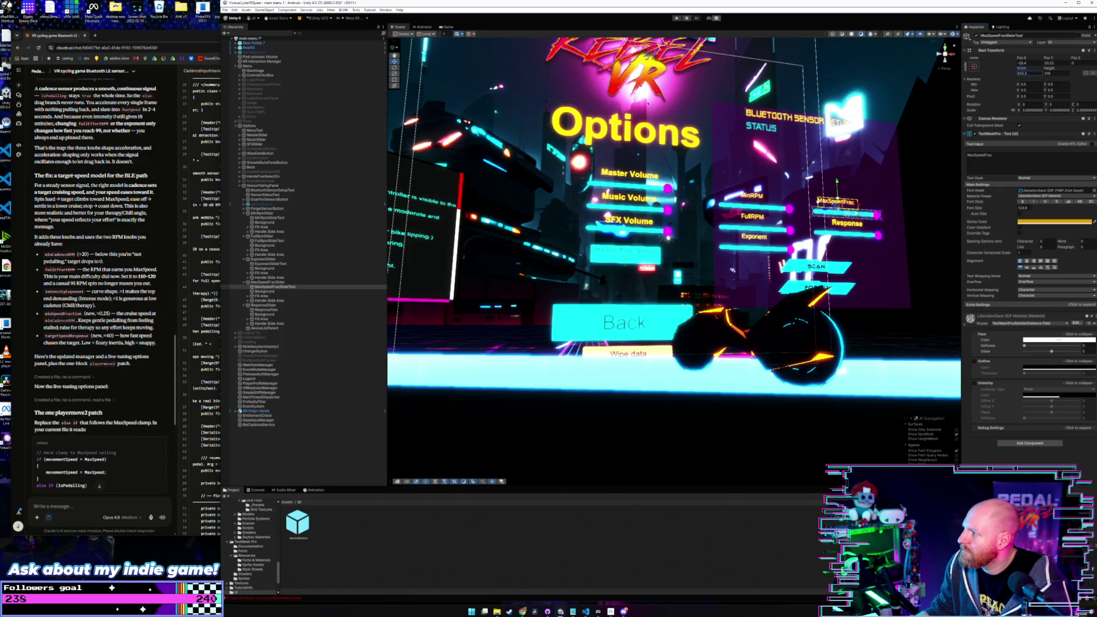
drag(855, 204, 868, 205)
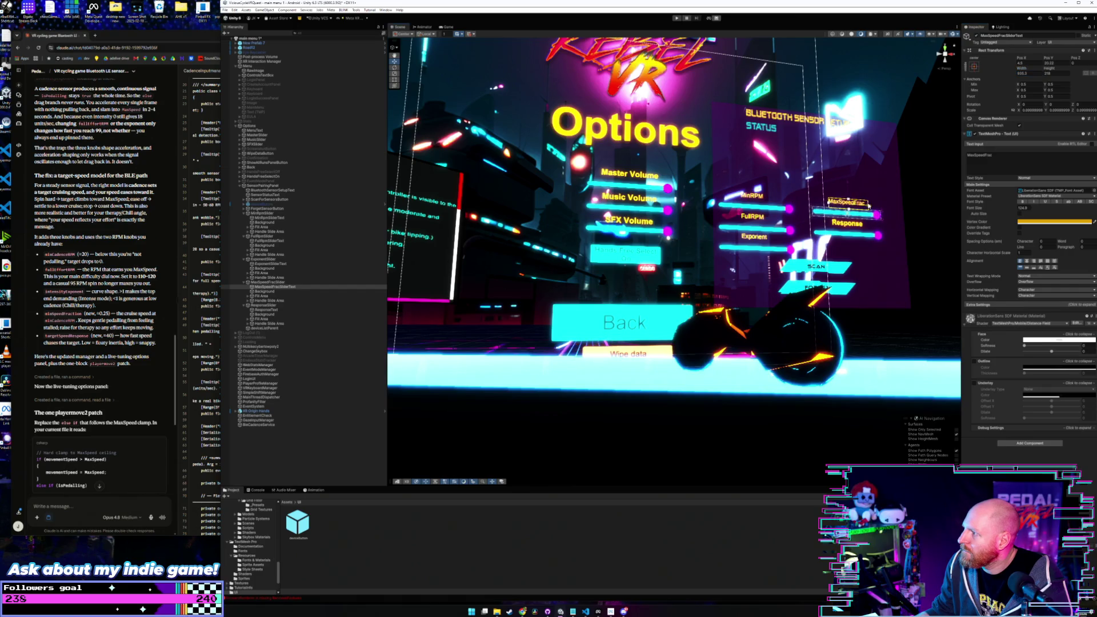
click(269, 306)
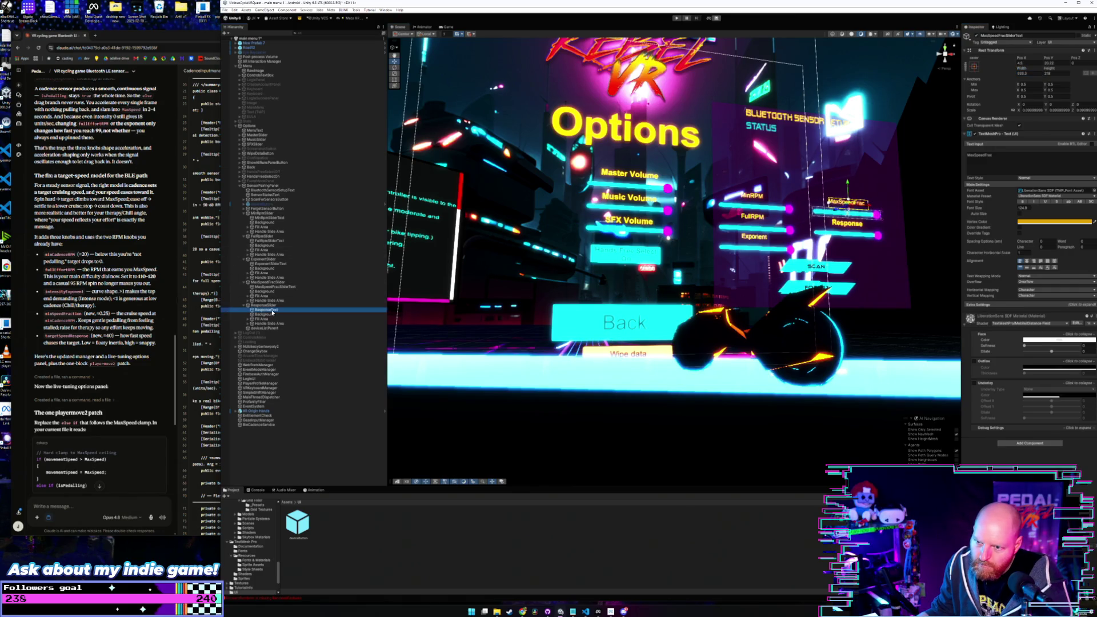
Step: Paste the copied label under ResponseSlider, position it beside the slider, and make it read Response
right_click(272, 306)
click(298, 322)
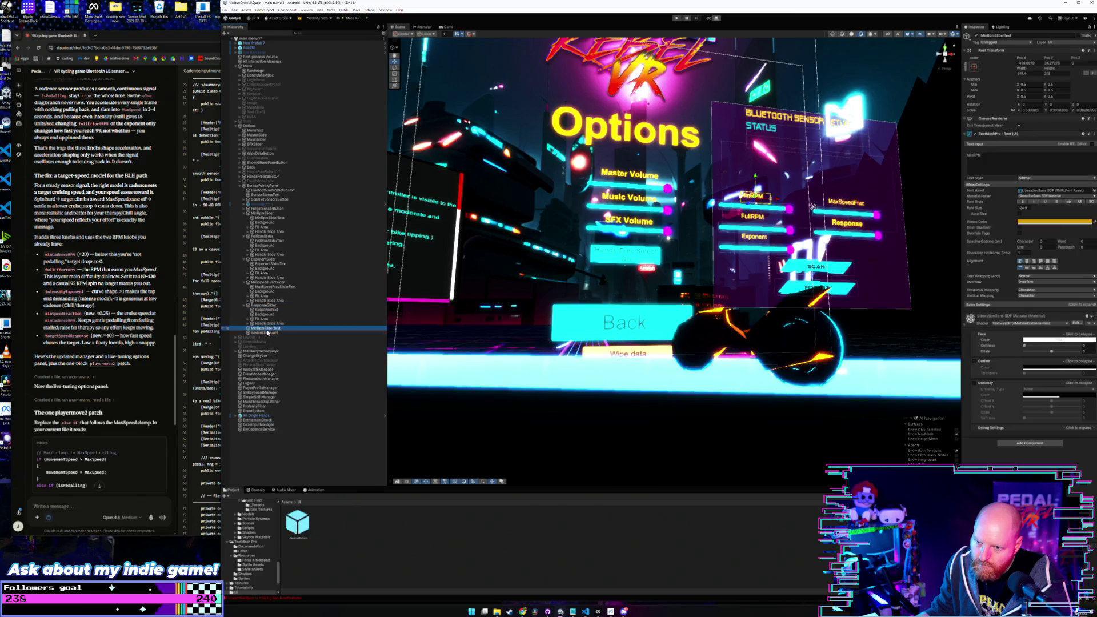
drag(272, 311, 270, 315)
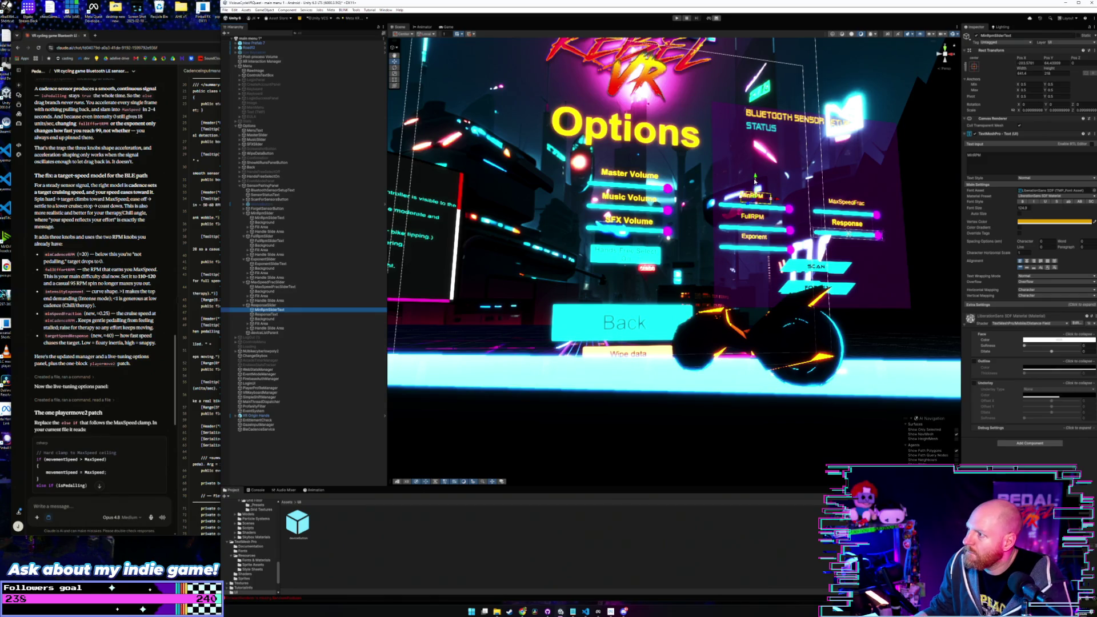
mouse_move(754, 182)
mouse_down()
mouse_move(755, 205)
mouse_move(817, 226)
mouse_move(866, 225)
mouse_up()
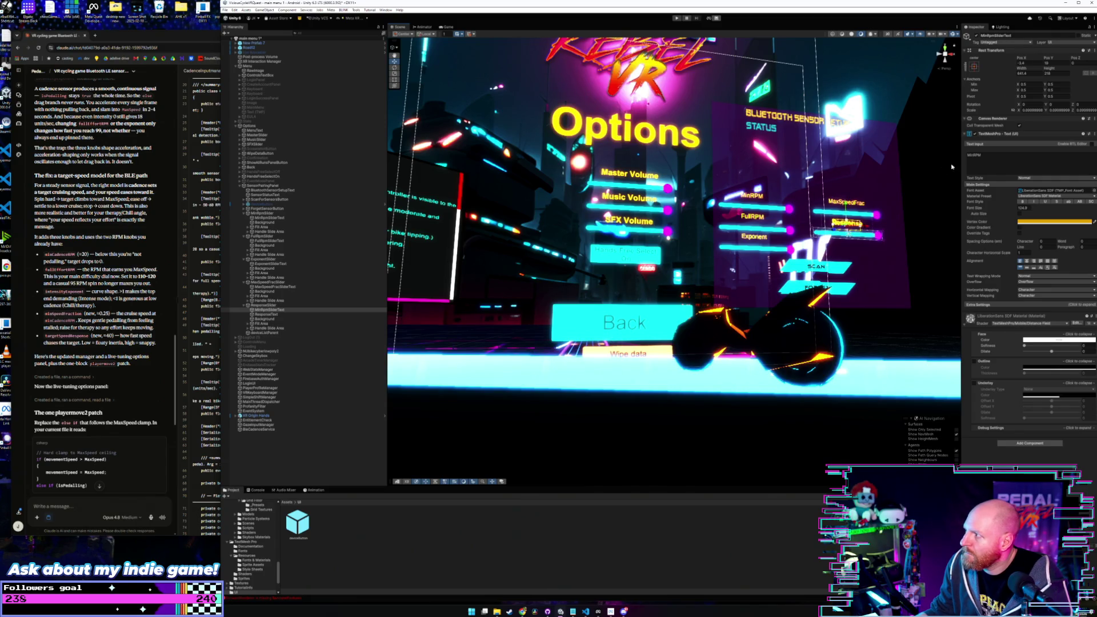
double_click(992, 157)
key(BackSpace)
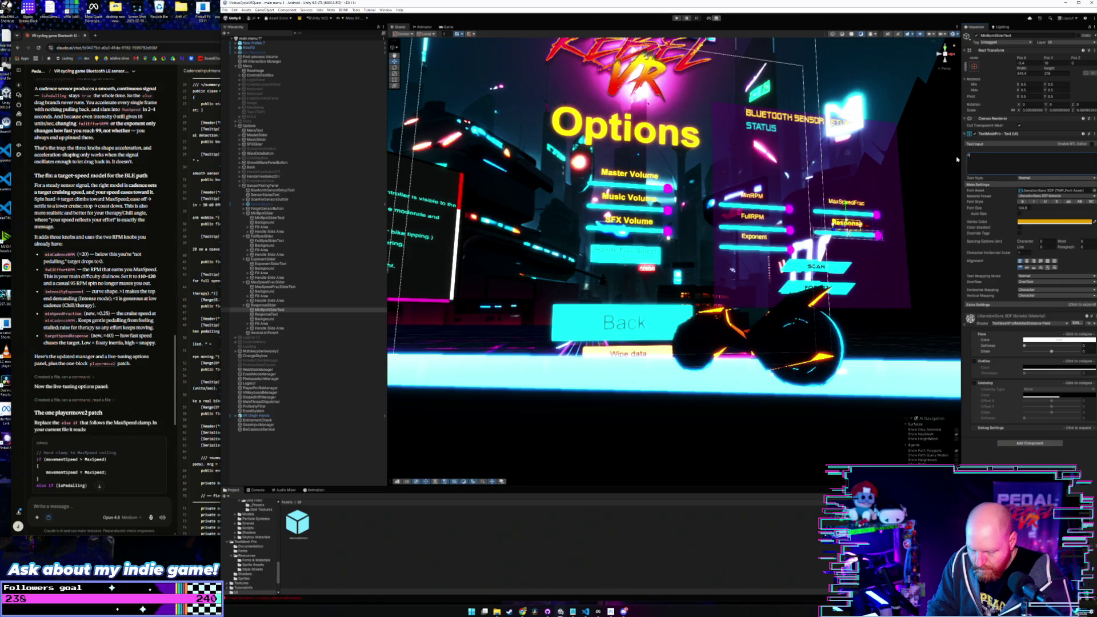
text(esponse)
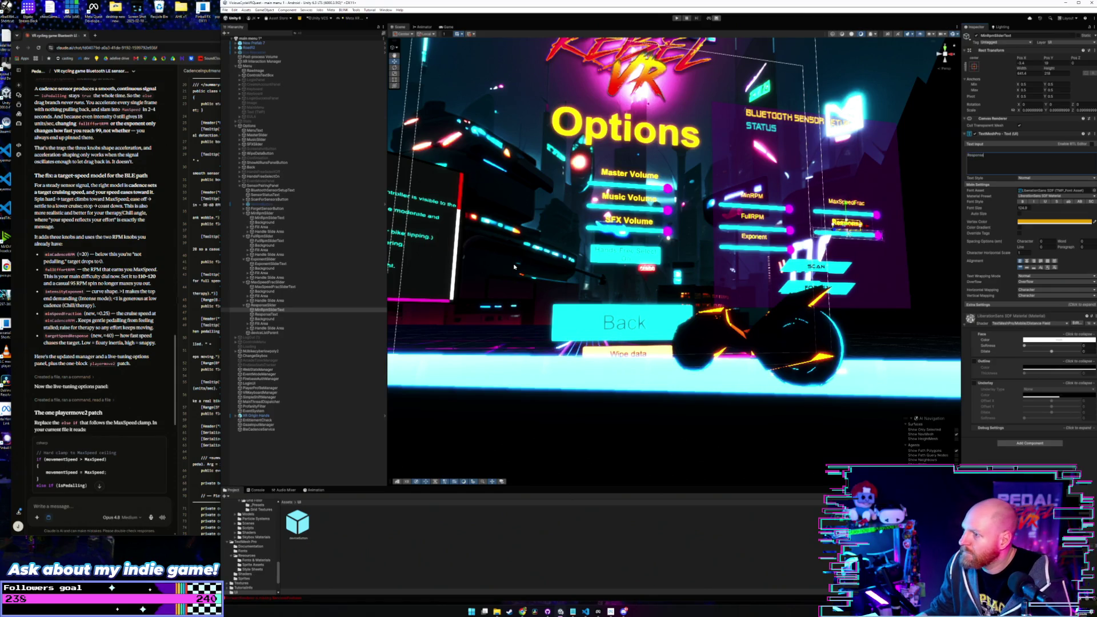
Step: Delete the legacy ResponseText label and rename the new one ResponseSliderText
click(273, 315)
key(Delete)
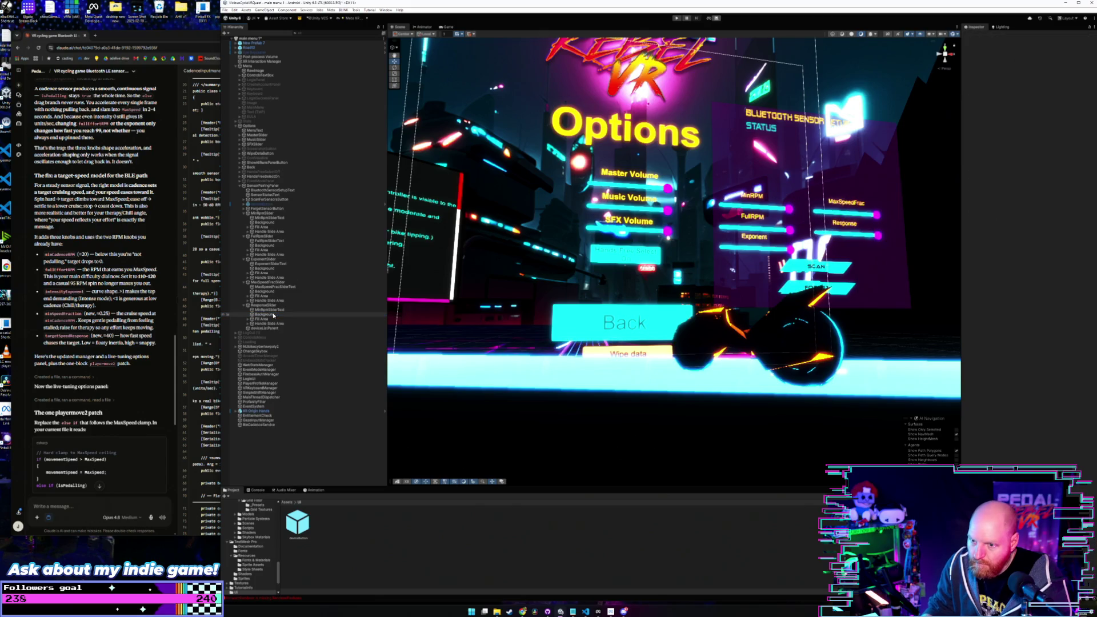
click(281, 310)
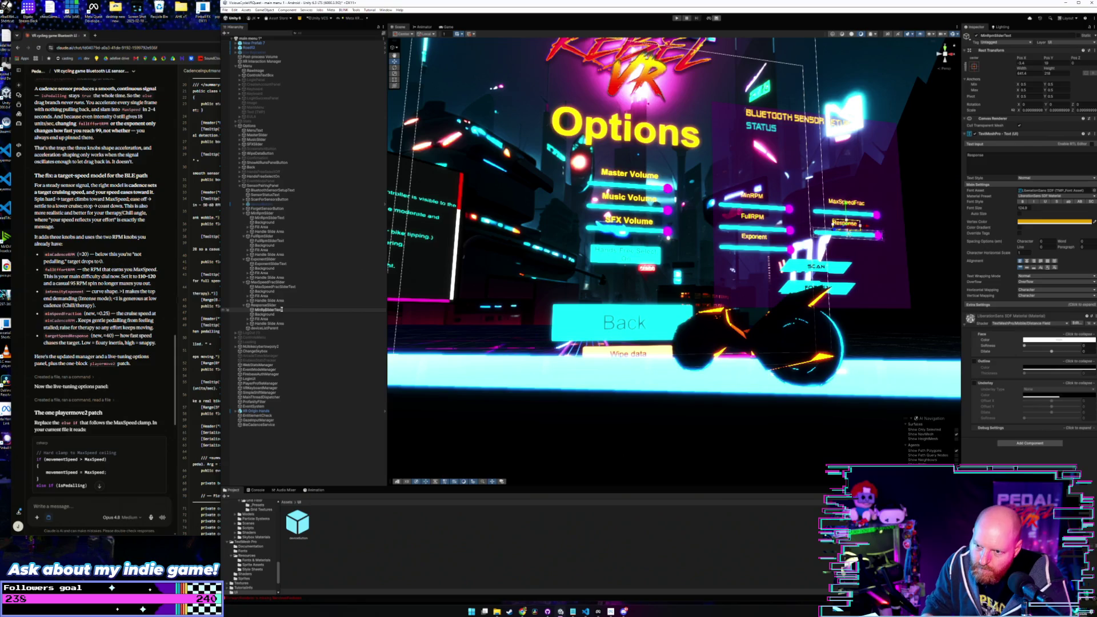
key(BackSpace)
key(BackSpace)
key(BackSpace)
text(Response)
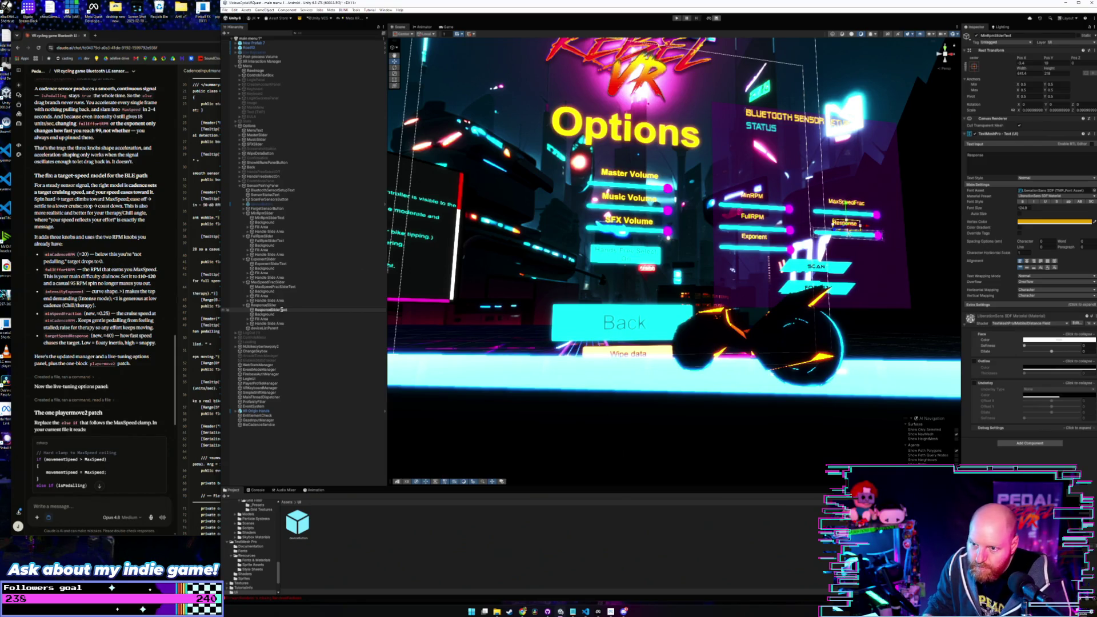
key(Return)
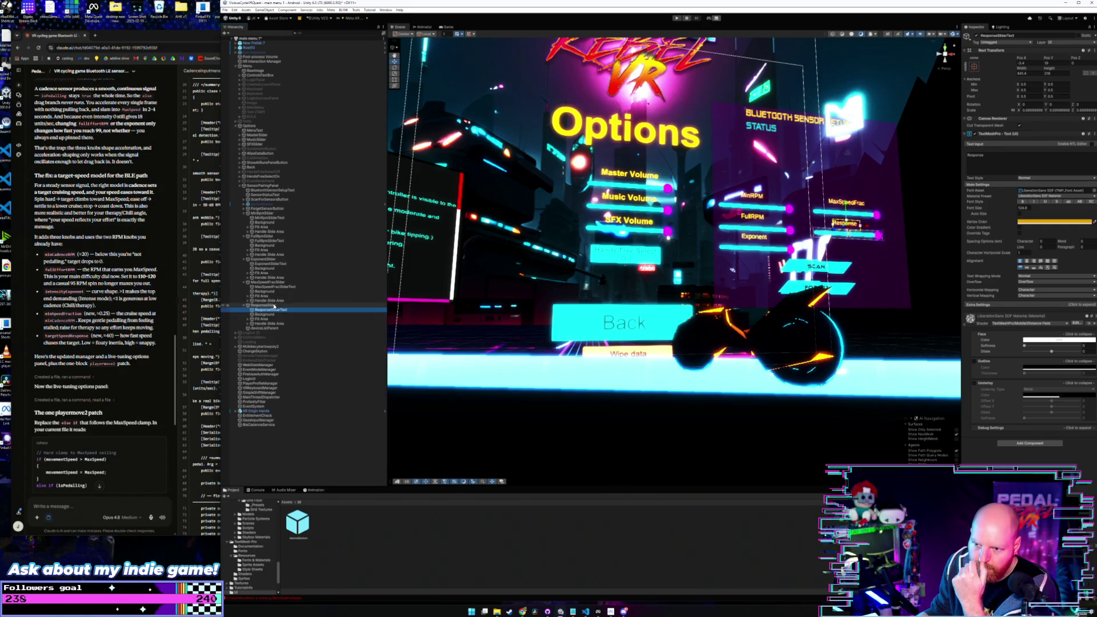
Step: Assign MinRpm, FullRpm and Exponent SliderText labels to the Cadence Tuning UI label fields, then start on MaxSpeedFrac
click(274, 306)
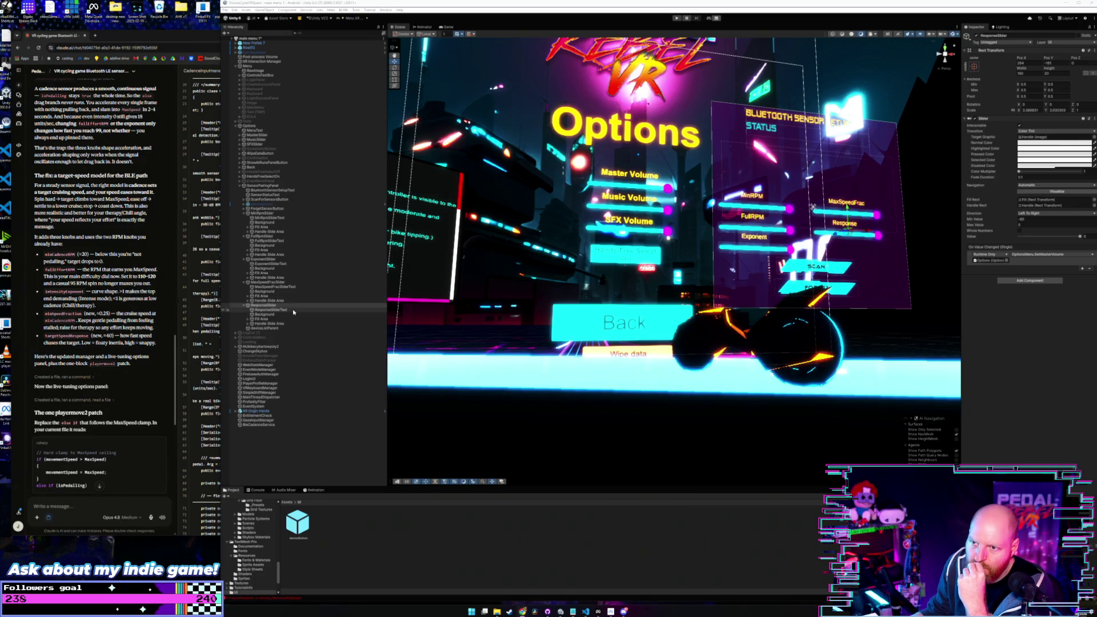
click(265, 186)
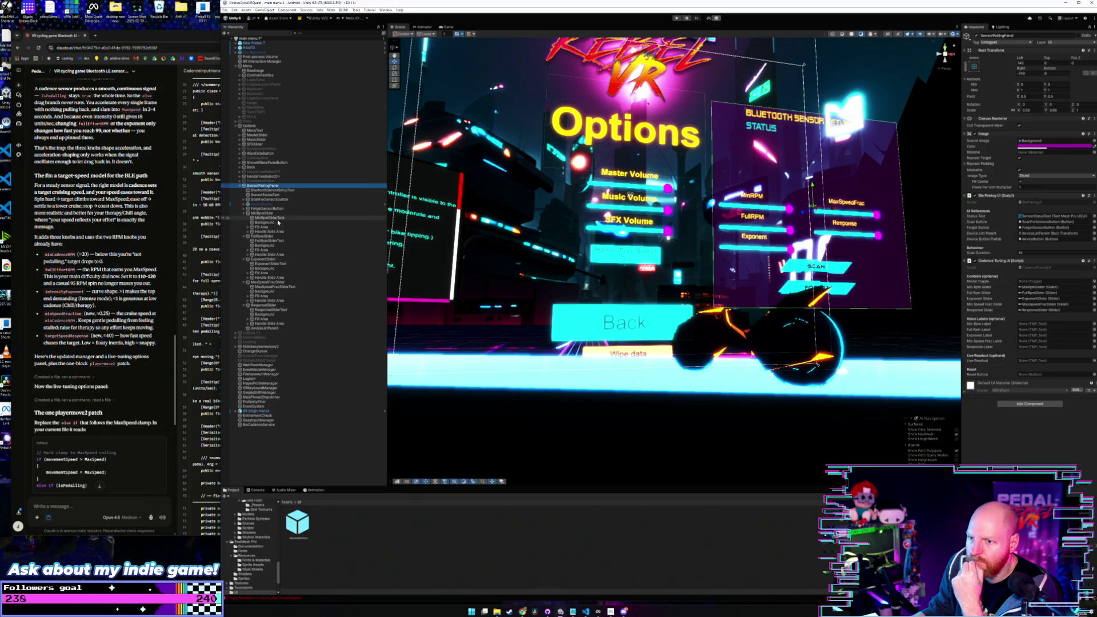
click(272, 218)
drag(272, 220, 1040, 324)
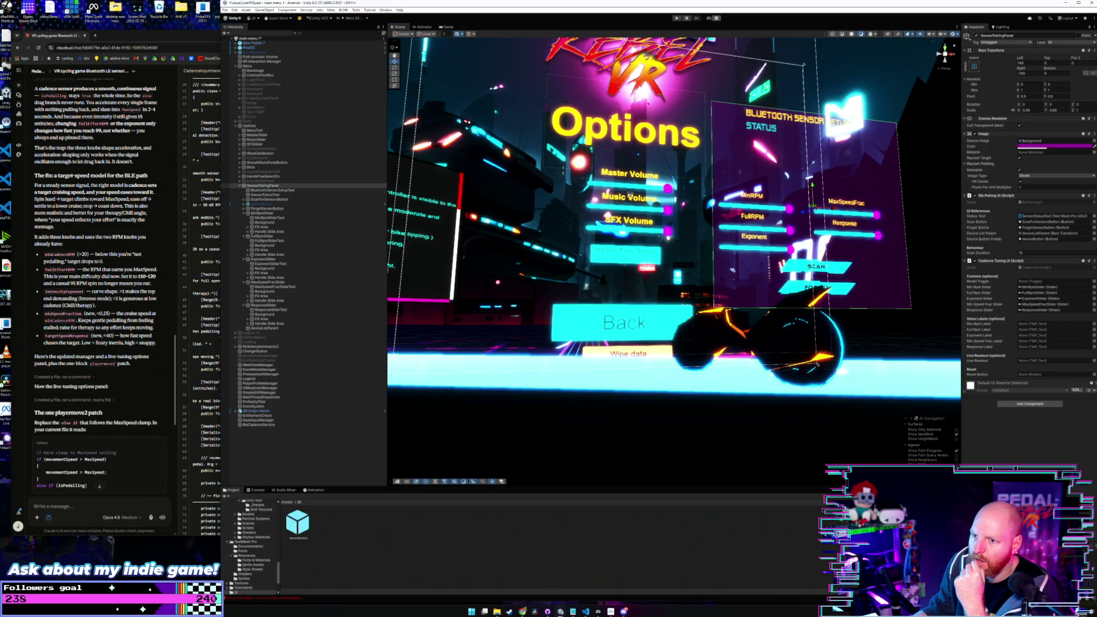
drag(916, 382, 1041, 324)
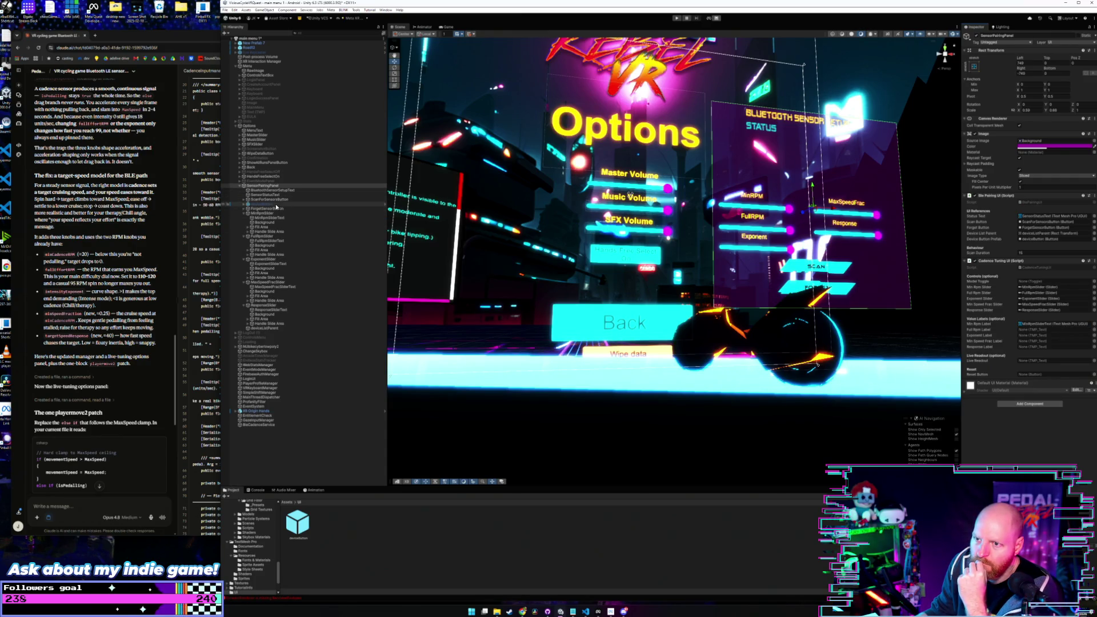
drag(272, 241, 1036, 335)
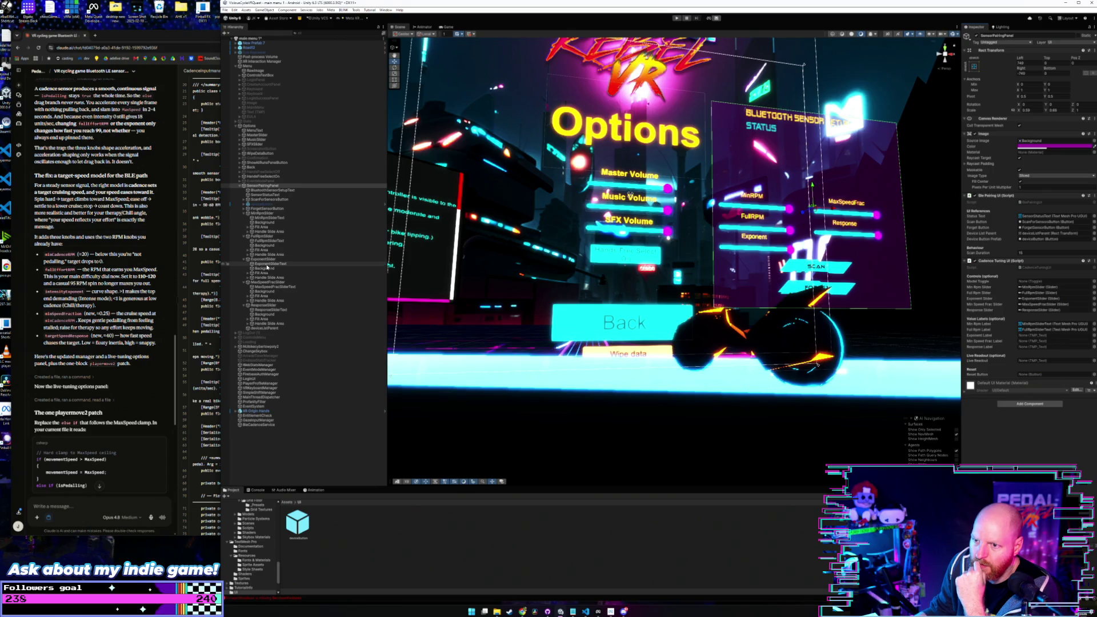
drag(893, 331, 1036, 335)
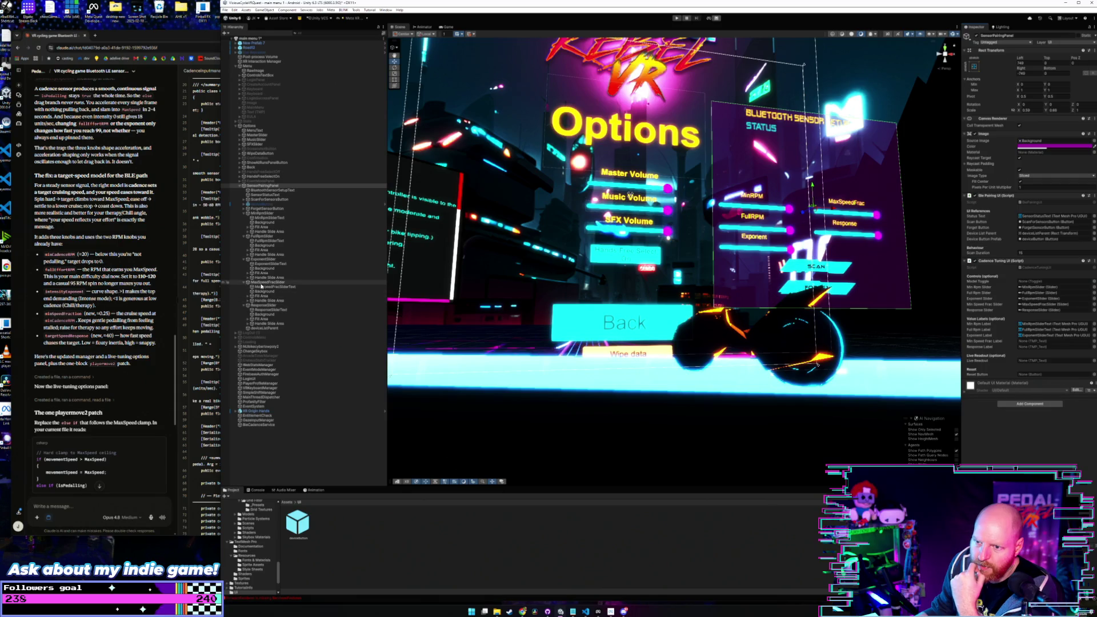
mouse_move(318, 286)
mouse_down()
mouse_move(826, 341)
mouse_move(1037, 341)
mouse_up()
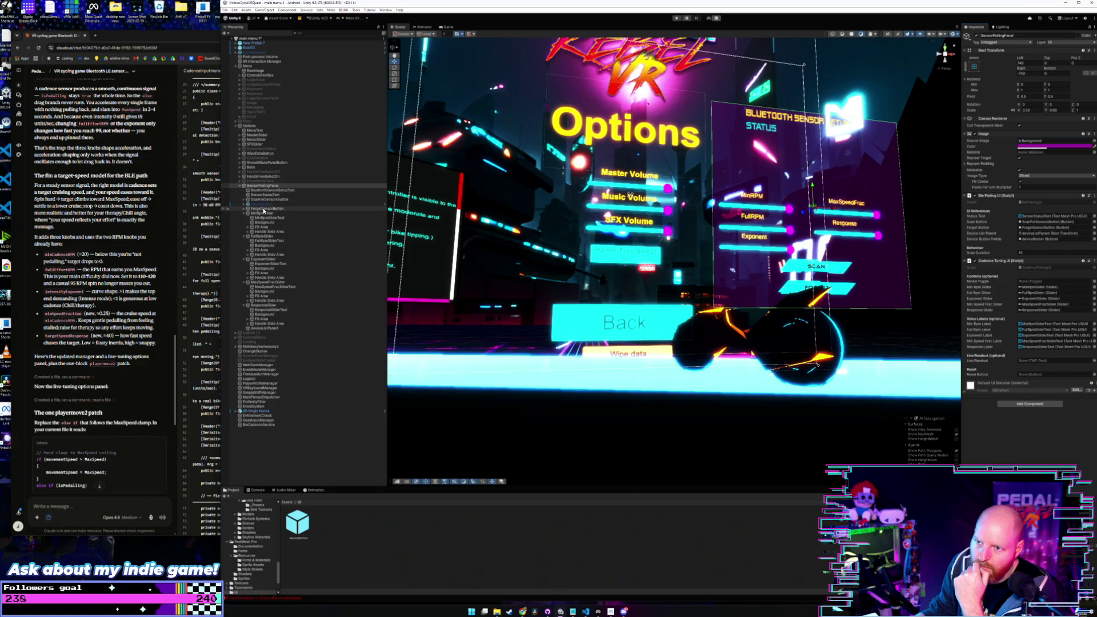
Step: Duplicate ForgetSensorButton, place it just above SCAN, and rename it ResetSettingButton
right_click(263, 209)
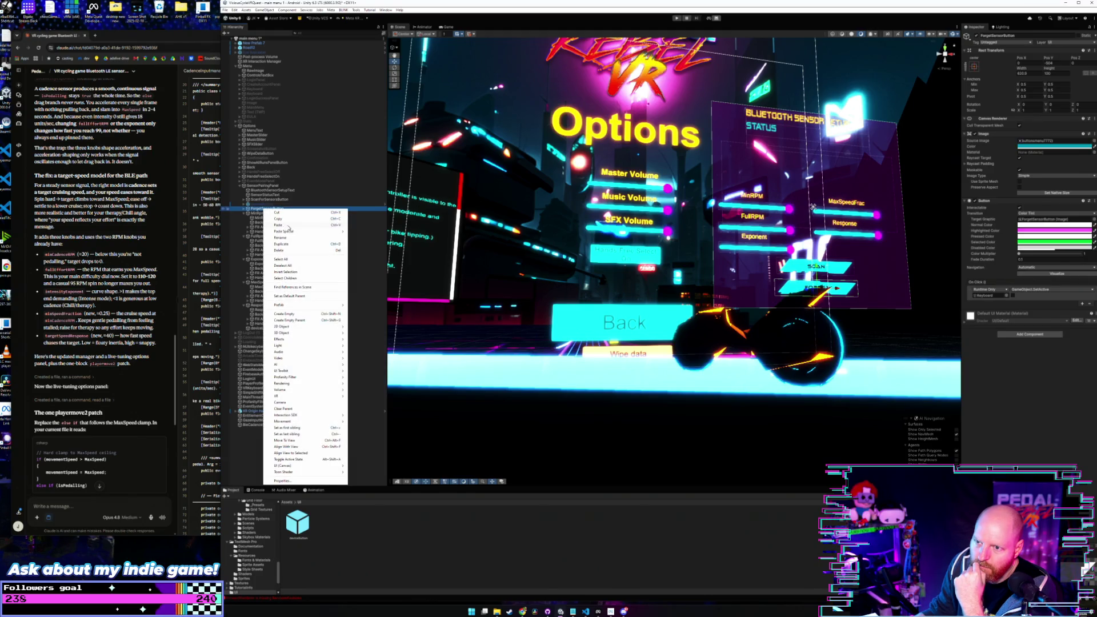
click(290, 244)
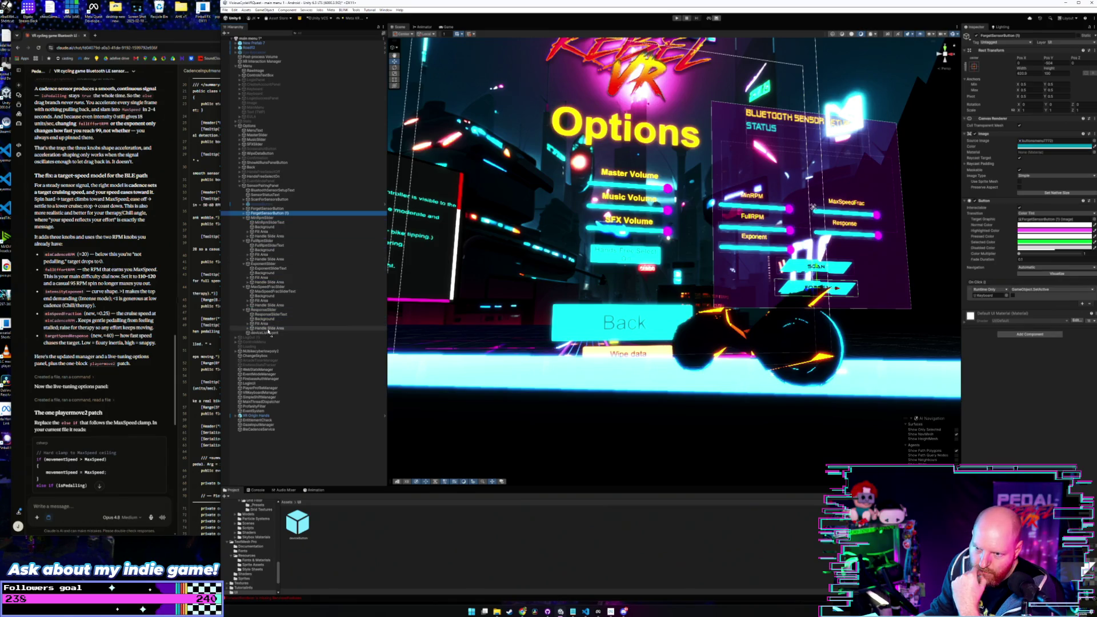
drag(269, 331, 267, 337)
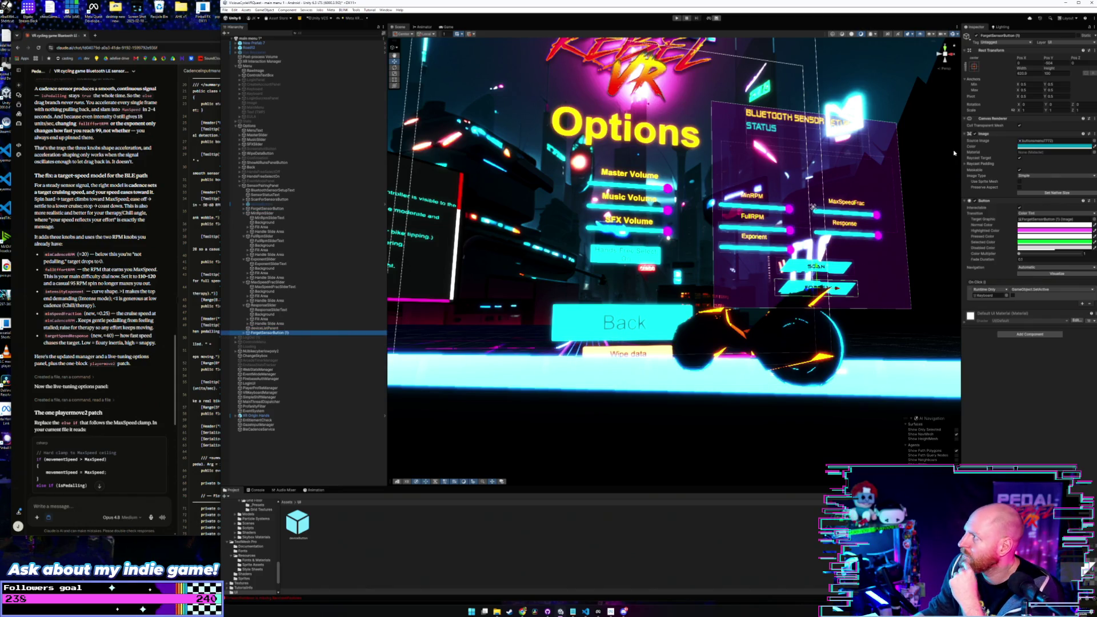
mouse_move(818, 276)
mouse_down()
mouse_move(815, 230)
mouse_move(828, 251)
mouse_move(864, 250)
mouse_up()
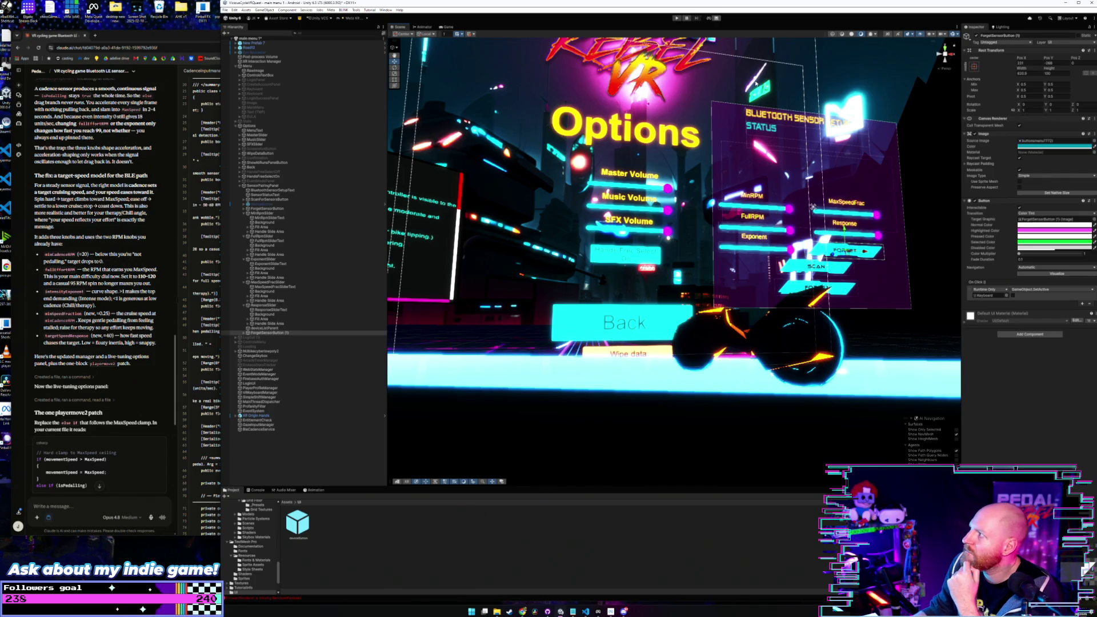
click(1005, 35)
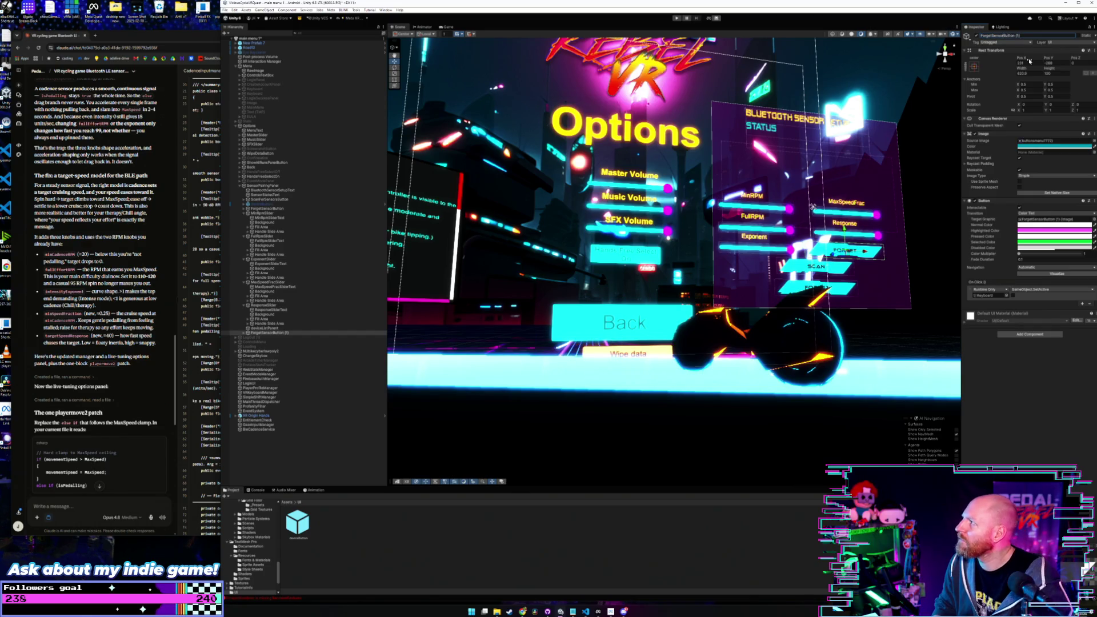
text(ResetButton)
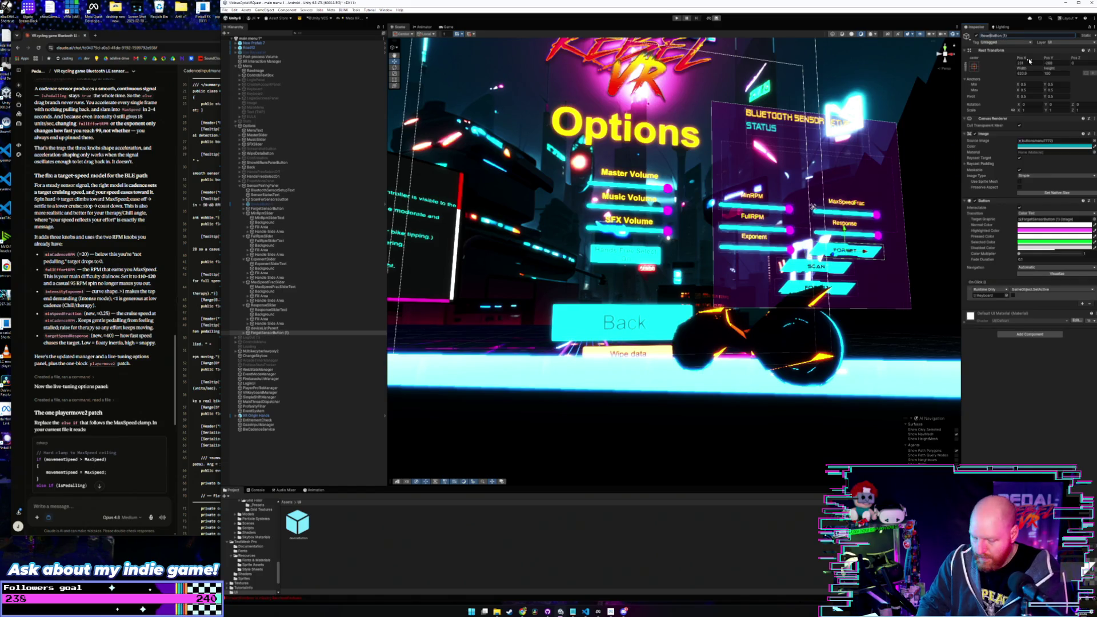
text(Setting)
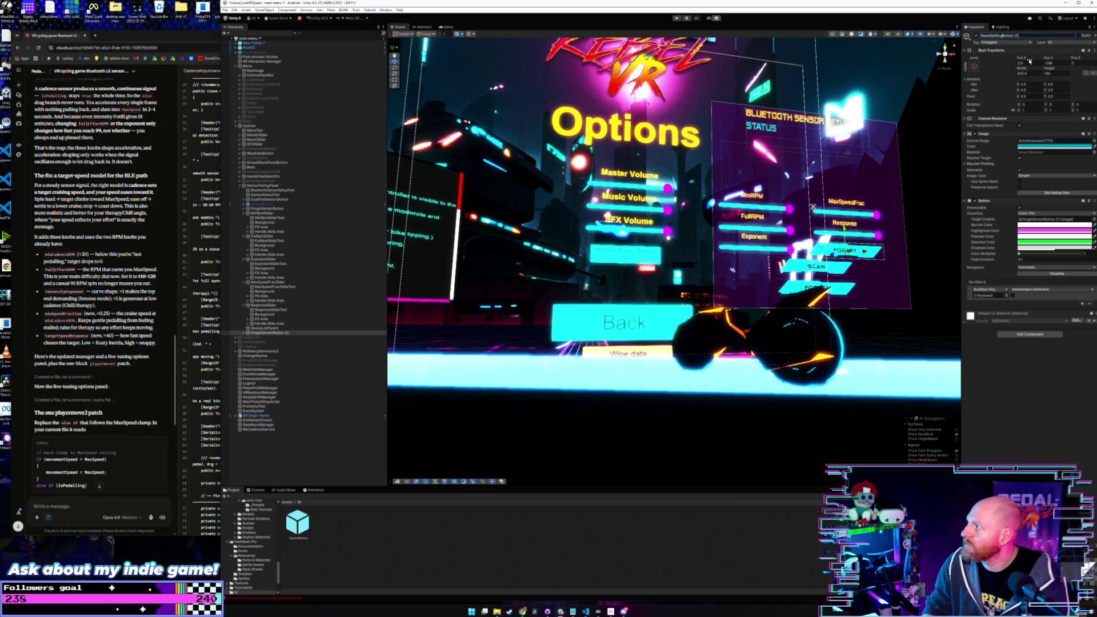
key(Return)
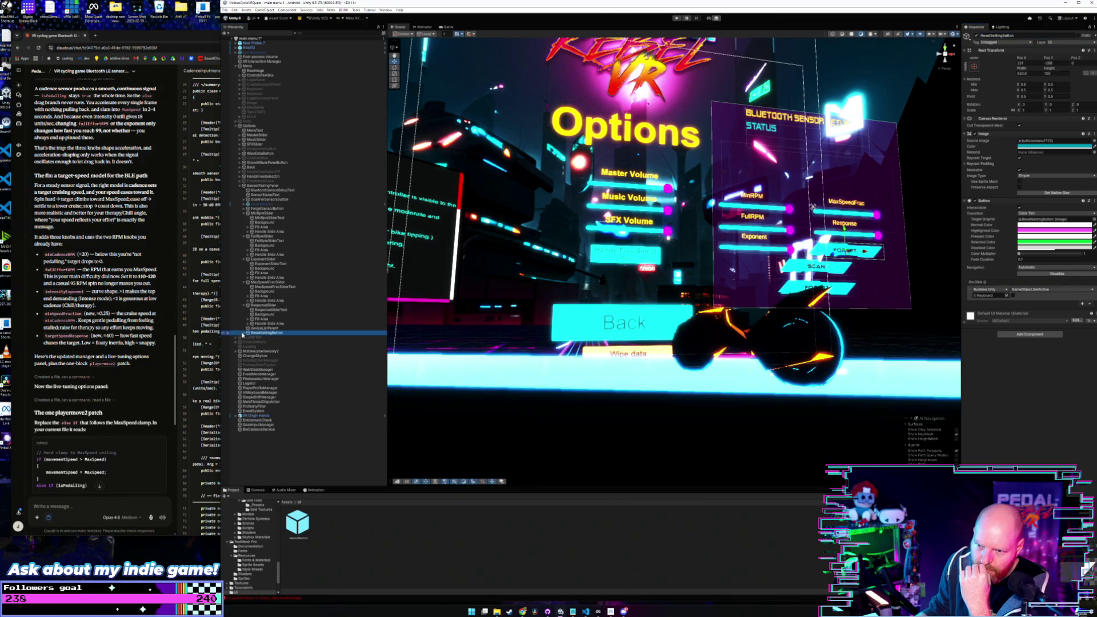
Step: Change the button's caption to Reset and assign it to the Cadence Tuning UI's Reset Button field
click(248, 332)
click(258, 337)
click(1008, 149)
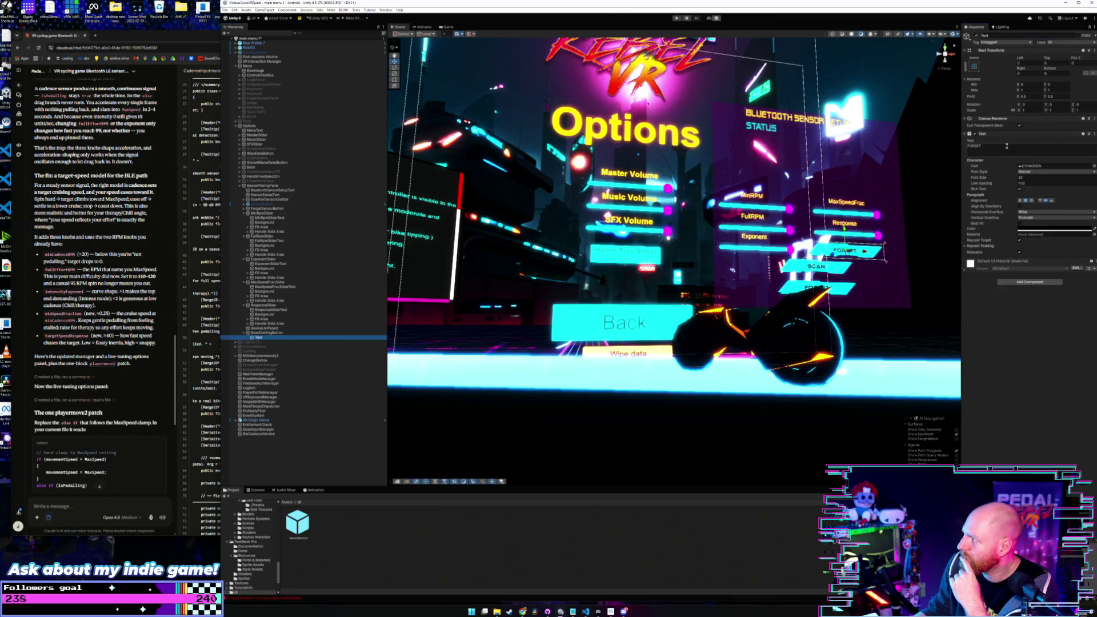
text(Reset)
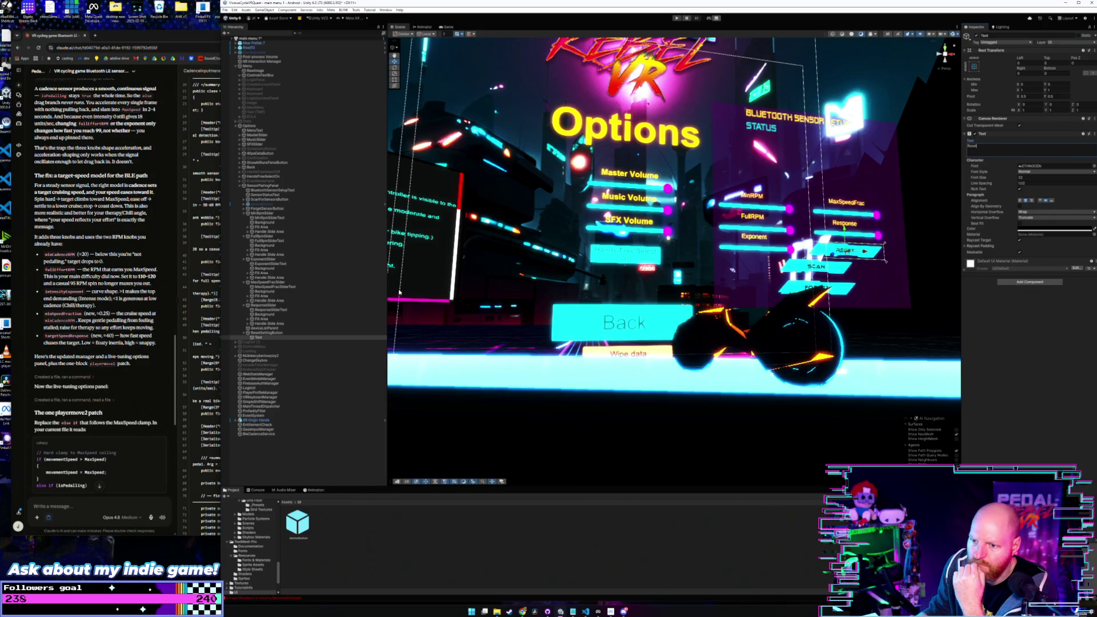
click(245, 333)
key(Left)
key(Left)
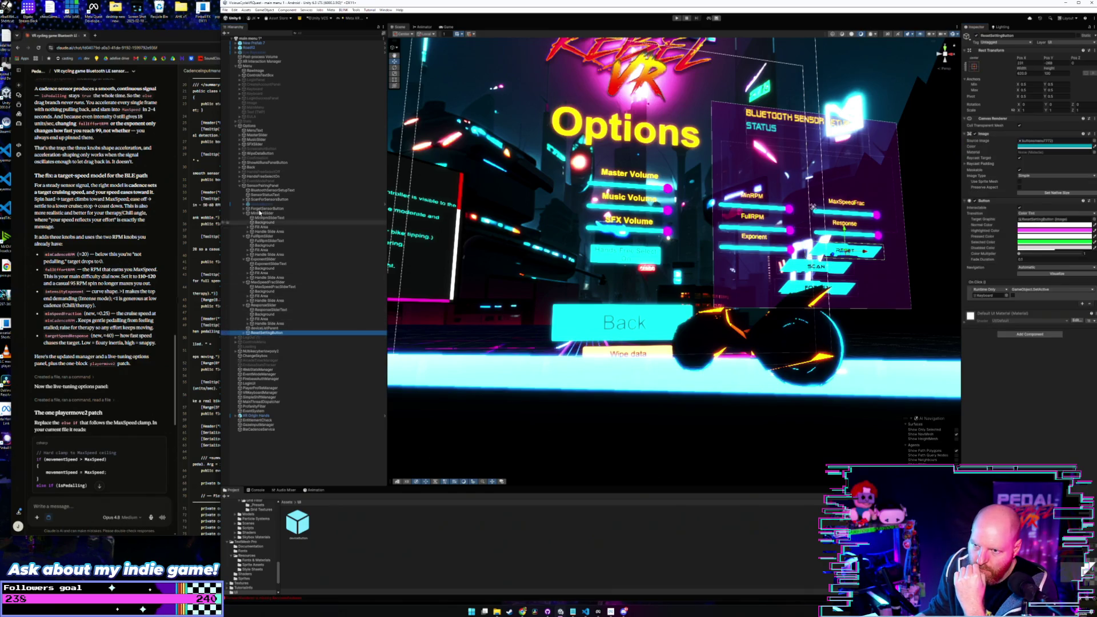
drag(261, 335, 1026, 372)
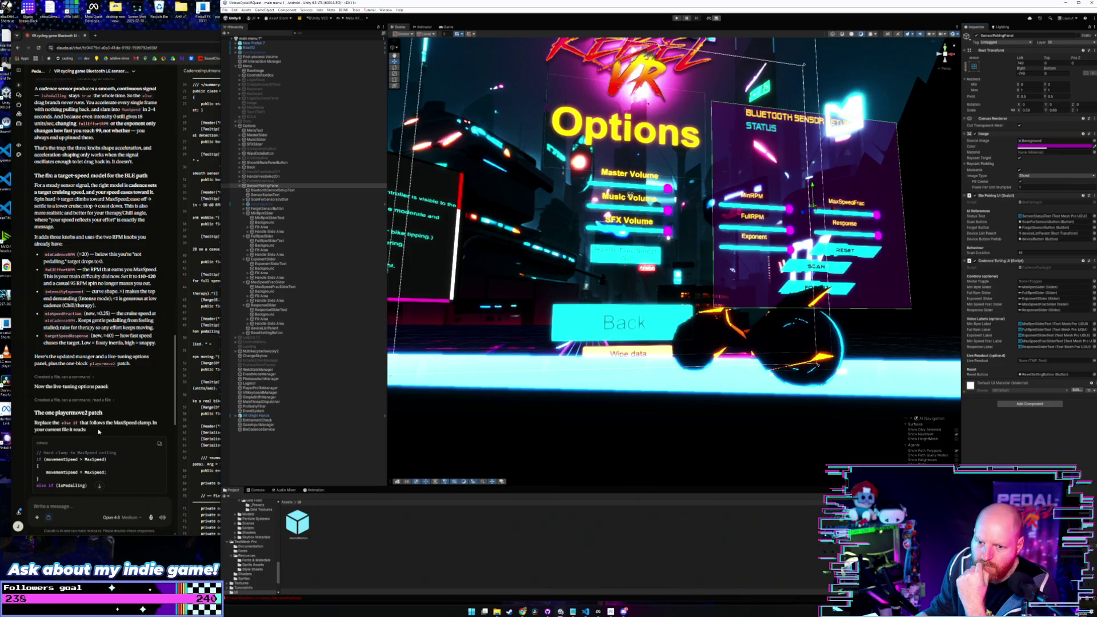
Step: Scroll Claude's reply to 'Wiring the options panel', highlight the live sensor RPM note, and return to Unity
click(159, 348)
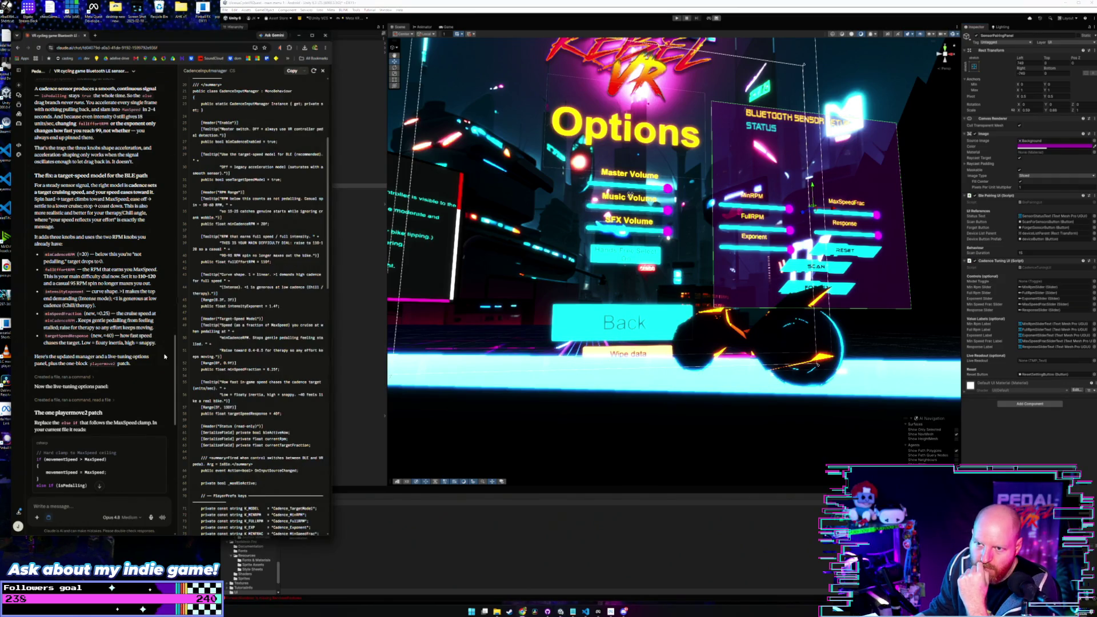
scroll(158, 357, down, 5)
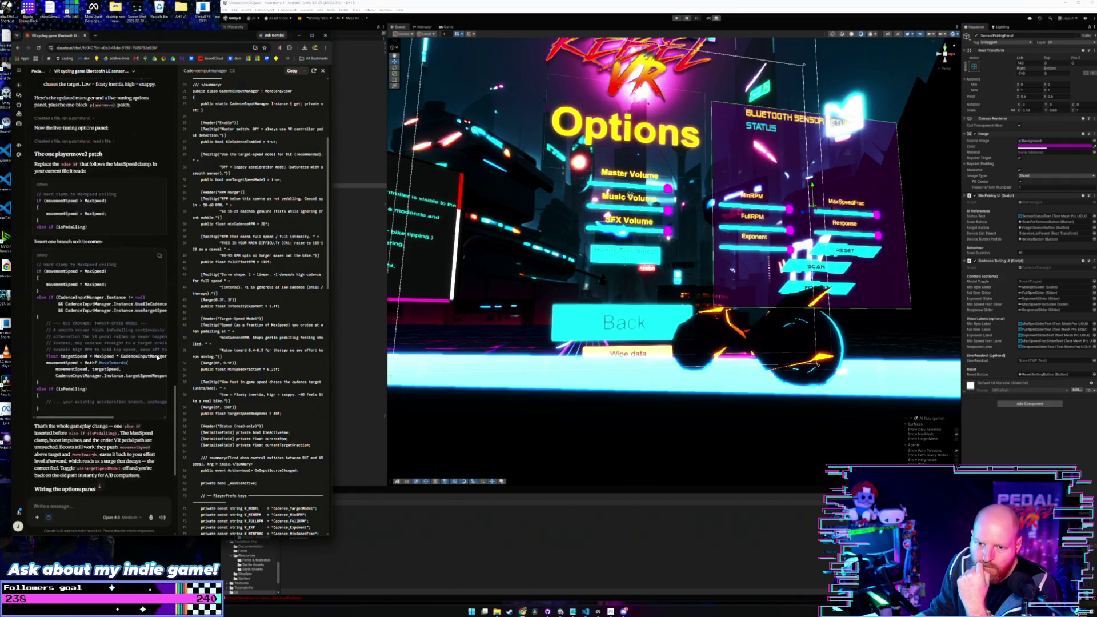
scroll(157, 358, down, 1)
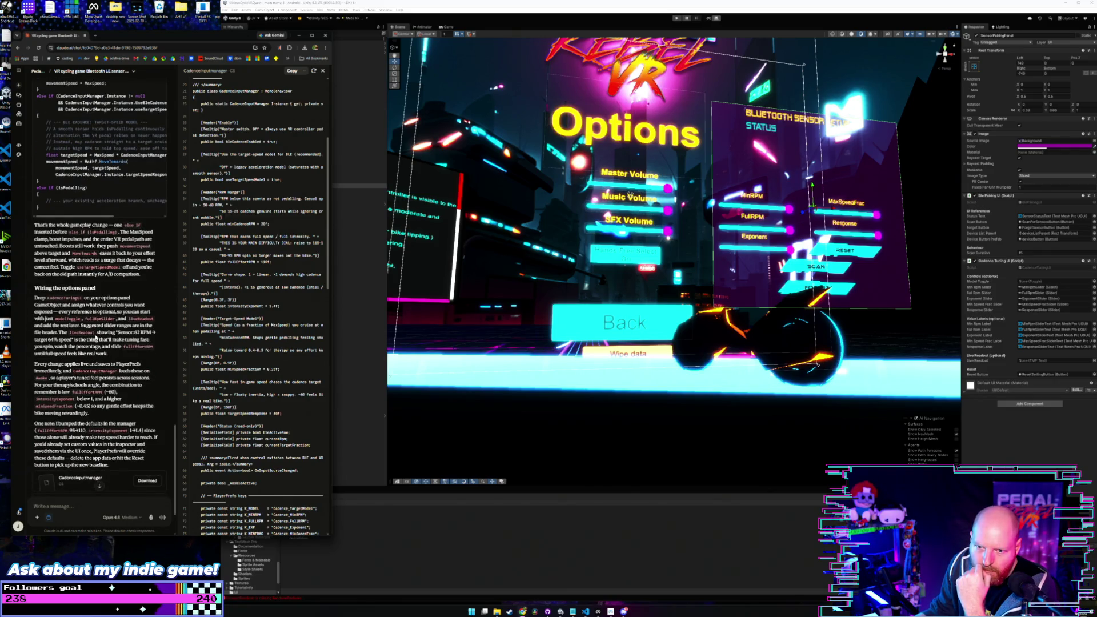
drag(99, 333, 156, 334)
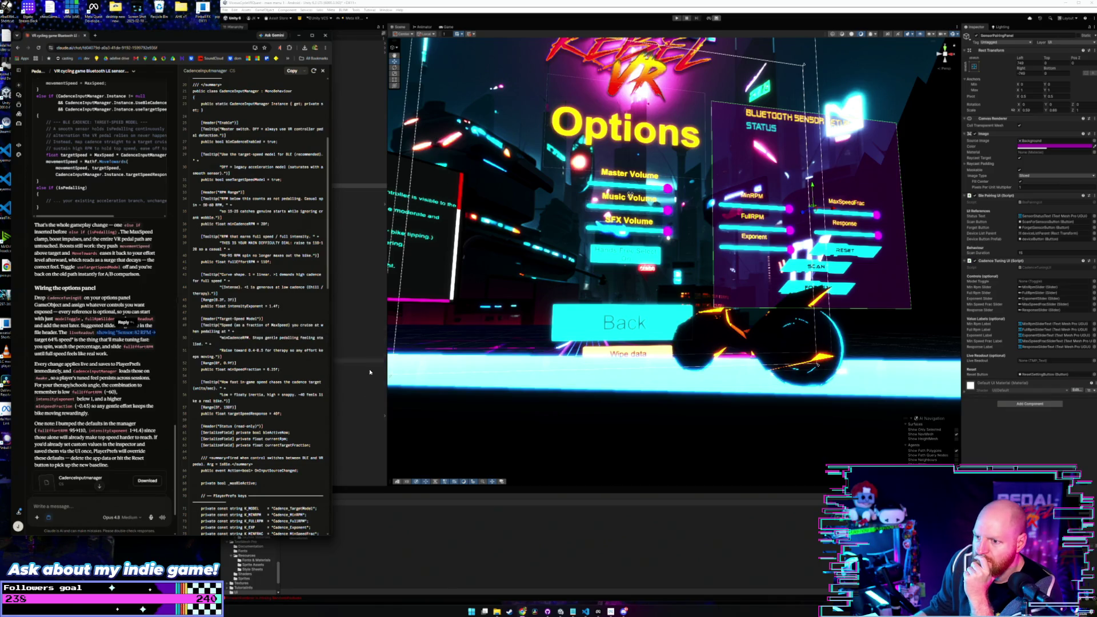
click(328, 421)
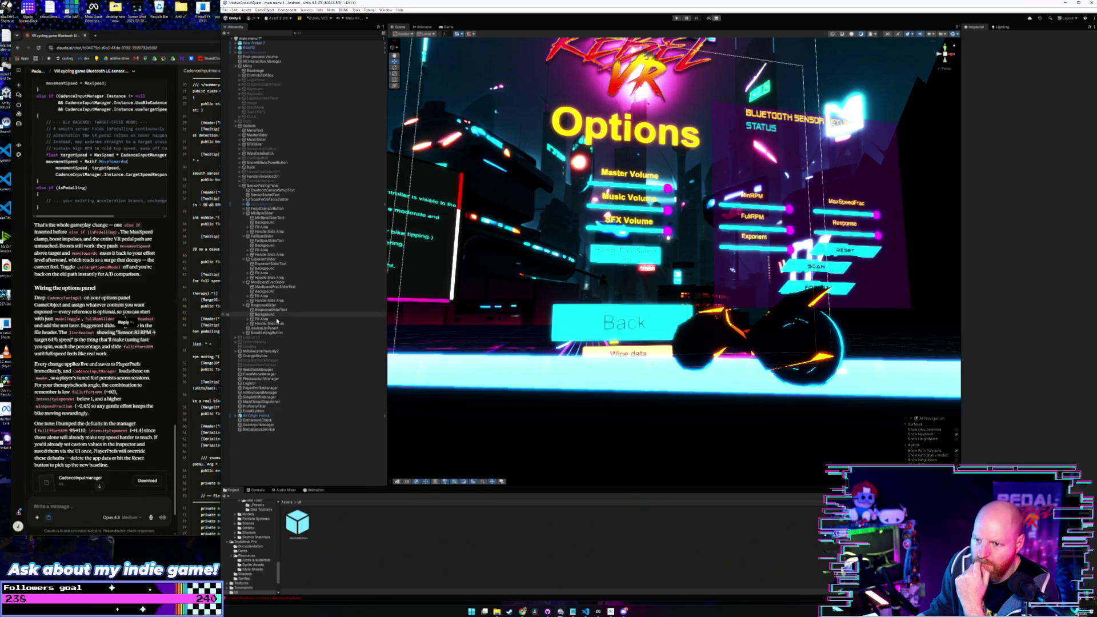
Step: Copy ResponseSliderText into SensorPairingPanel and rename the copy LiveReadOutText
click(271, 309)
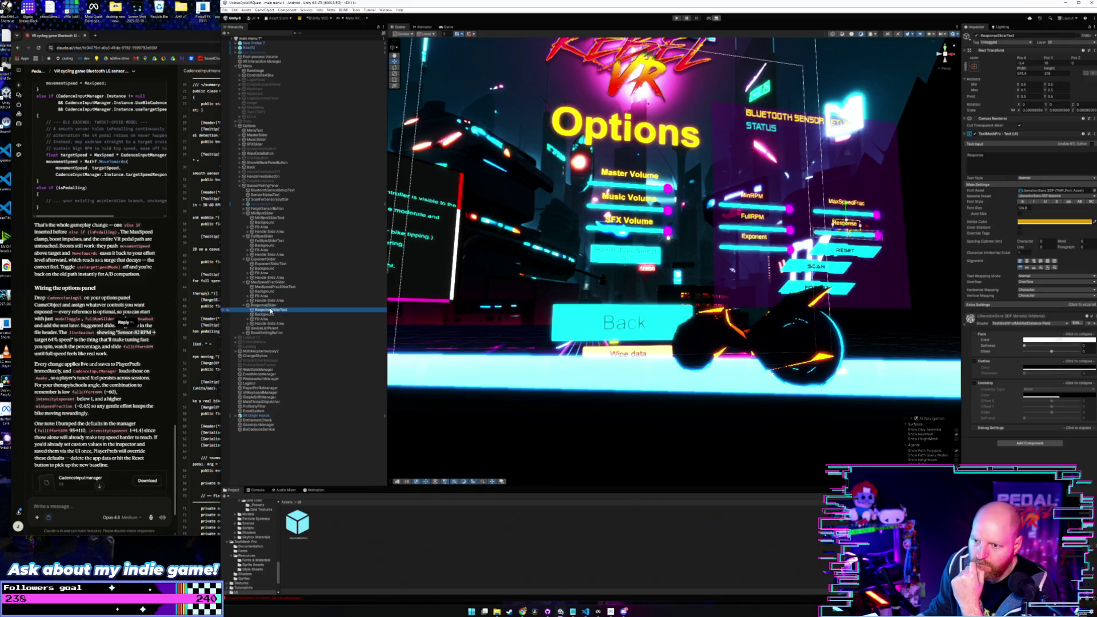
right_click(271, 310)
click(250, 329)
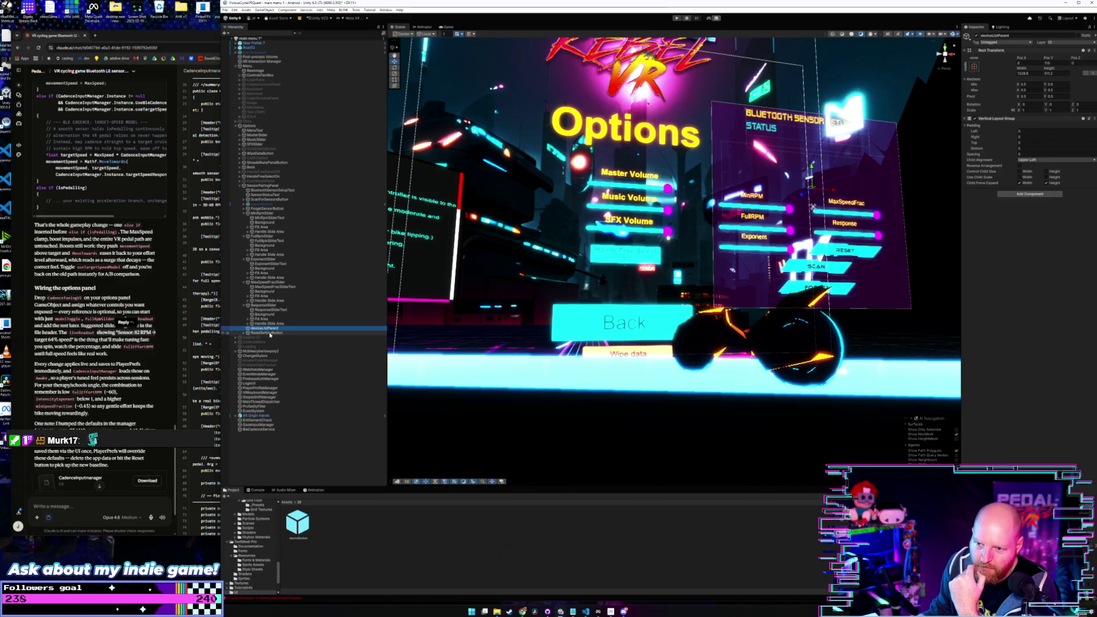
click(269, 309)
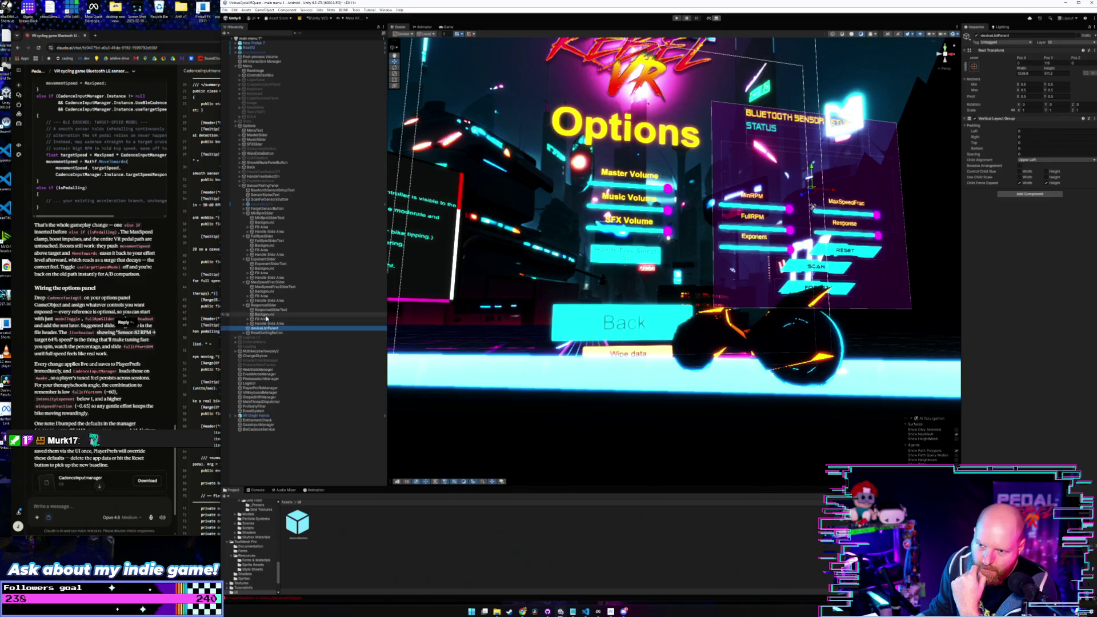
right_click(269, 310)
click(277, 319)
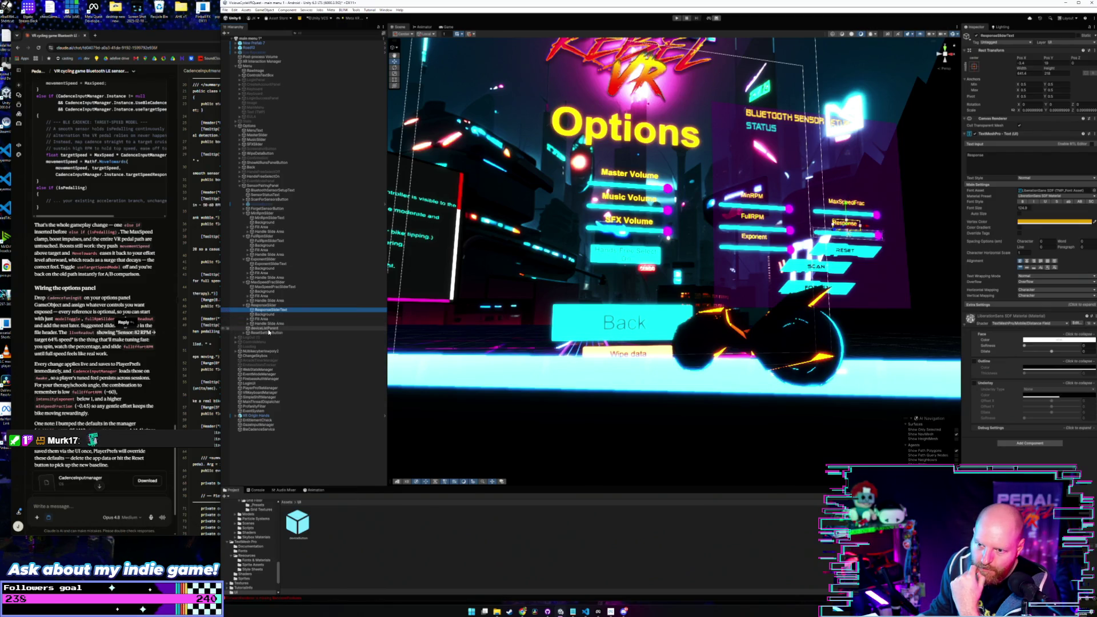
right_click(273, 186)
click(286, 200)
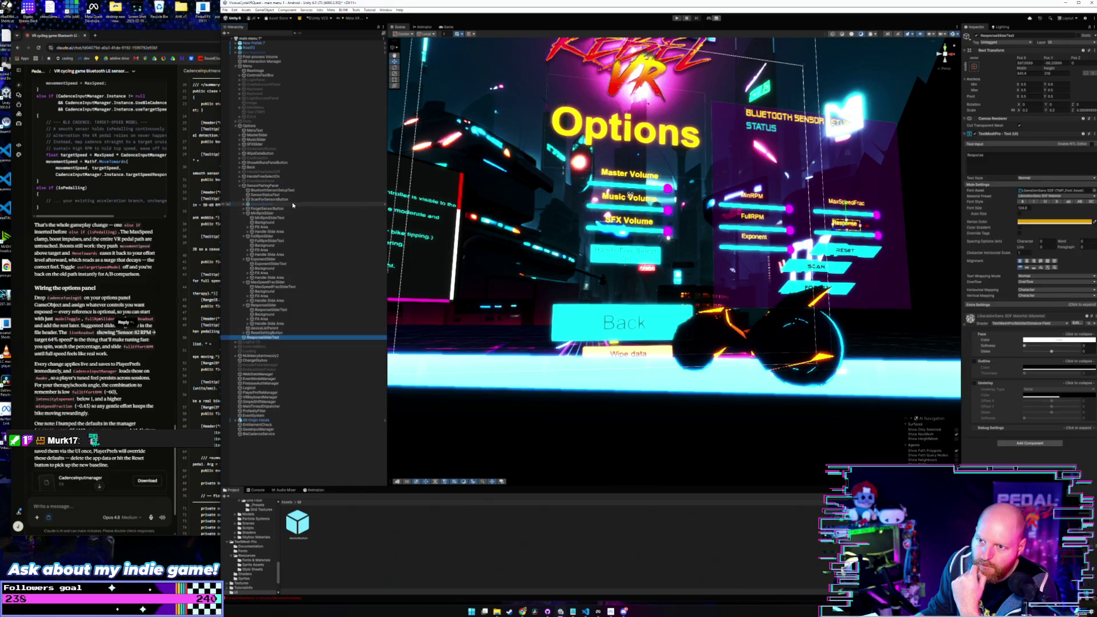
click(307, 339)
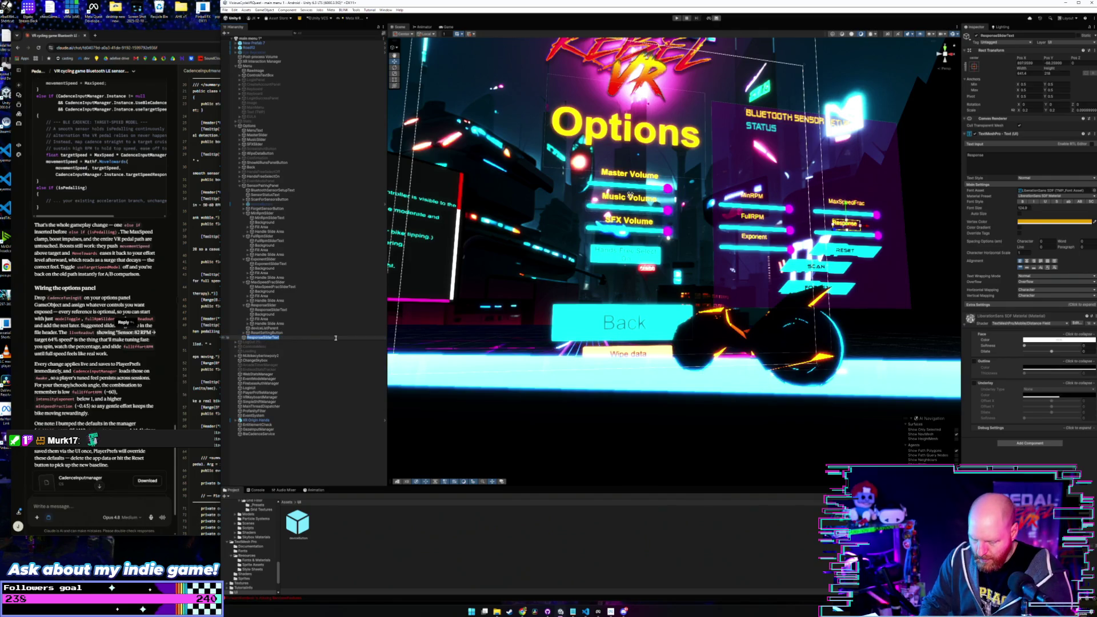
text(UI)
text(LiveReadout)
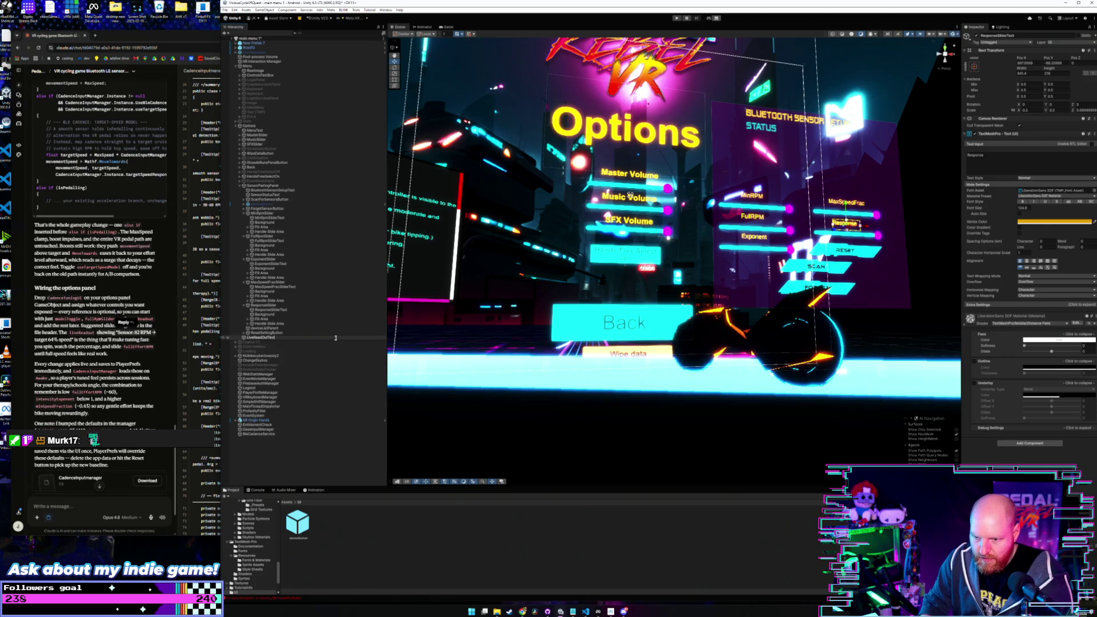
key(Return)
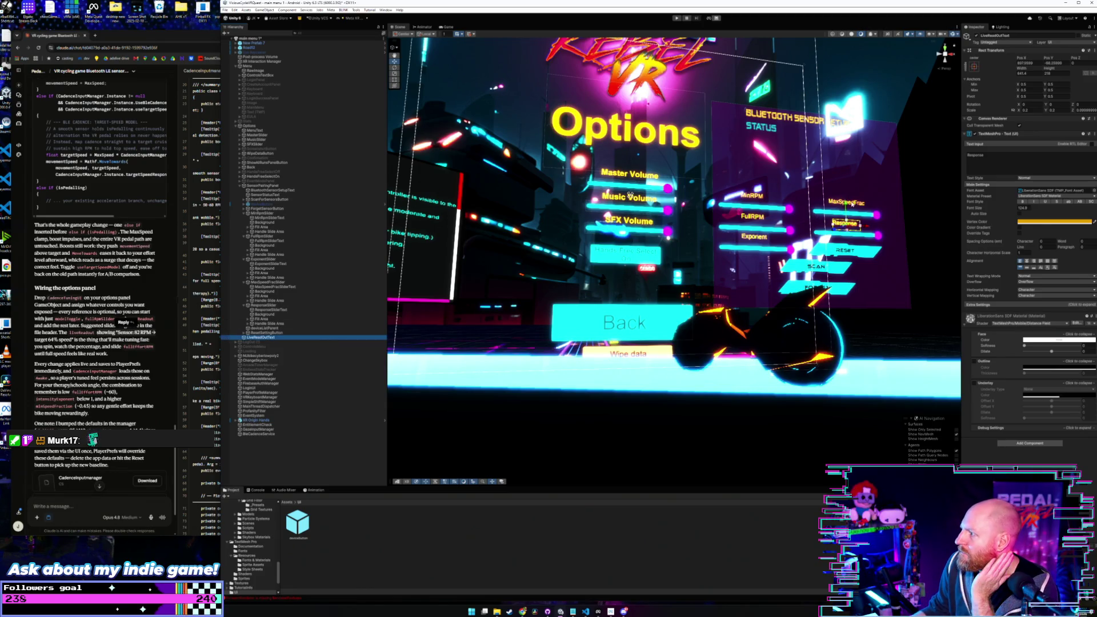
Step: Place the label beside the MaxSpeedFrac heading, set its text to LiveRPM and colour it red
mouse_move(850, 204)
mouse_down()
mouse_move(847, 228)
mouse_move(845, 170)
mouse_move(846, 192)
mouse_move(825, 190)
mouse_up()
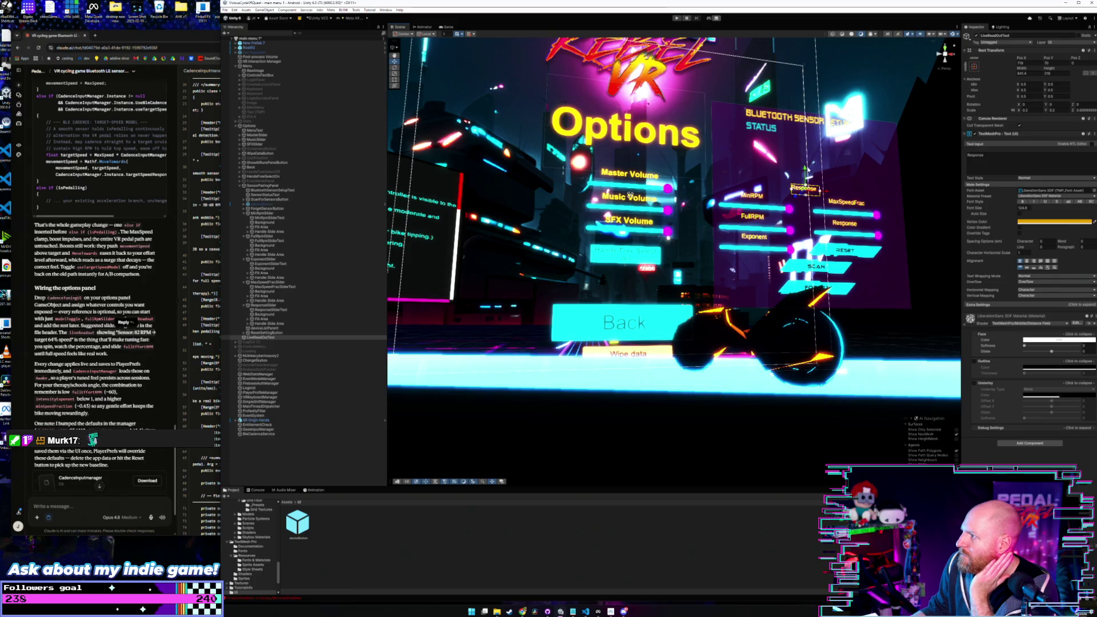
click(803, 174)
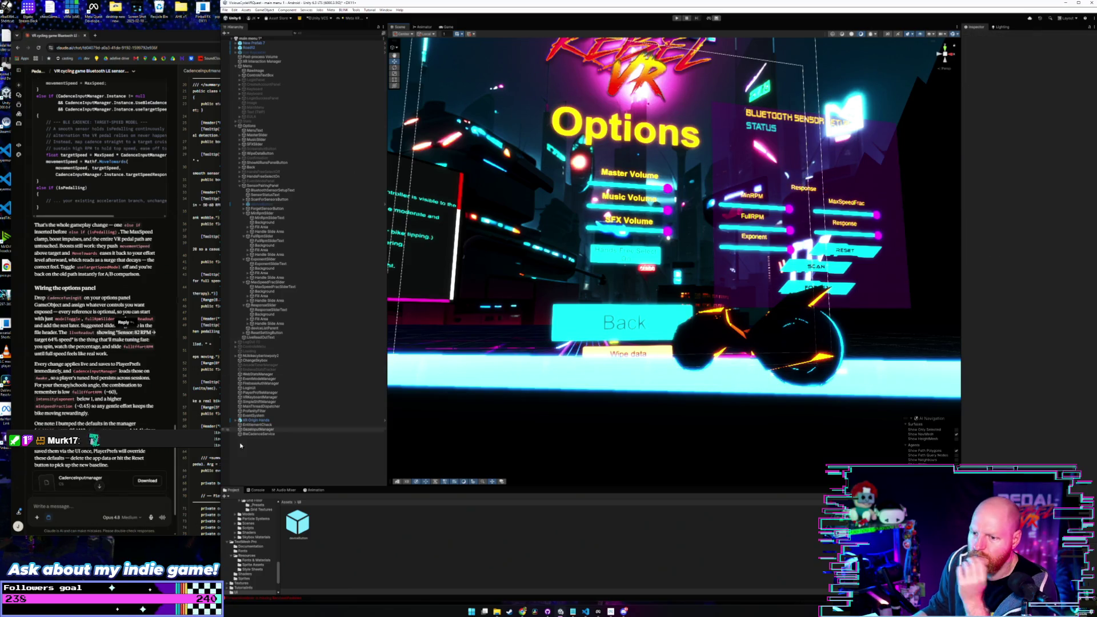
click(260, 337)
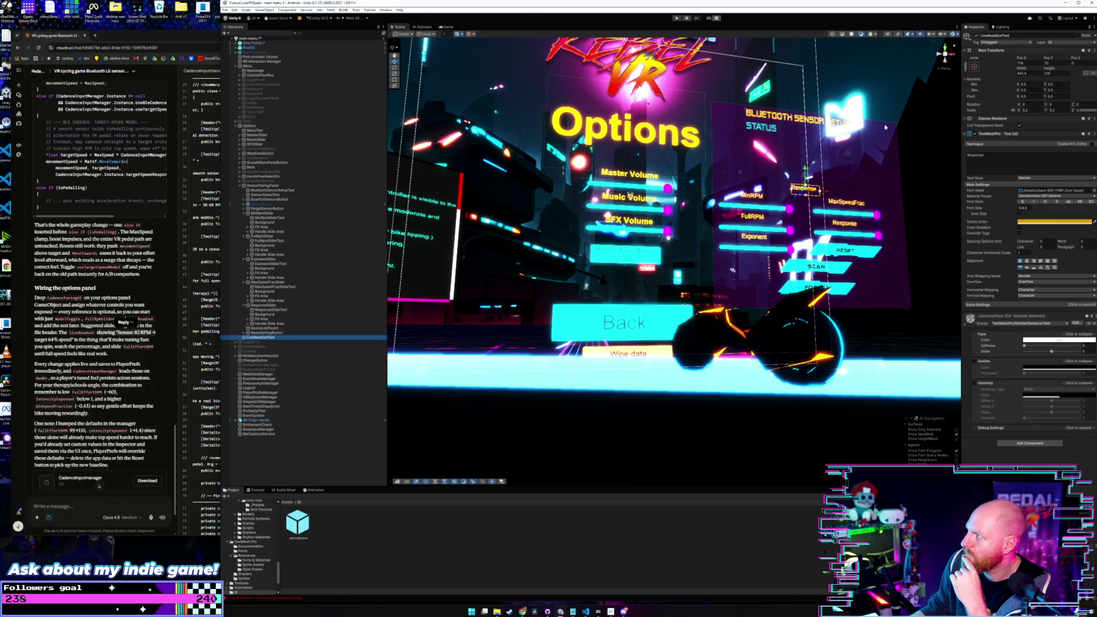
drag(993, 156, 963, 159)
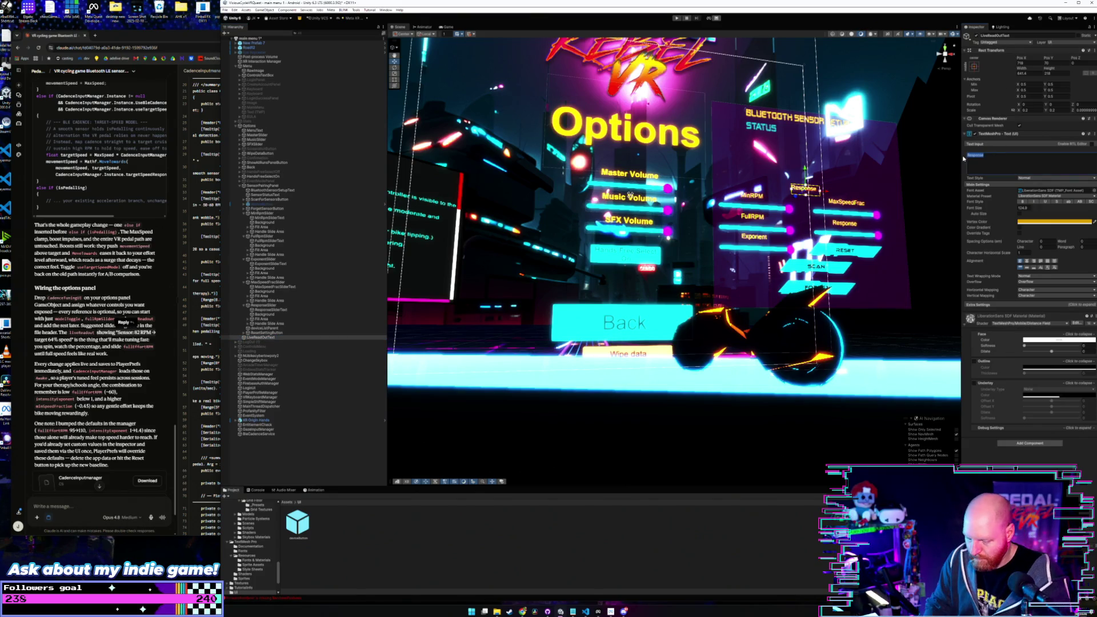
text(LiveRPM)
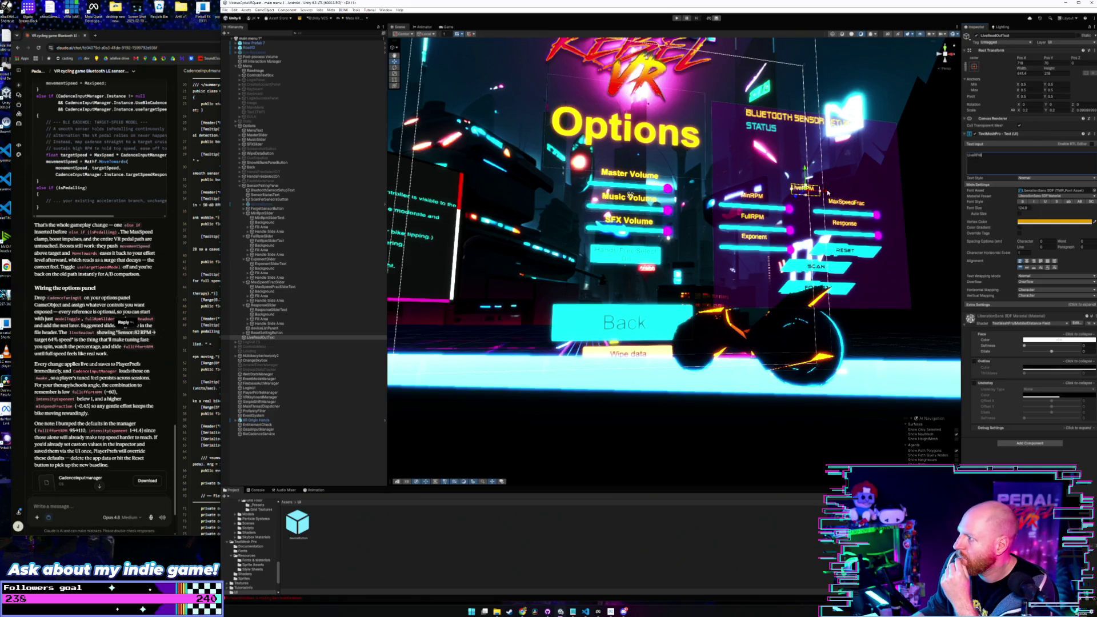
drag(803, 169, 804, 176)
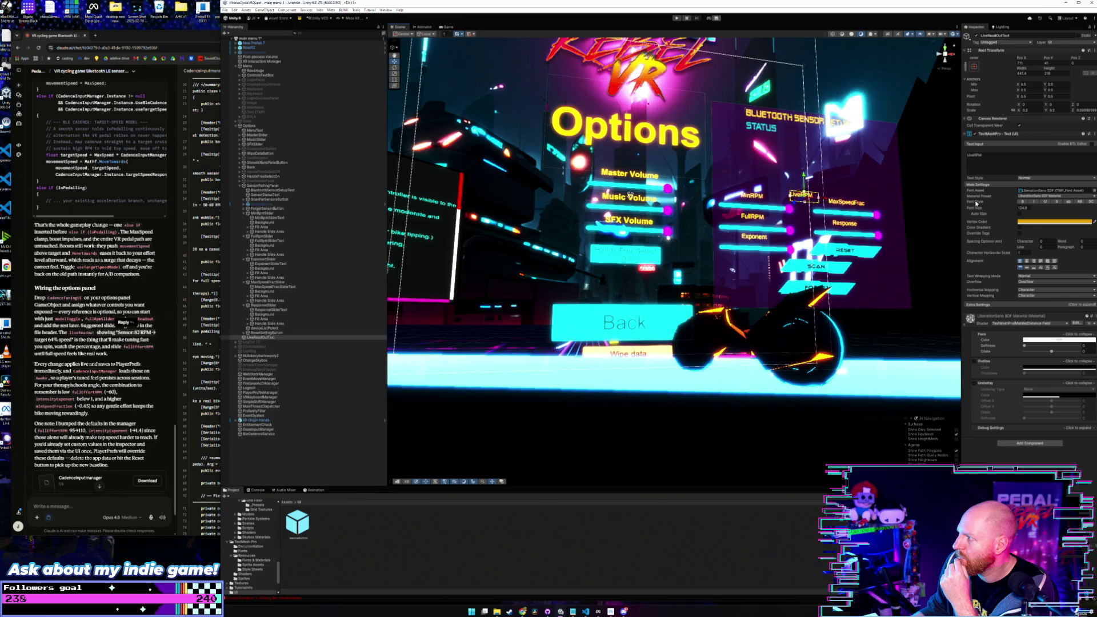
click(1054, 221)
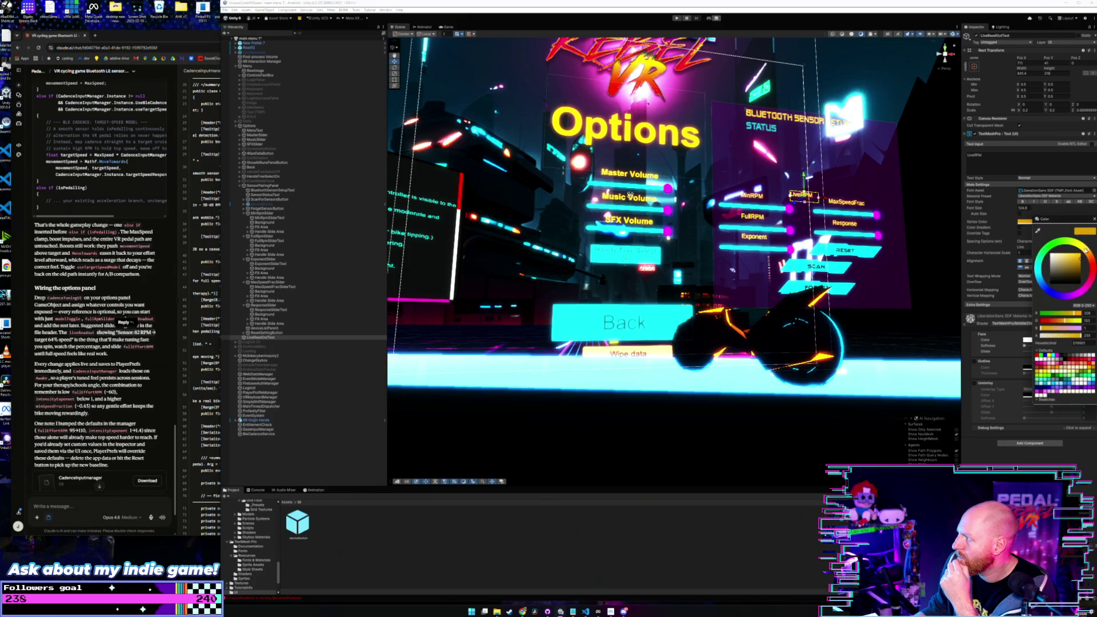
drag(1070, 248, 1091, 259)
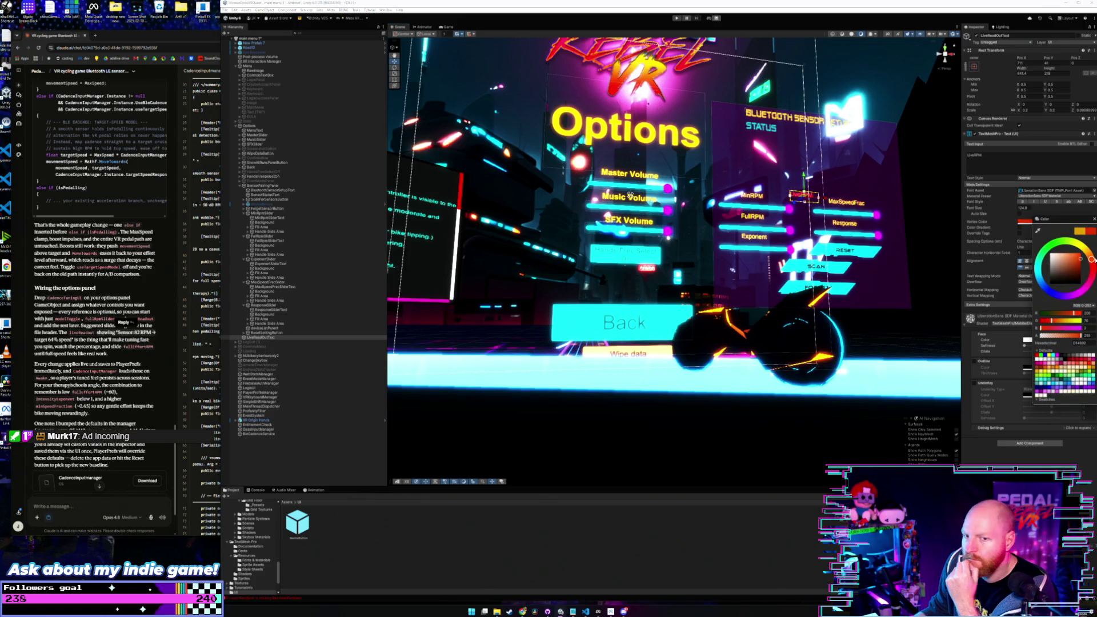
click(1093, 219)
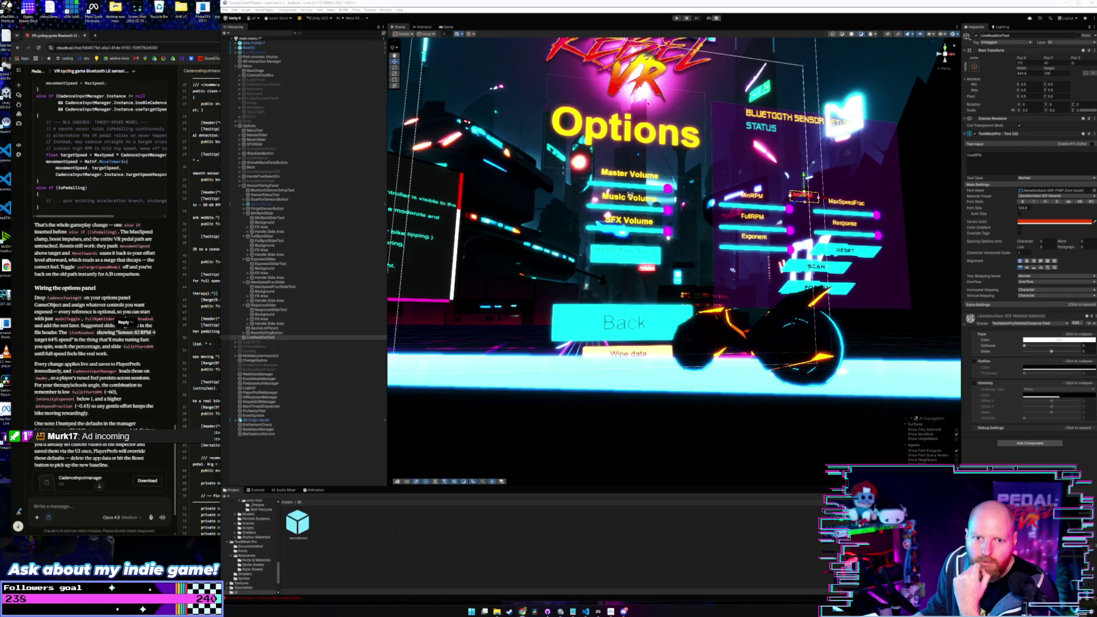
click(127, 35)
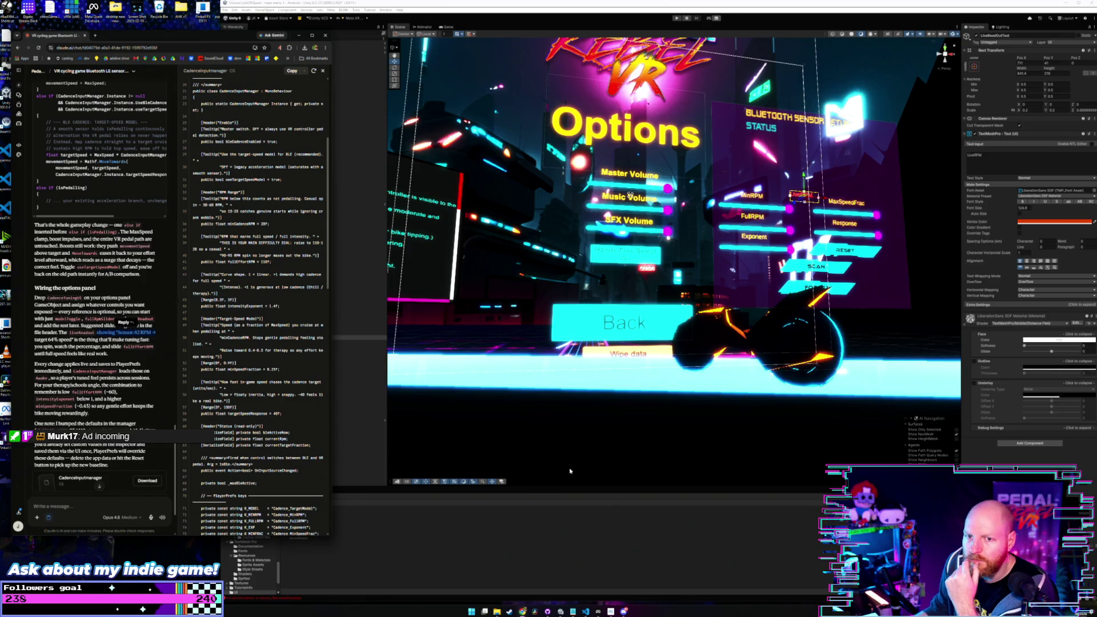
Step: Assign LiveReadOutText to the Live Readout field of SensorPairingPanel's Cadence Tuning UI
scroll(258, 428, down, 3)
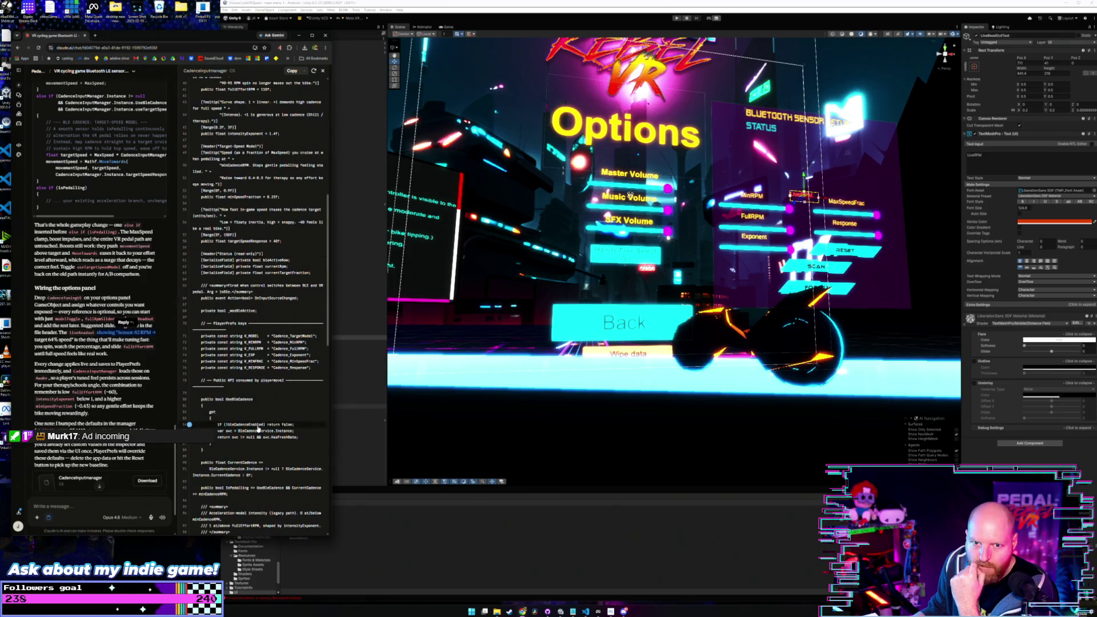
scroll(258, 429, up, 2)
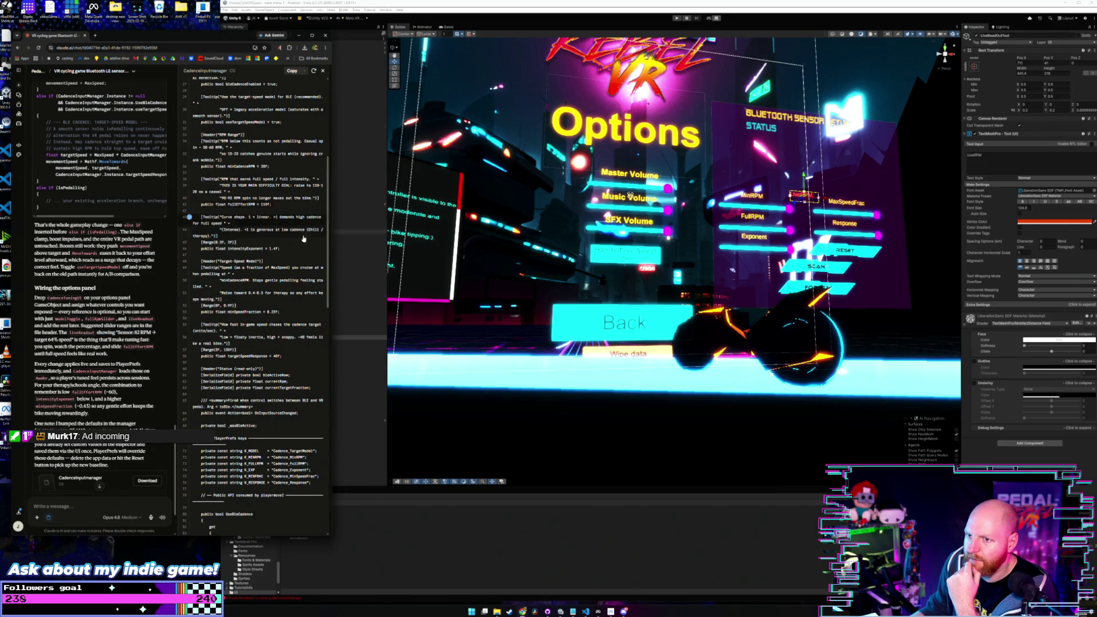
click(350, 417)
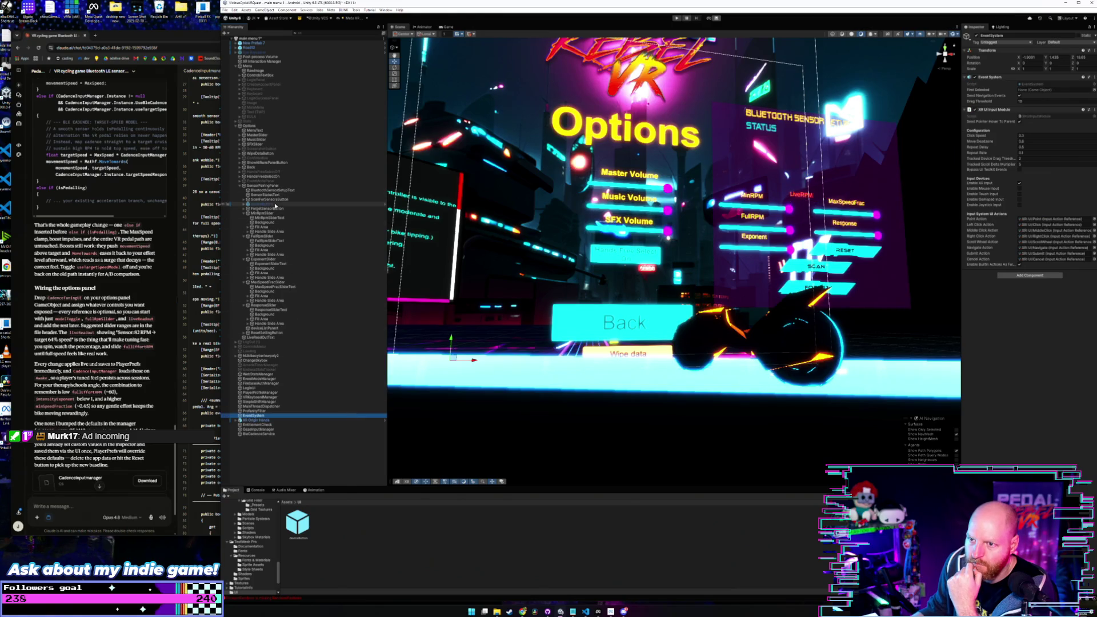
click(262, 185)
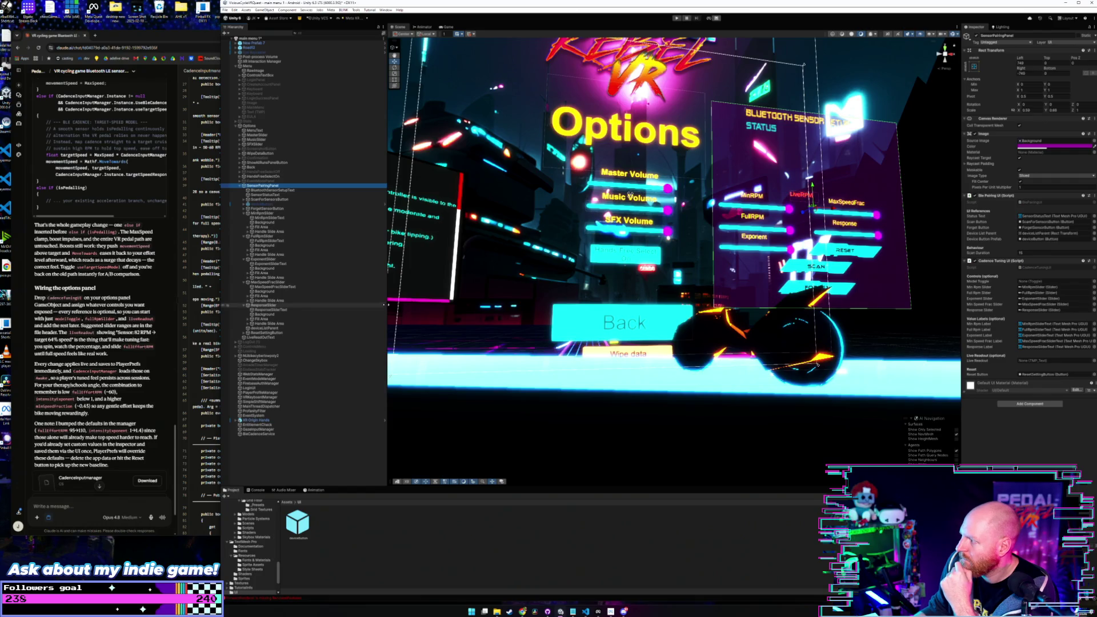
drag(264, 337, 1022, 362)
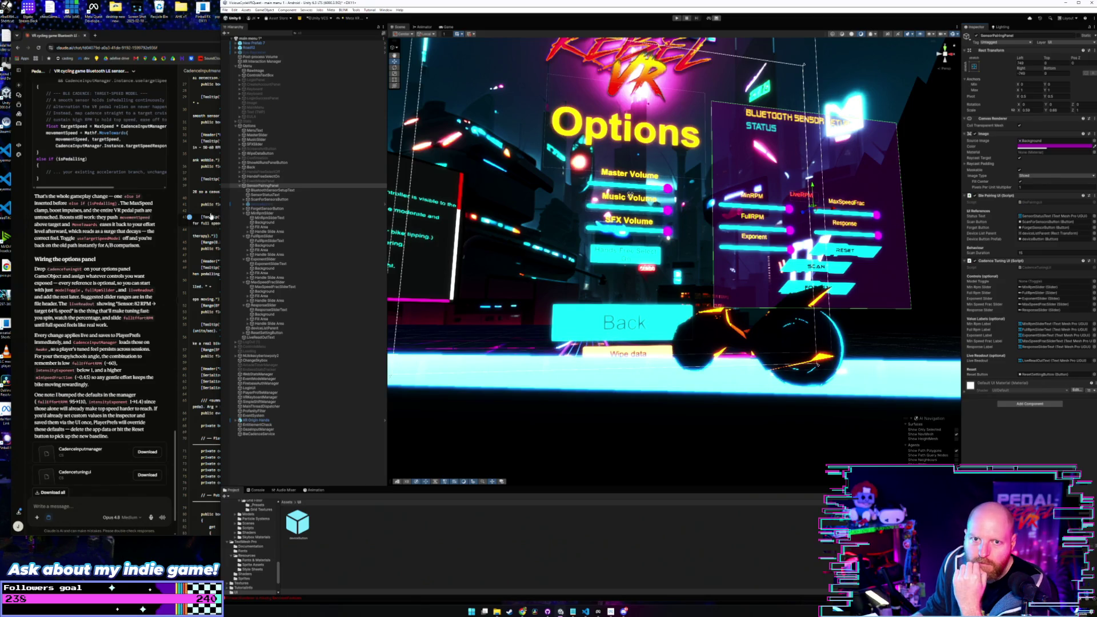
Step: Create a UI Toggle under SensorPairingPanel and name it ModelToggle
right_click(271, 186)
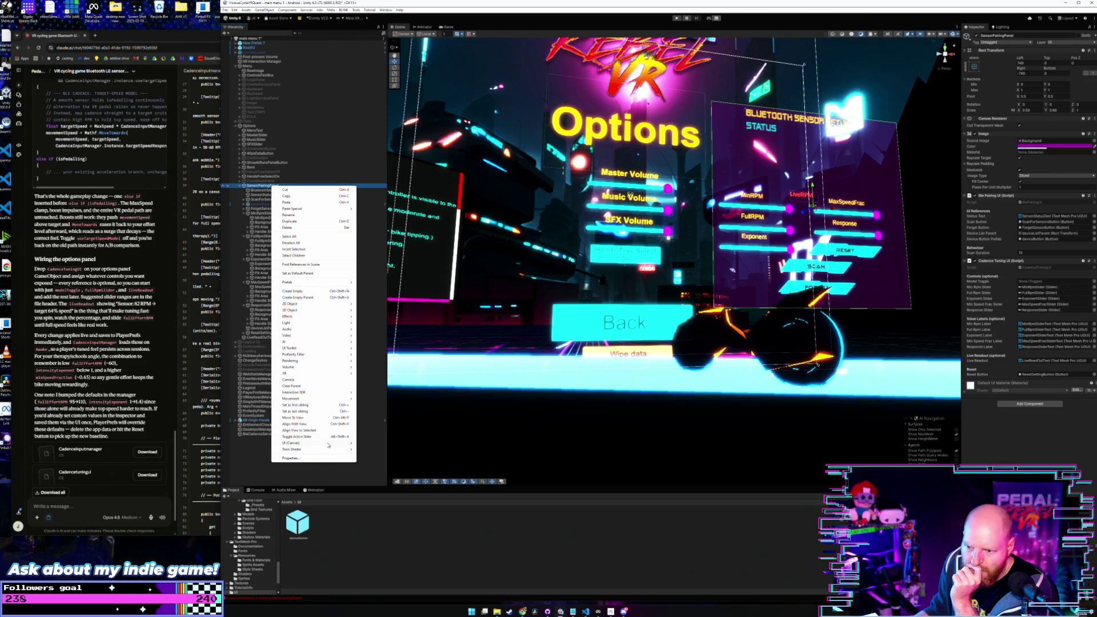
mouse_move(328, 444)
click(397, 472)
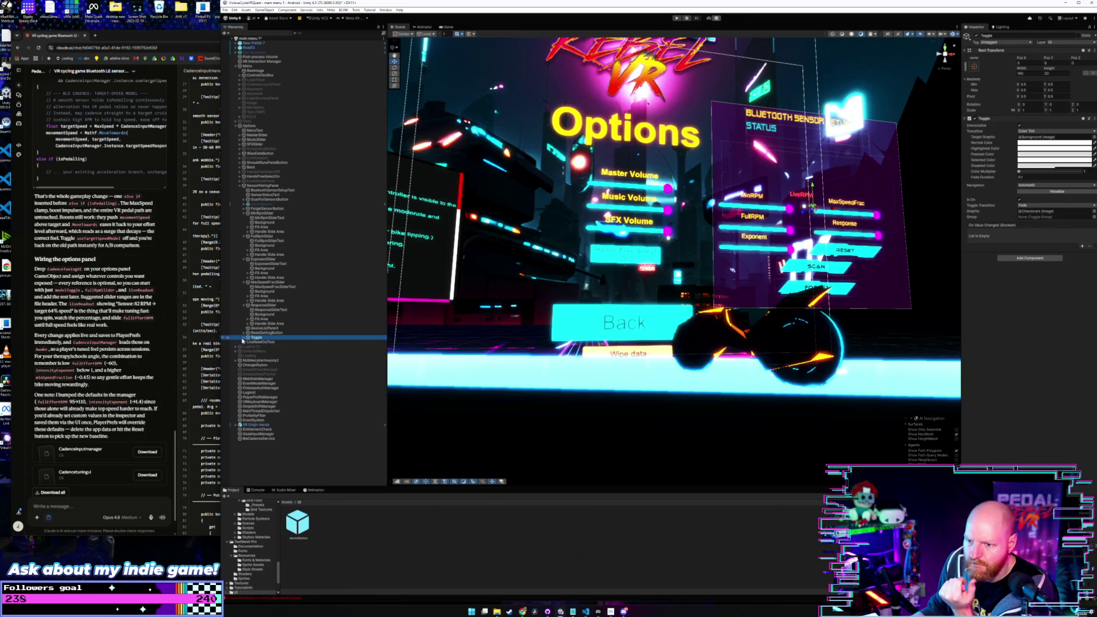
click(244, 339)
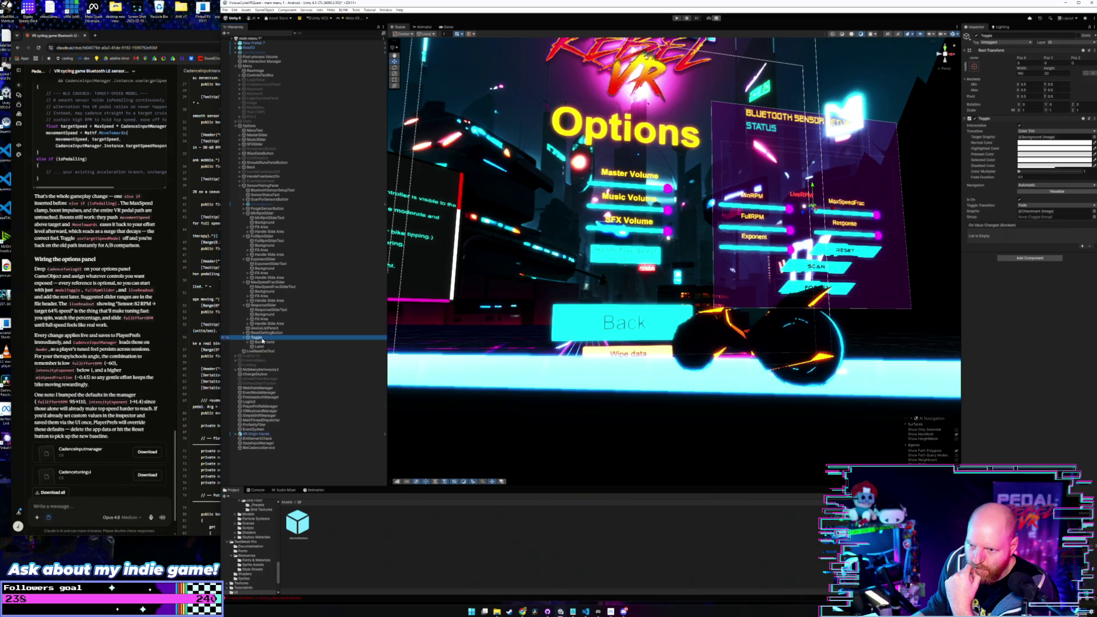
click(256, 338)
text(Model)
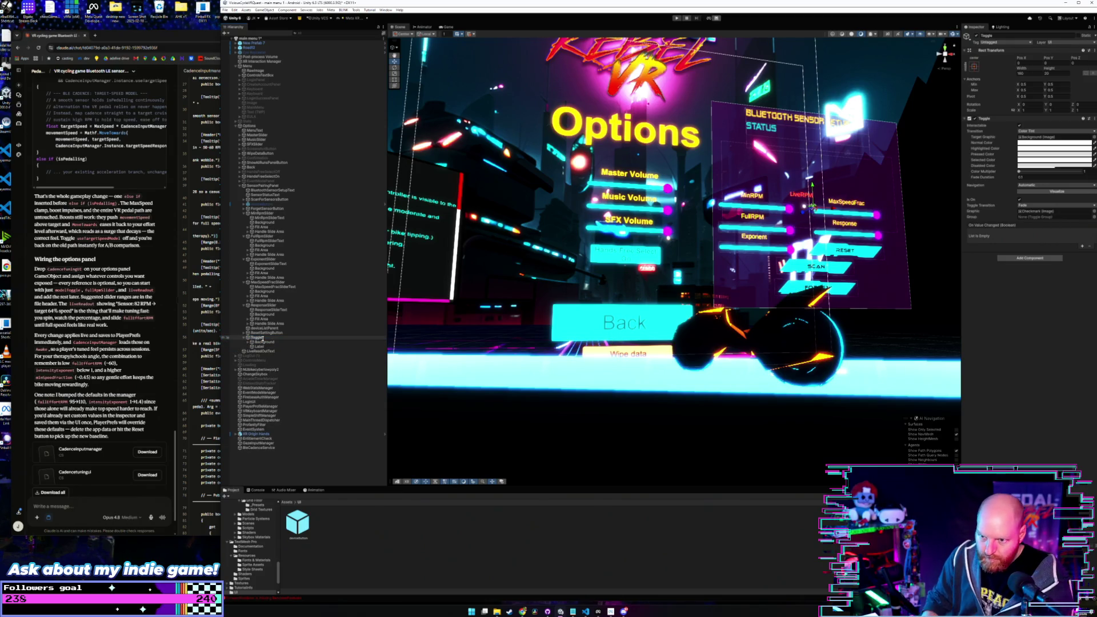
key(Return)
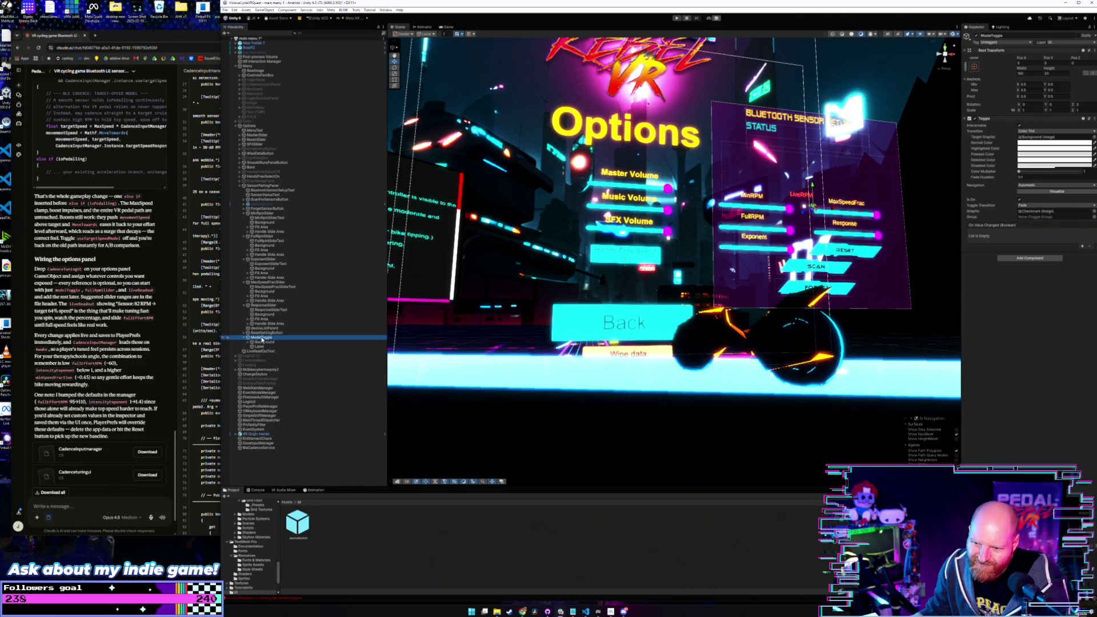
Step: Shift the new toggle slightly left on the panel in the Scene view
click(812, 186)
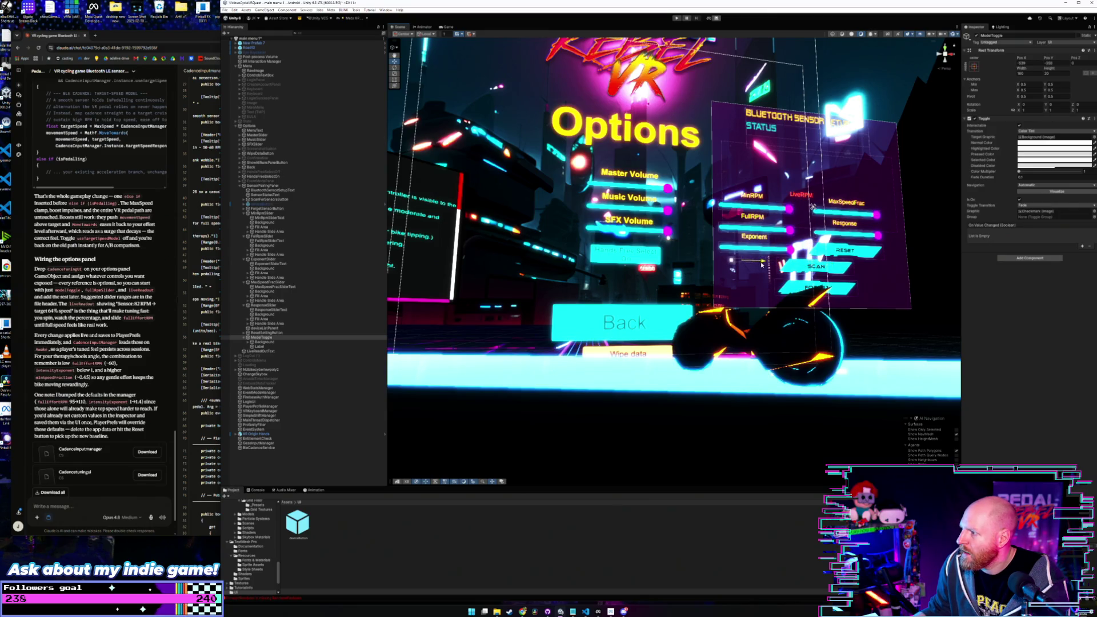
drag(761, 264, 736, 248)
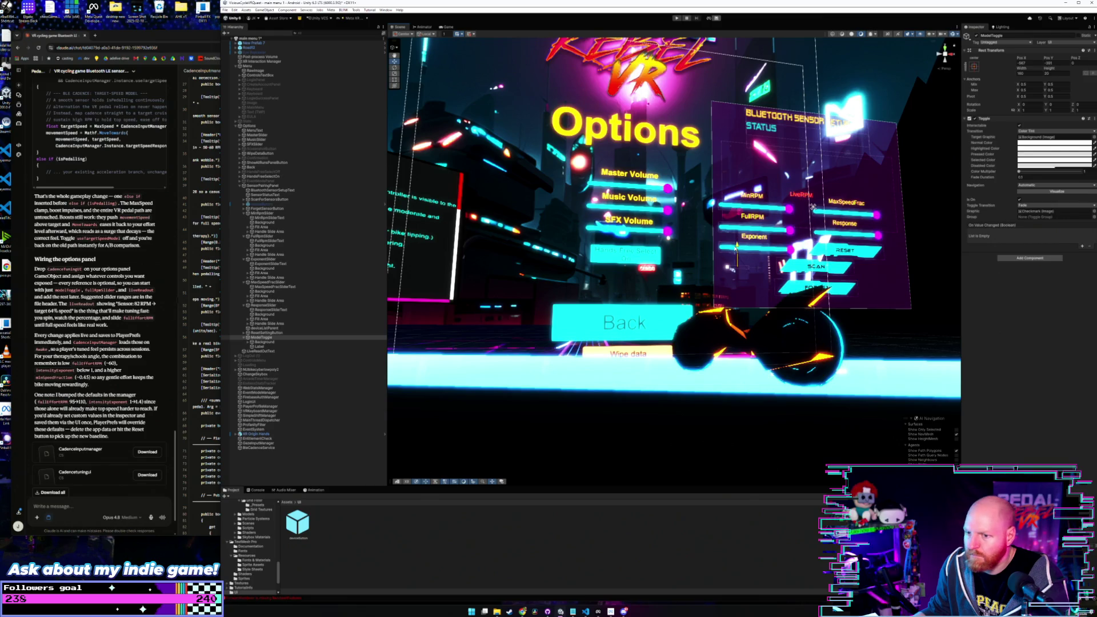
click(262, 341)
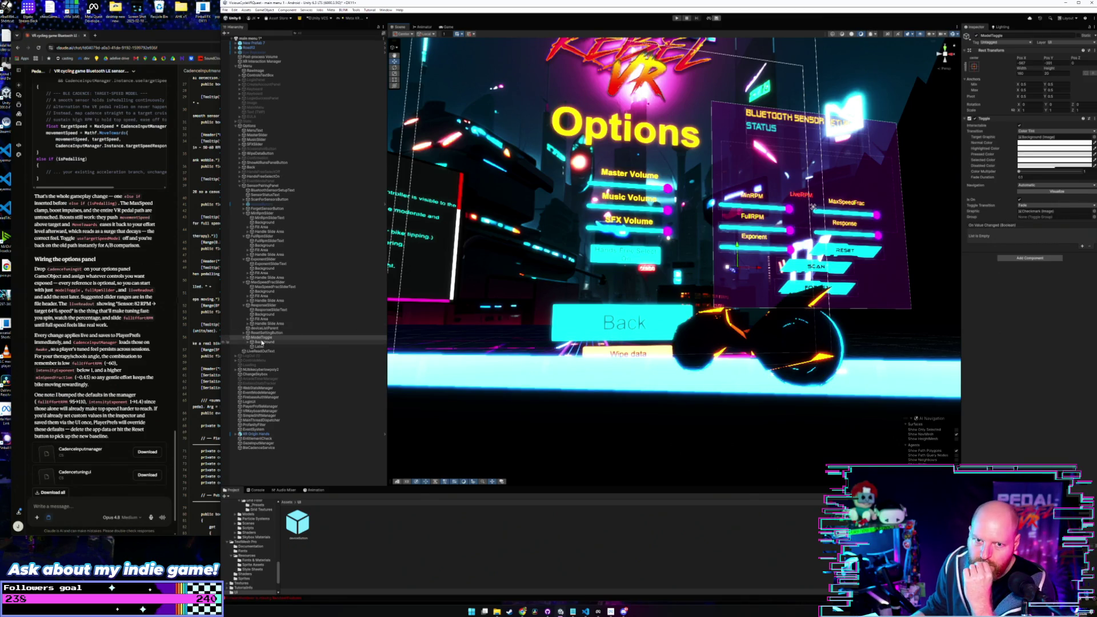
Step: Parent a copy of the Response label under ModelToggle and place it below Exponent
right_click(262, 342)
click(255, 337)
right_click(256, 337)
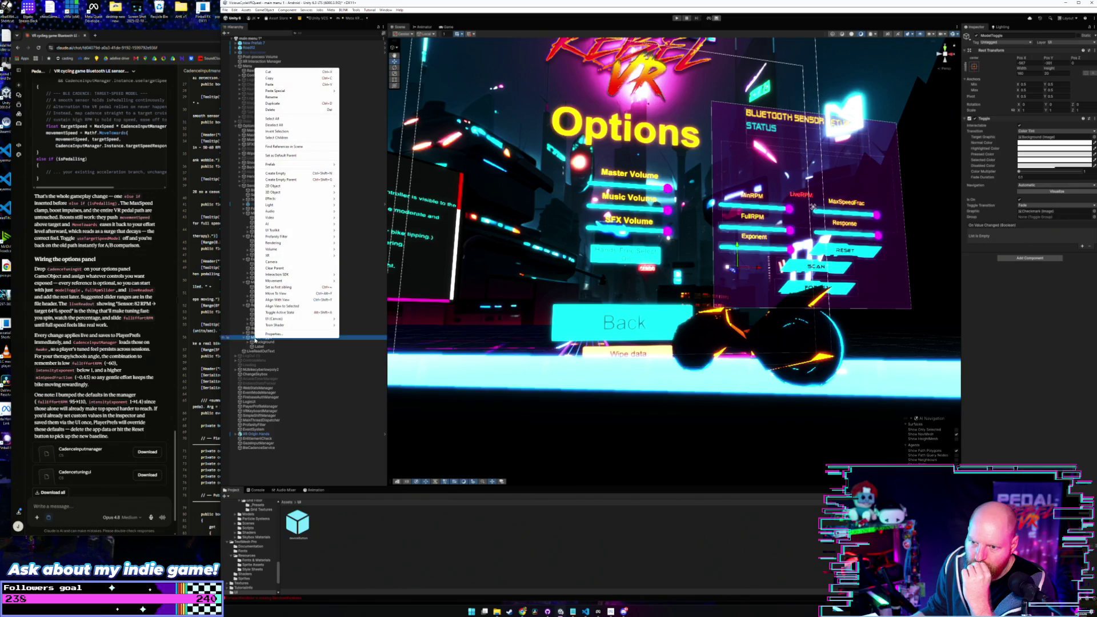
click(844, 223)
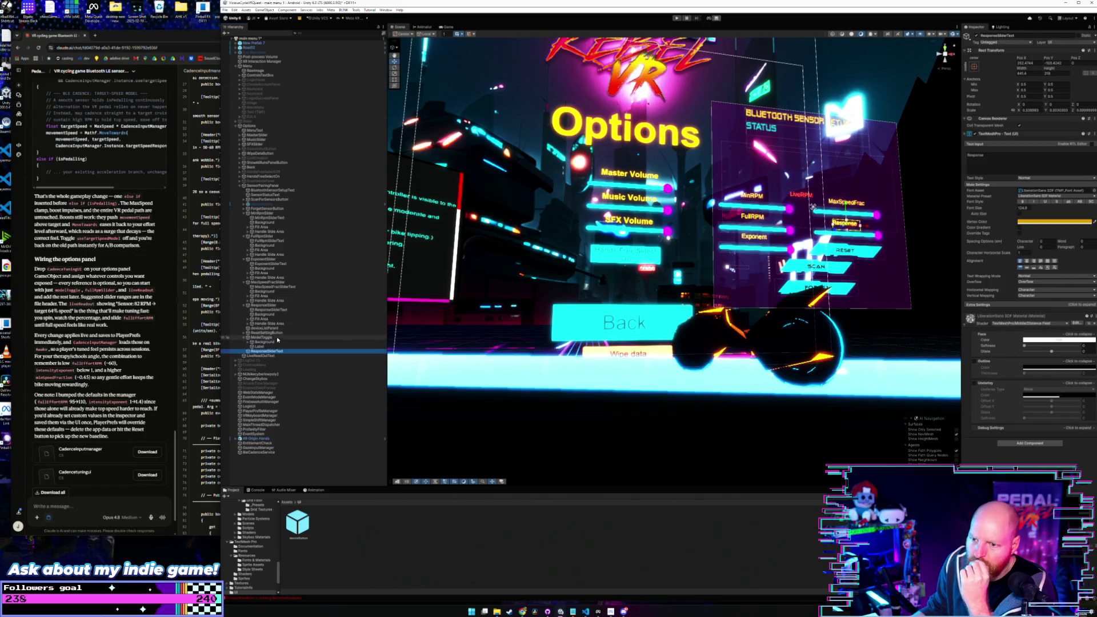
drag(268, 353, 273, 342)
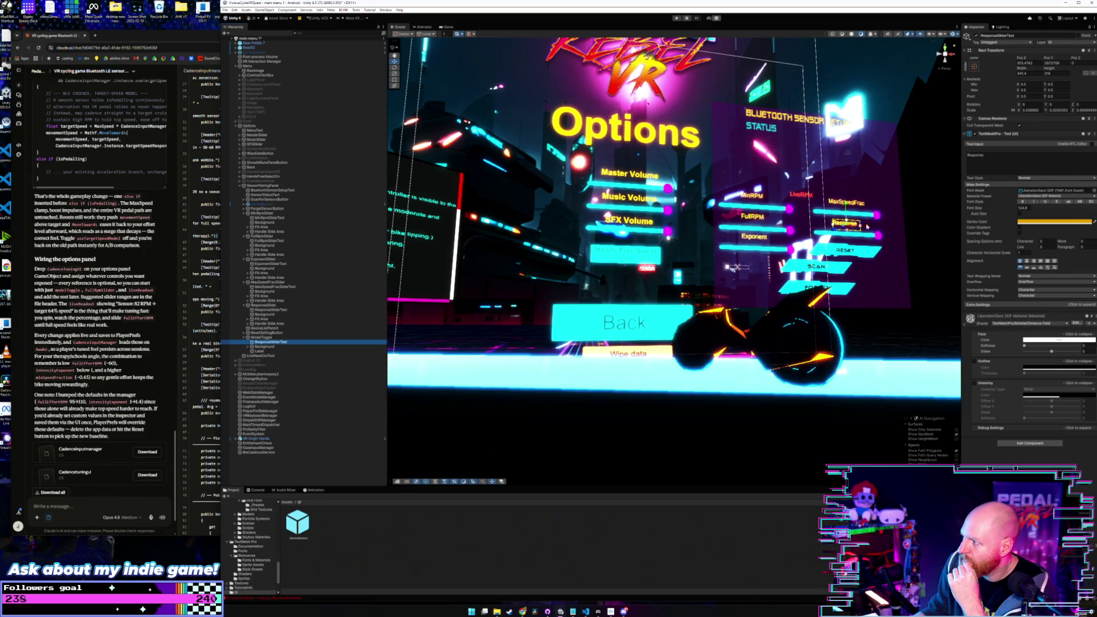
mouse_move(866, 228)
mouse_down()
mouse_move(753, 212)
mouse_move(751, 253)
mouse_move(739, 260)
mouse_move(764, 262)
mouse_up()
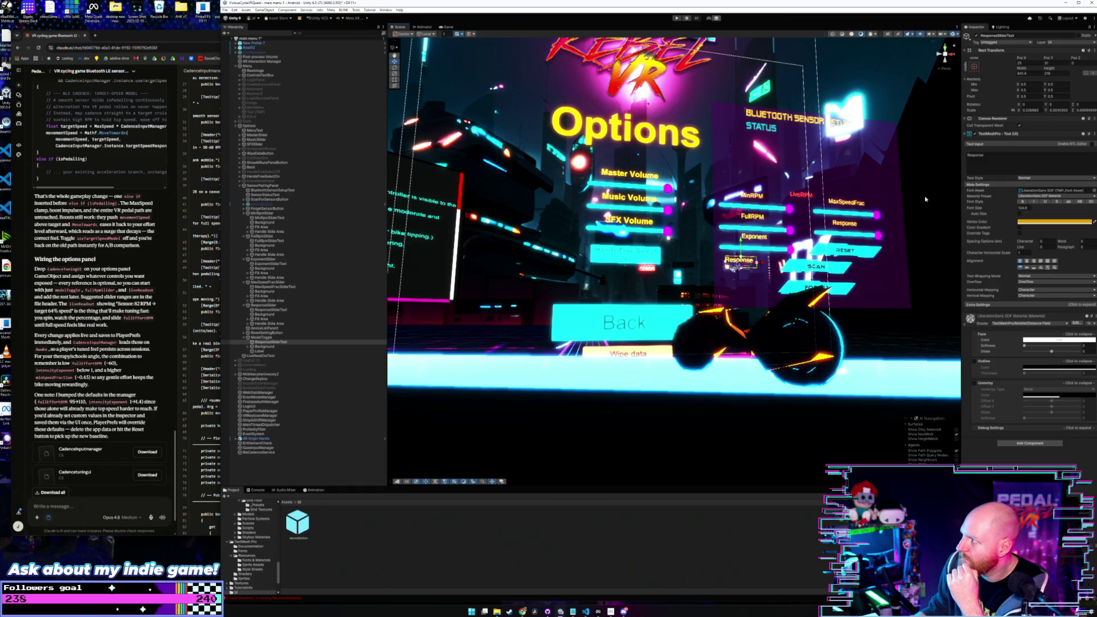
Step: Change the label's text to Model and rename the object Model
double_click(1007, 156)
text(Model)
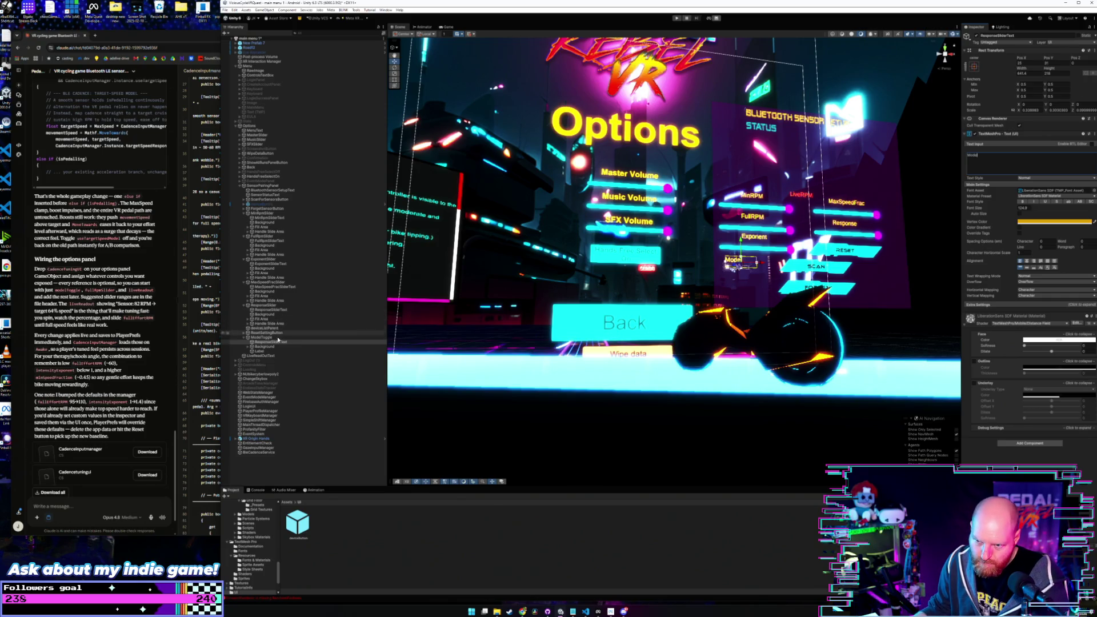
click(271, 341)
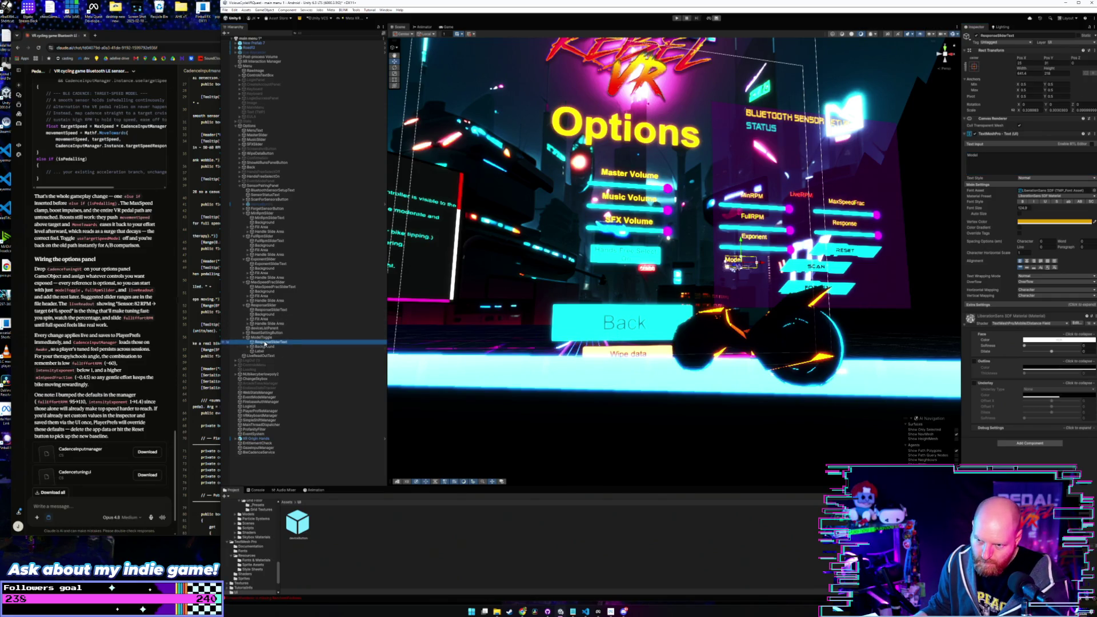
key(F2)
text(Model)
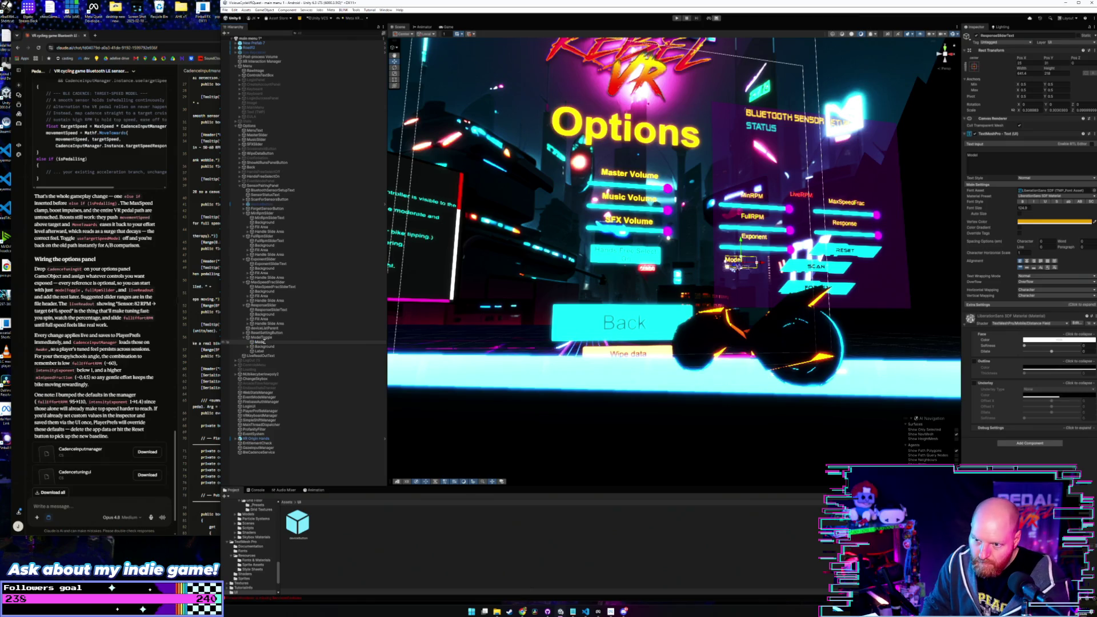
key(Return)
click(271, 337)
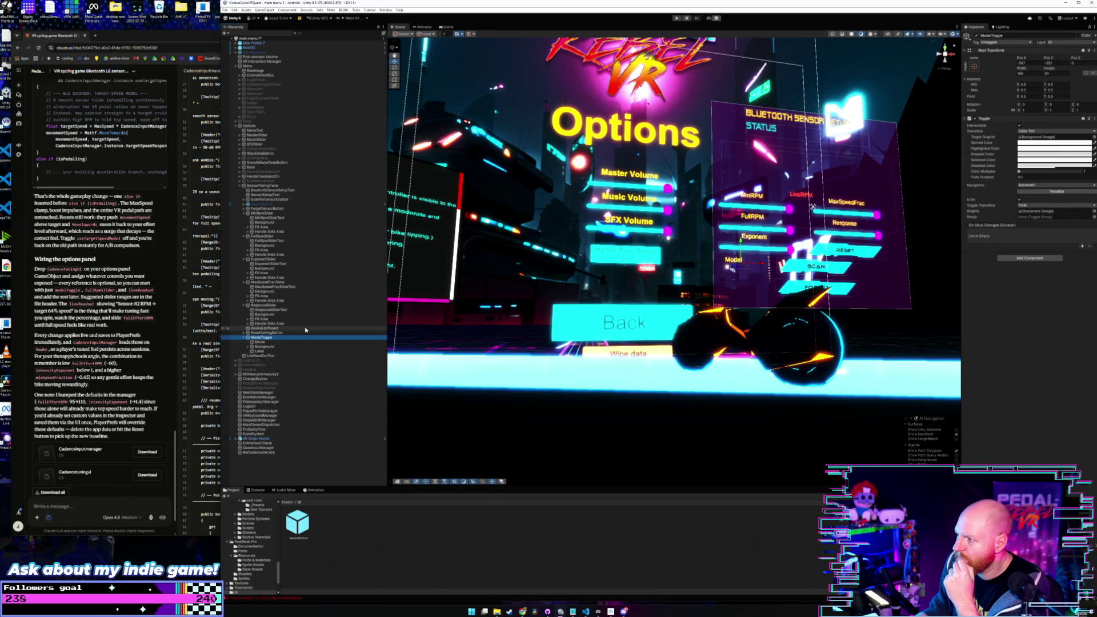
Step: Set the ModelToggle checkmark's Image Color to pink magenta
click(257, 346)
click(247, 346)
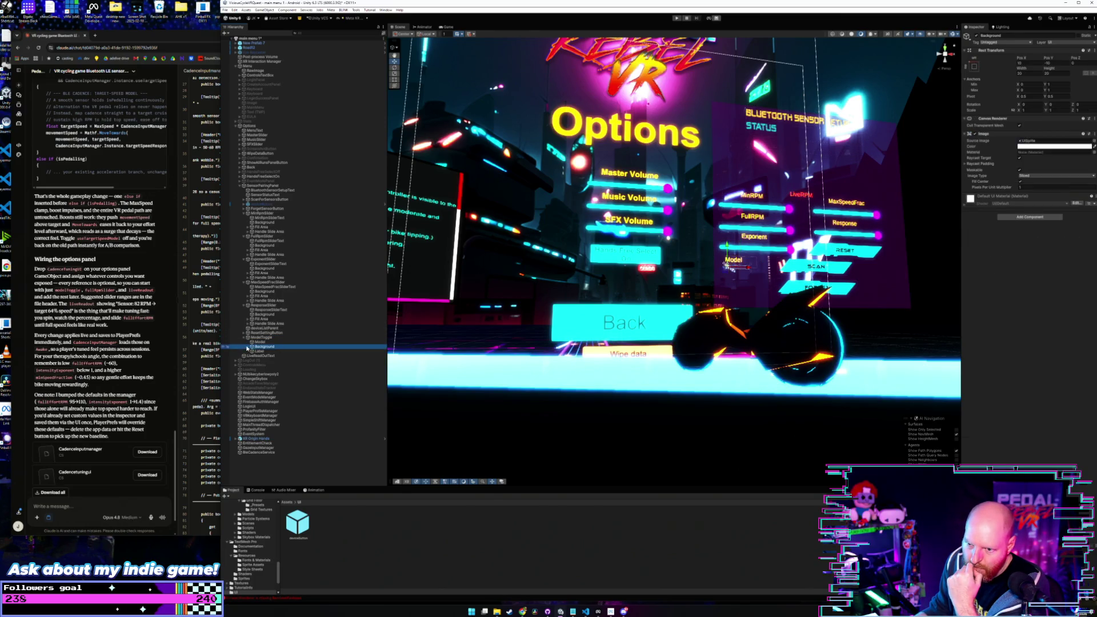
click(266, 351)
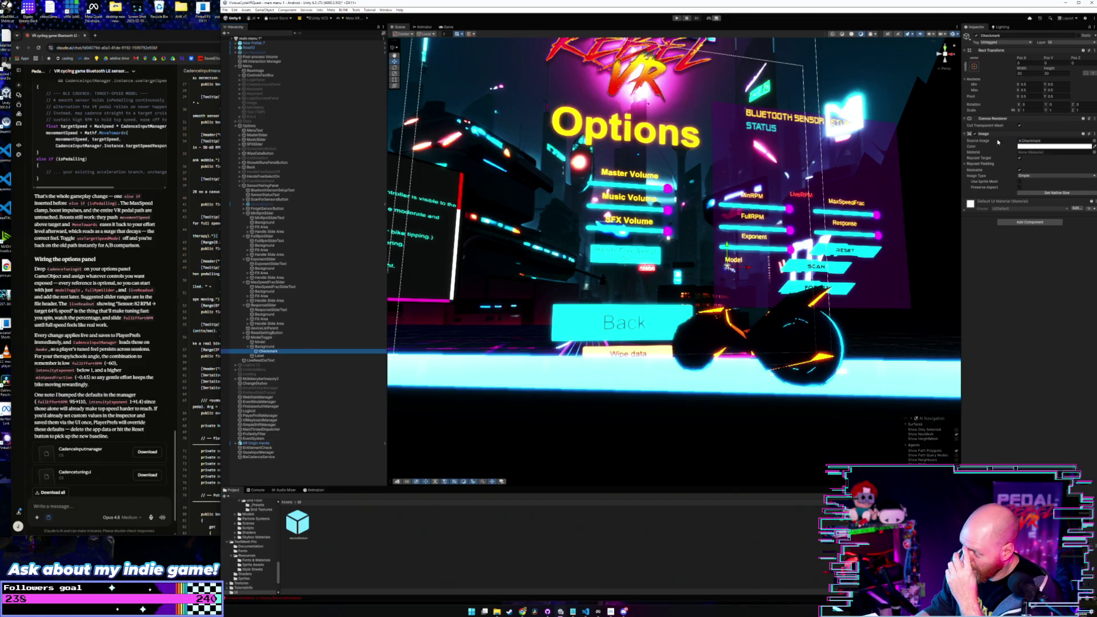
click(1038, 147)
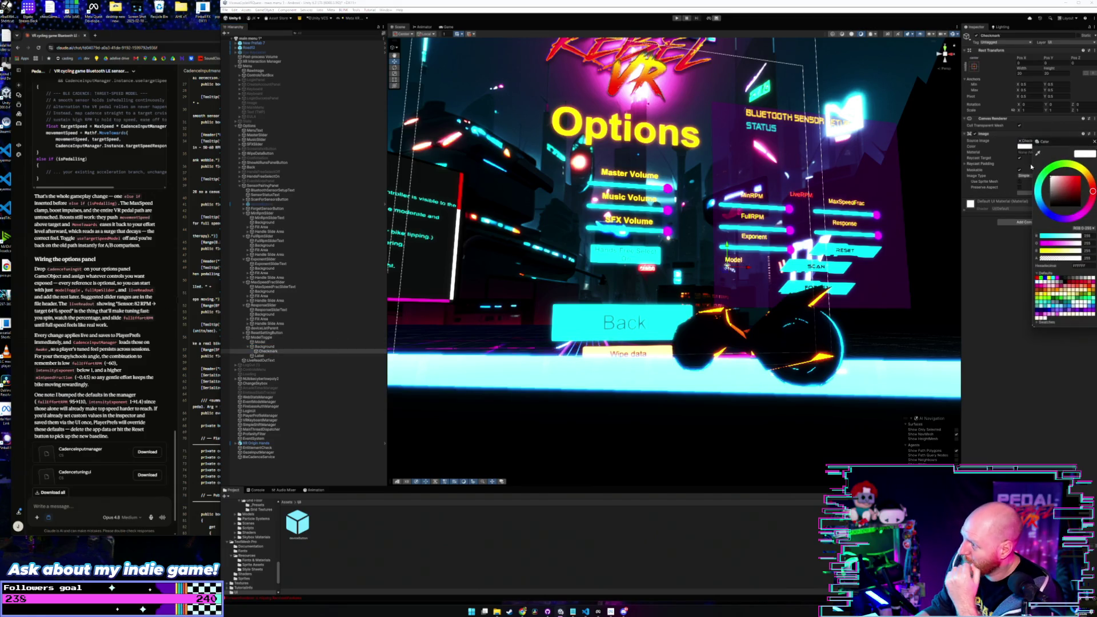
click(1088, 215)
click(1081, 182)
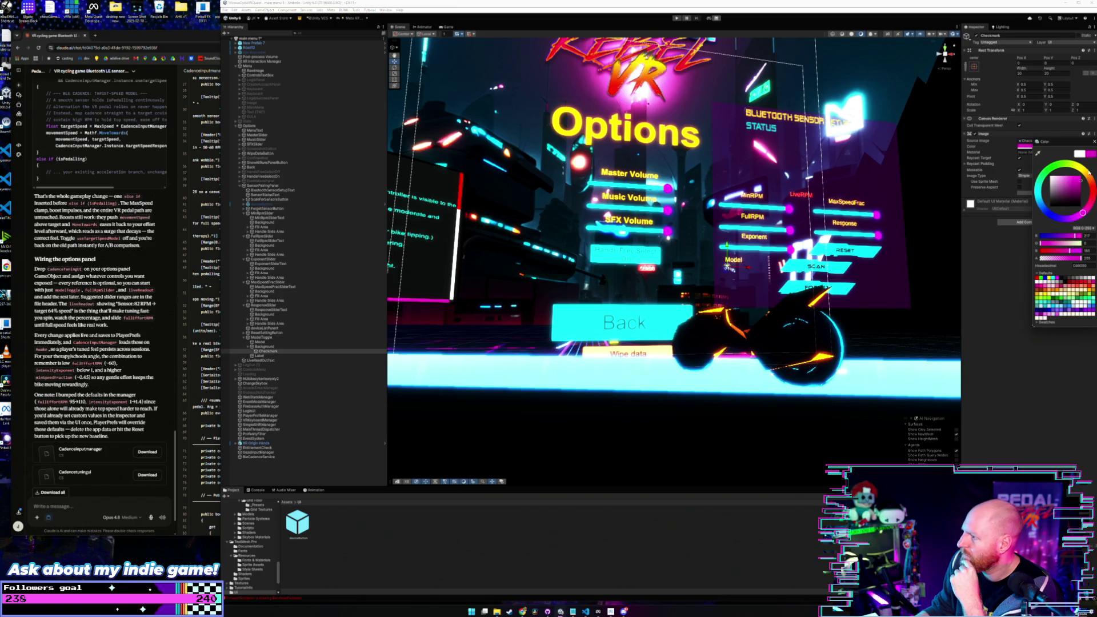
click(921, 217)
click(920, 218)
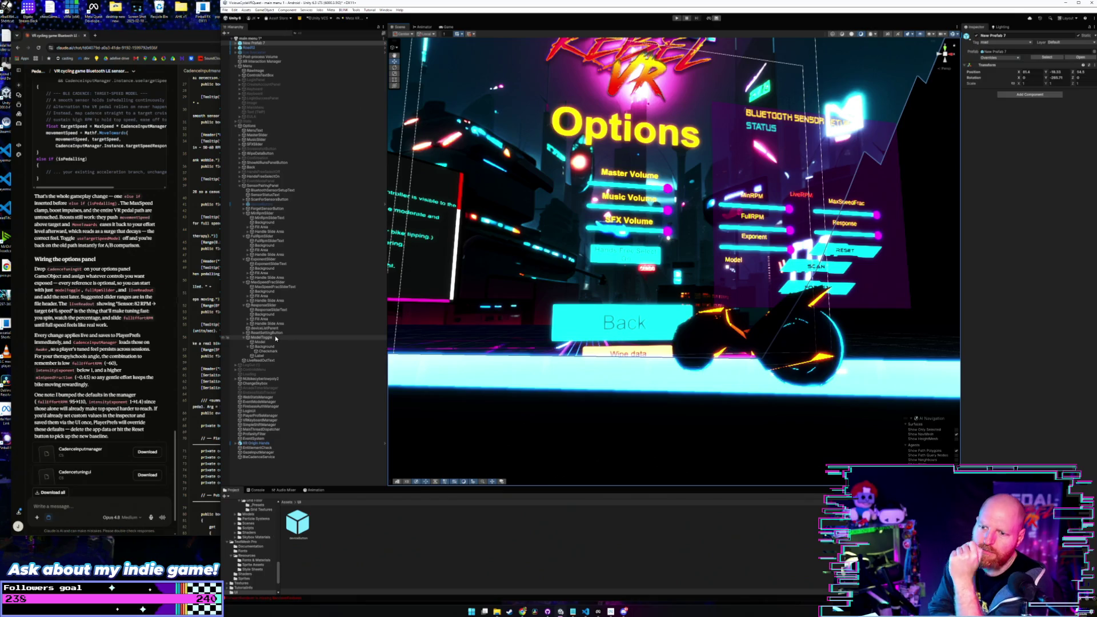
Step: Set the toggle Background's Image Color to a bright teal
click(275, 346)
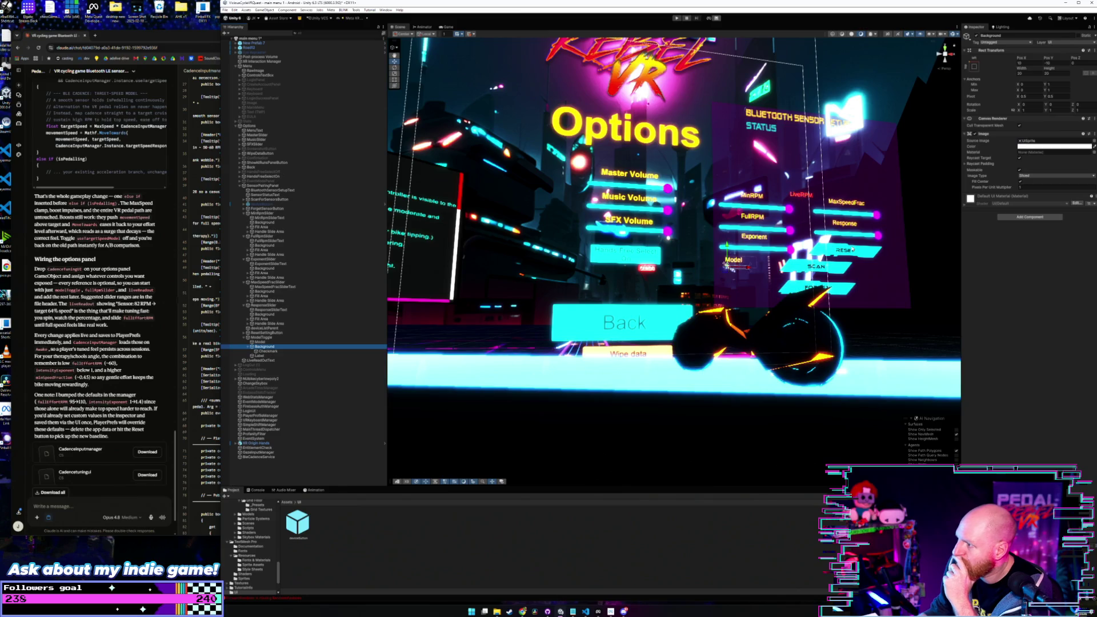
click(1054, 146)
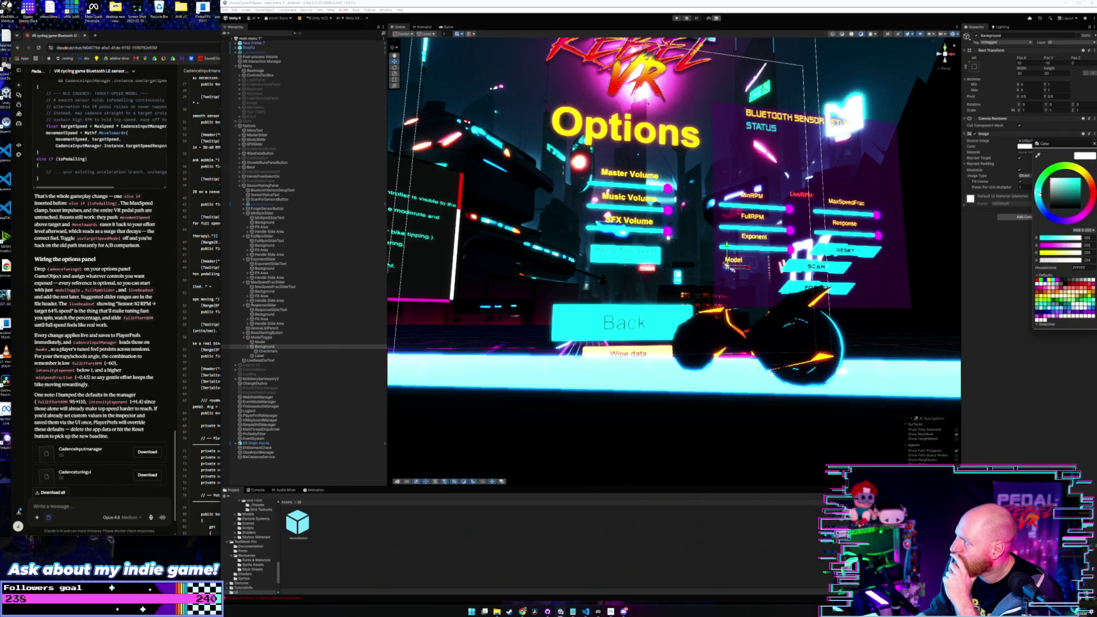
click(1081, 197)
drag(1087, 198, 1088, 194)
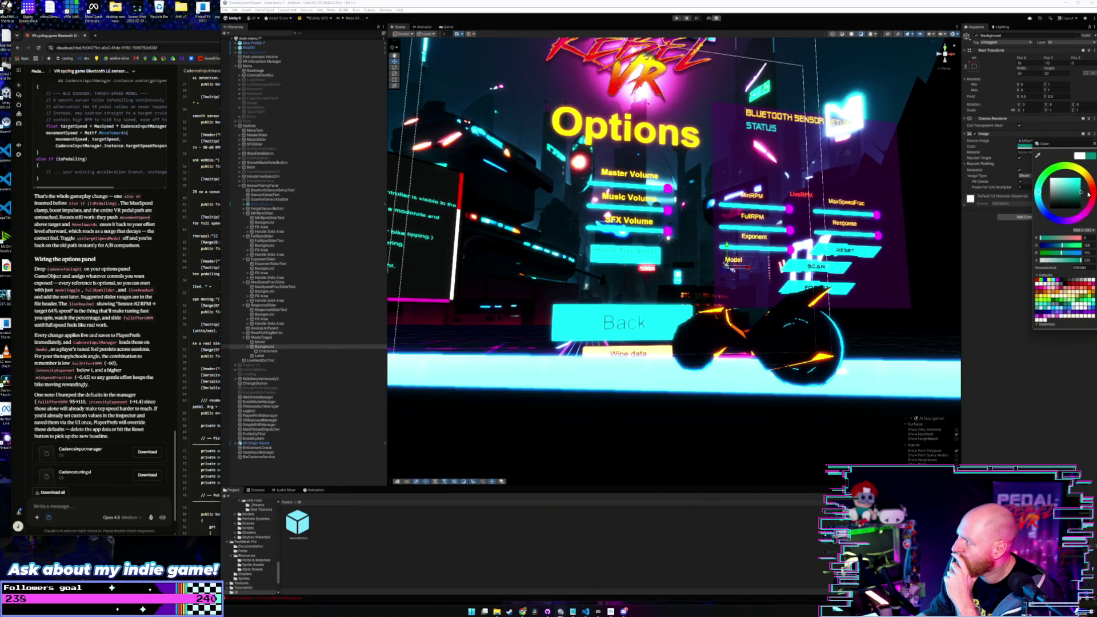
click(907, 241)
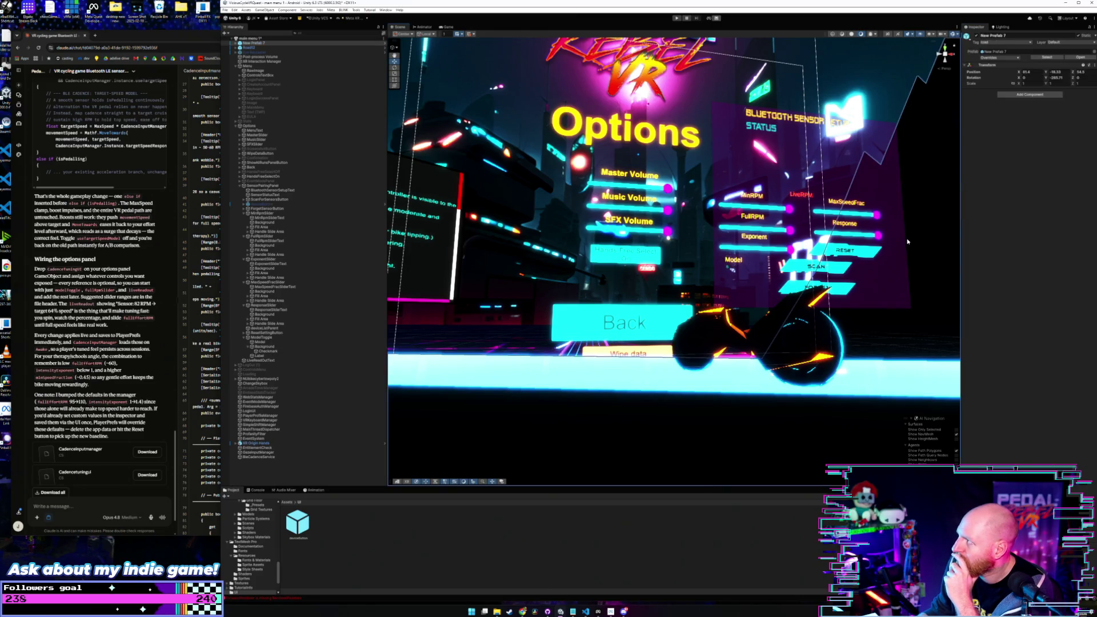
click(276, 355)
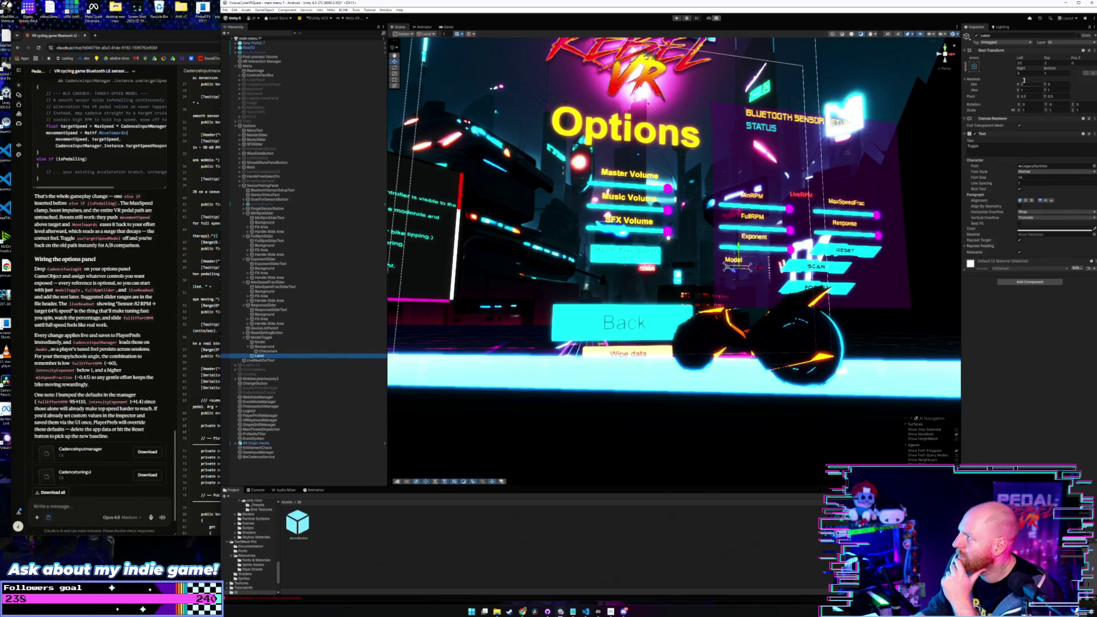
click(266, 359)
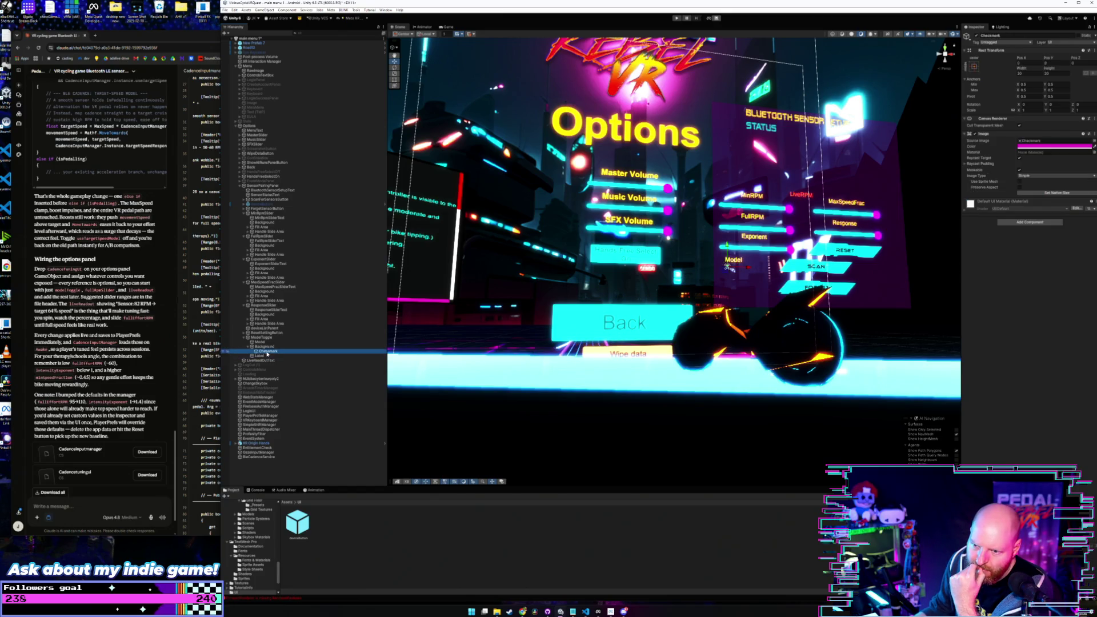
click(268, 356)
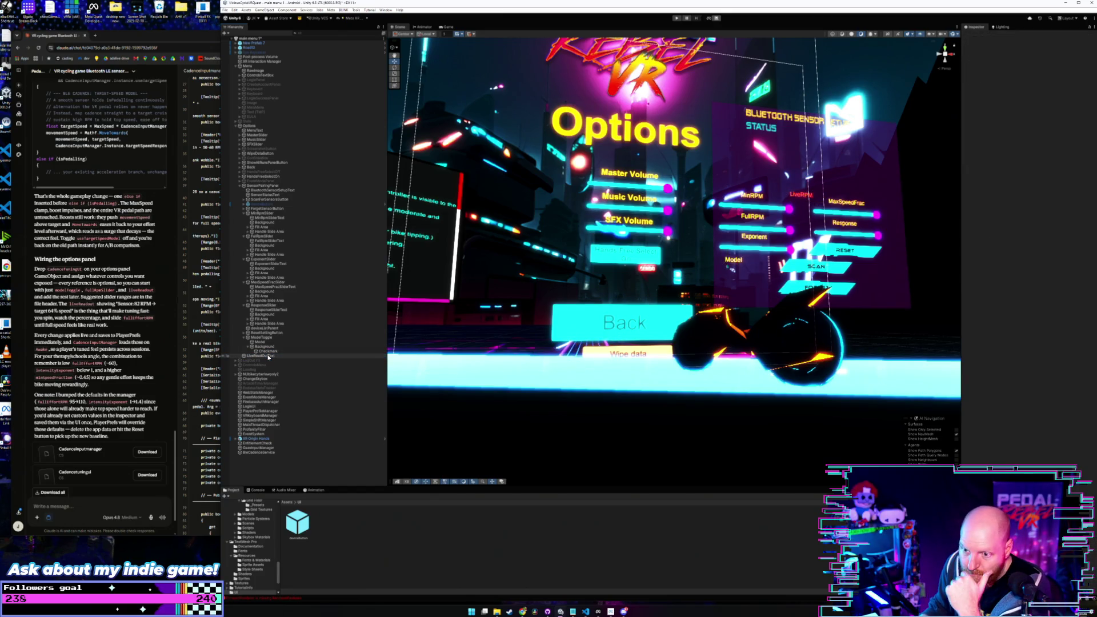
Step: Delete the toggle's extra Label child and rename the Model text object to ModelToggleText
key(Delete)
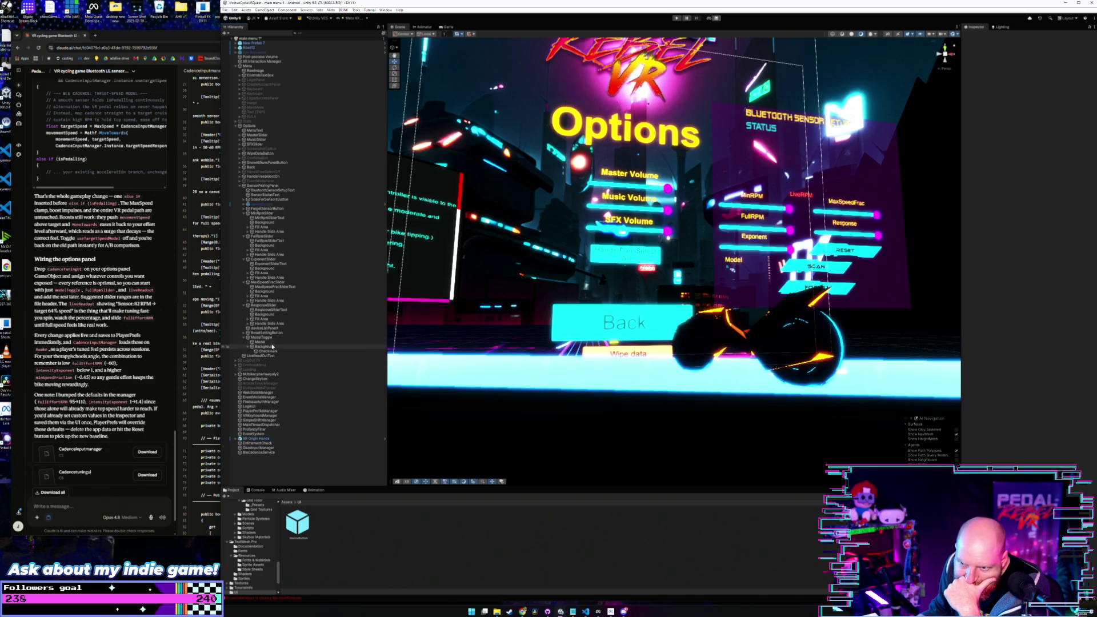
click(273, 343)
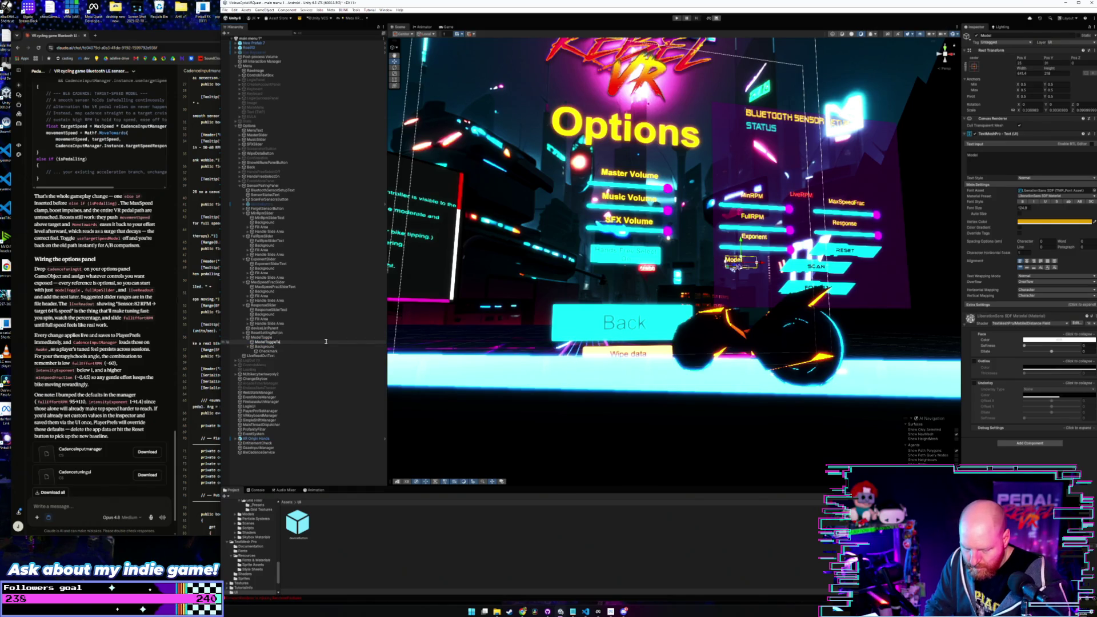
key(Return)
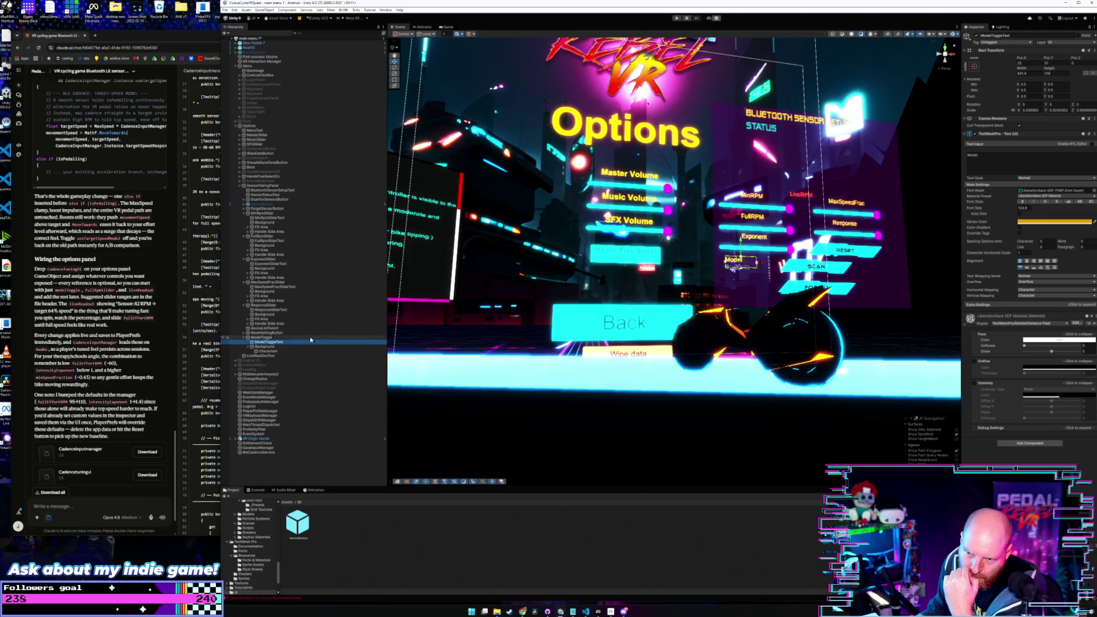
click(266, 352)
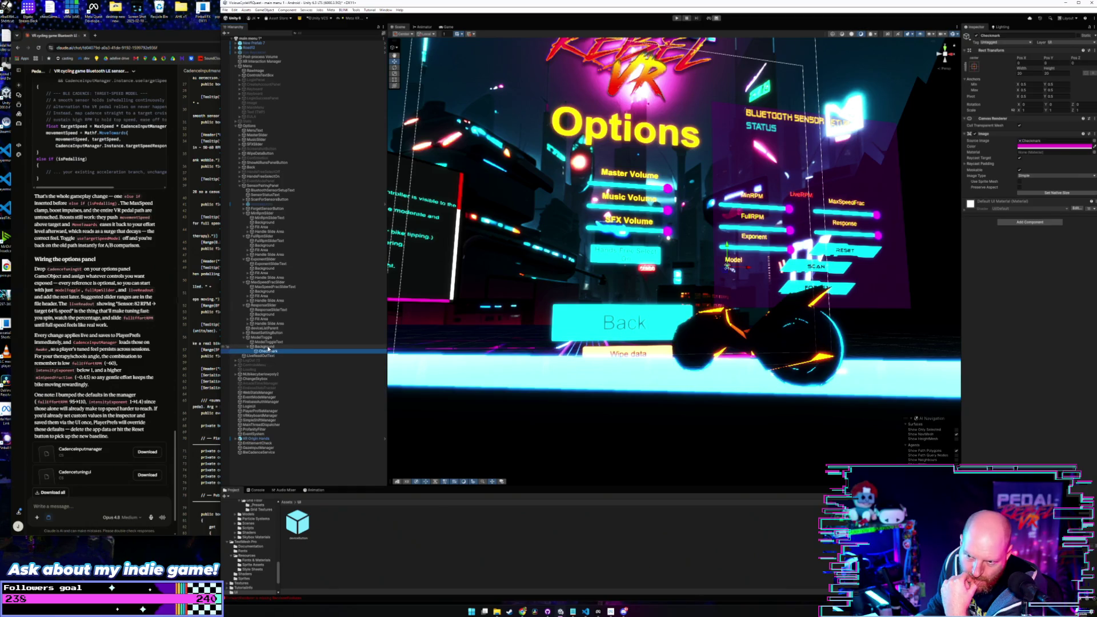
click(271, 345)
click(262, 338)
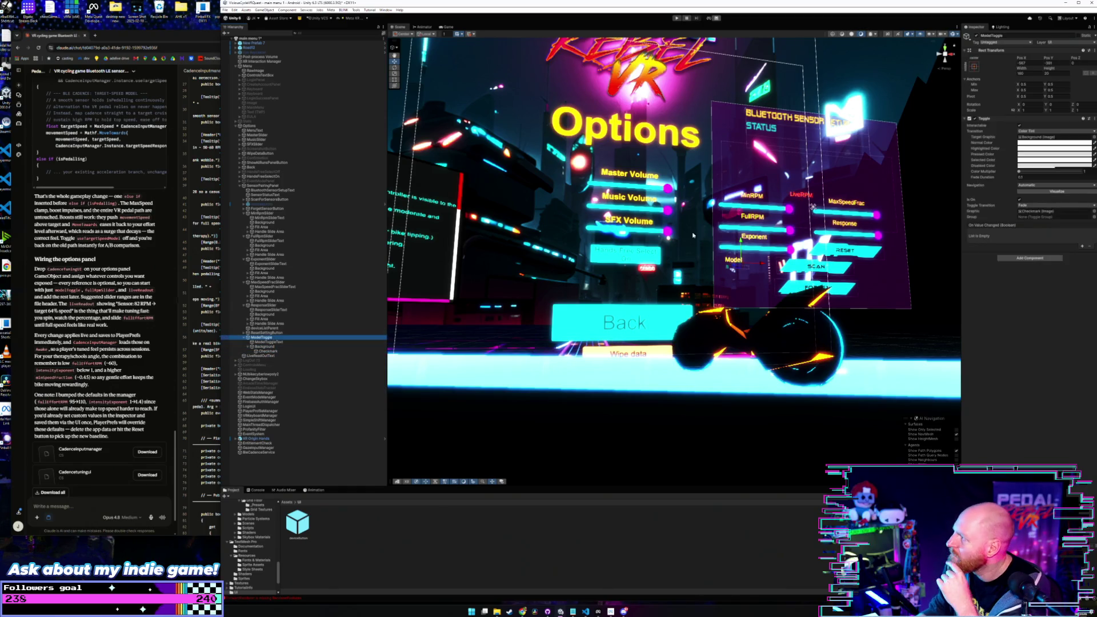
scroll(912, 183, up, 5)
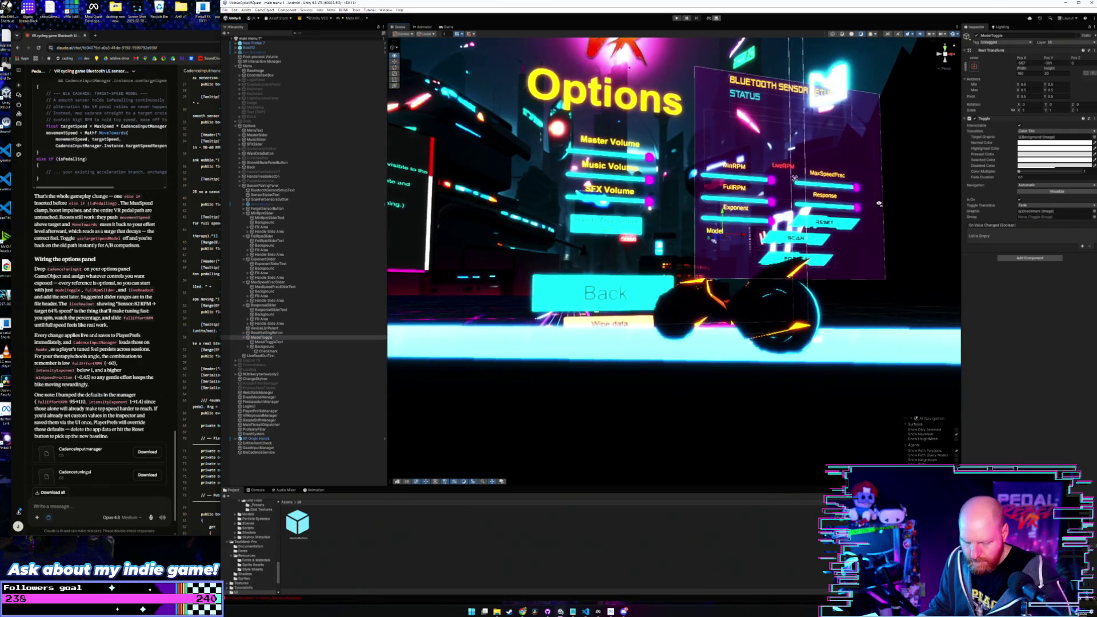
scroll(880, 200, up, 5)
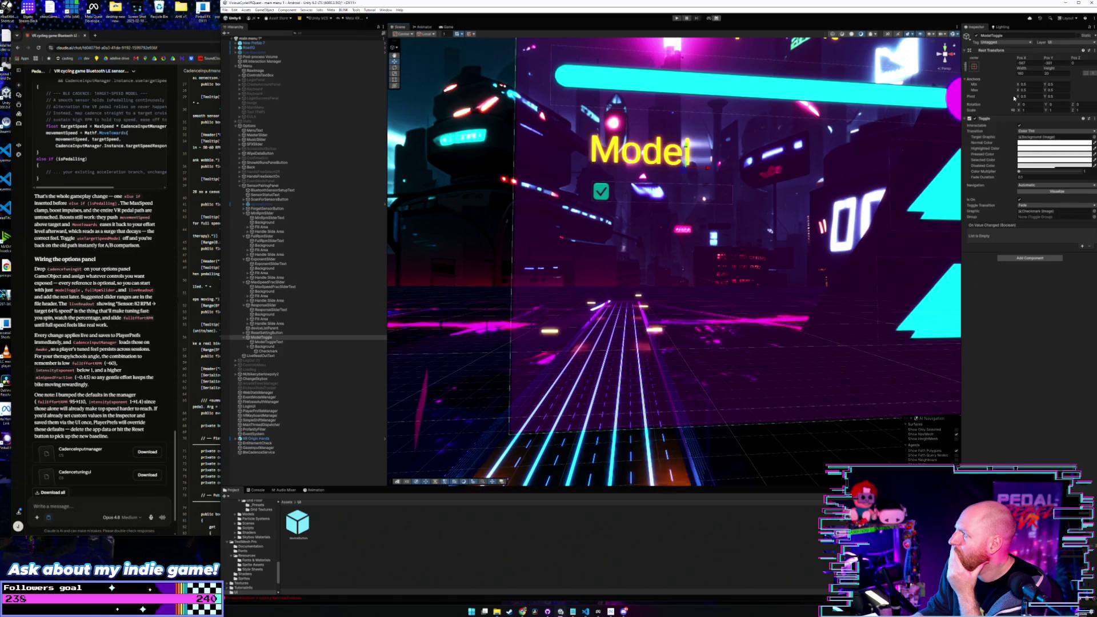
Step: Keep the Model toggle's width at 160 and set its Rect Transform Scale X to 2
drag(1018, 71, 1031, 72)
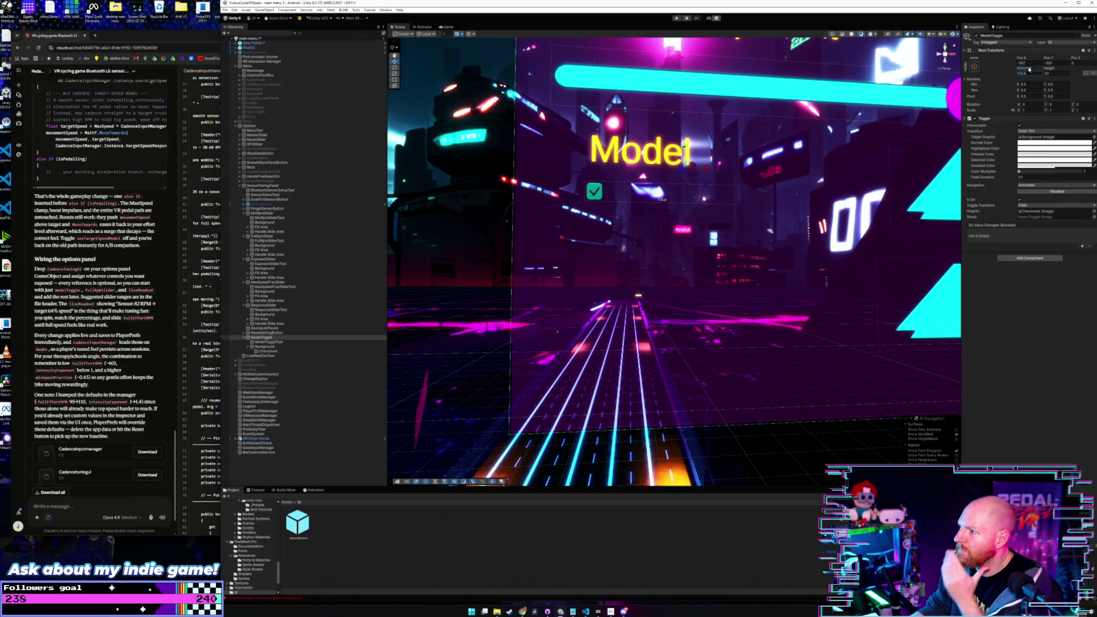
key(ctrl+z)
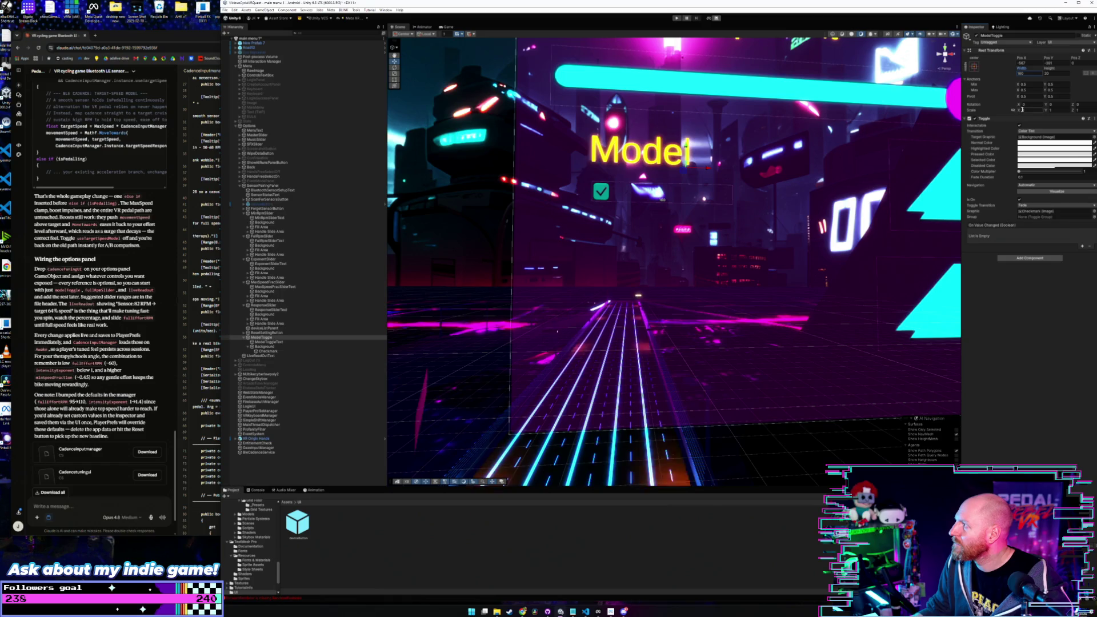
click(1021, 111)
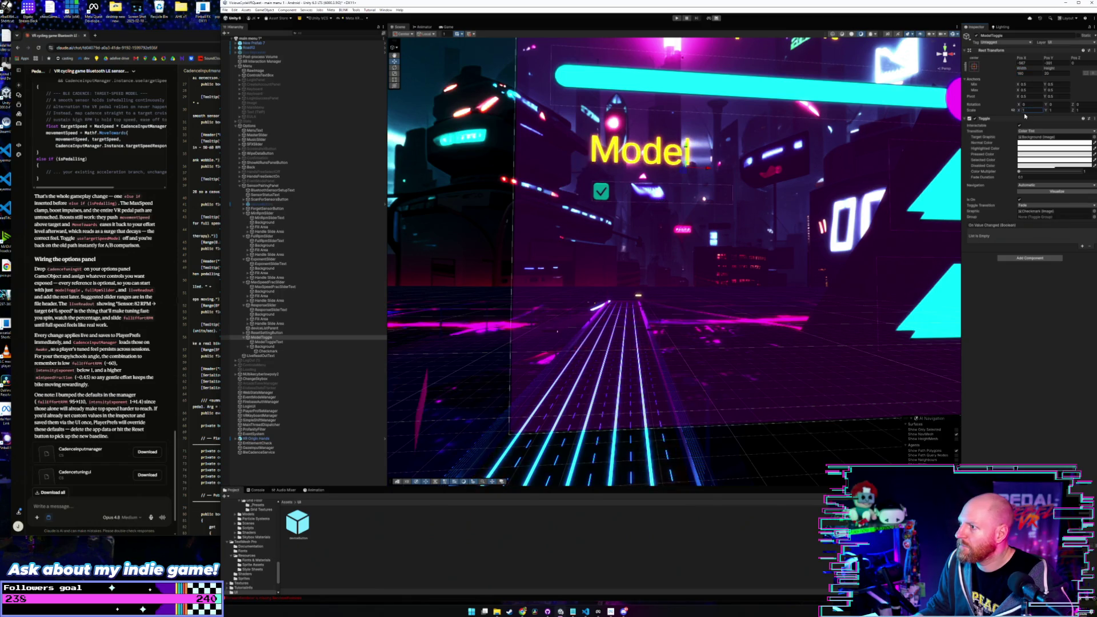
mouse_move(1035, 110)
mouse_down()
mouse_move(1062, 110)
mouse_move(1041, 109)
mouse_up()
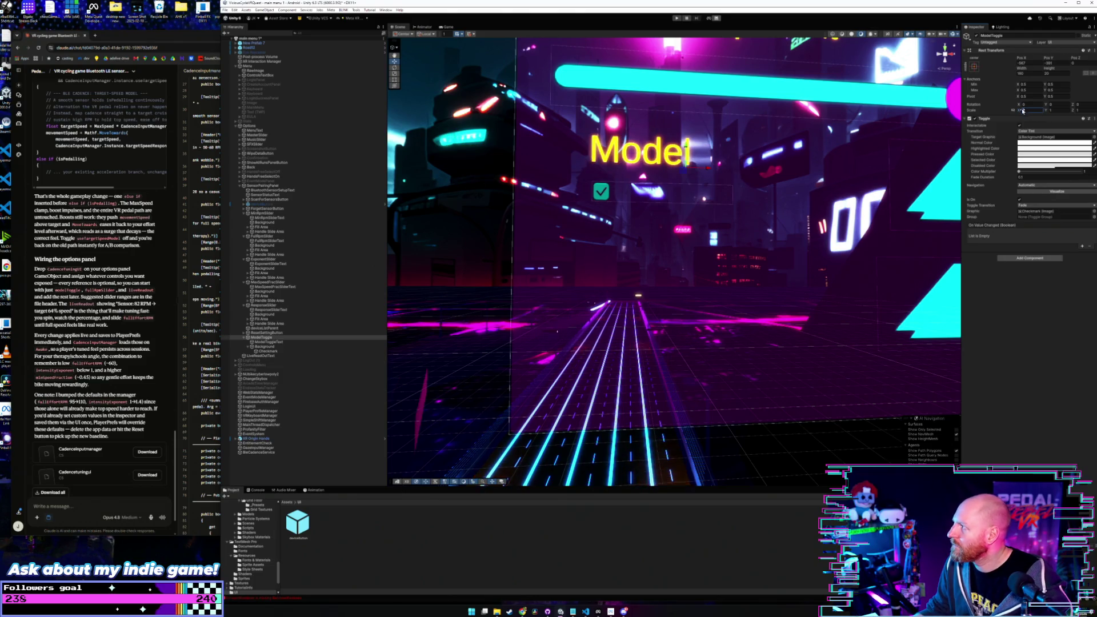
text(22)
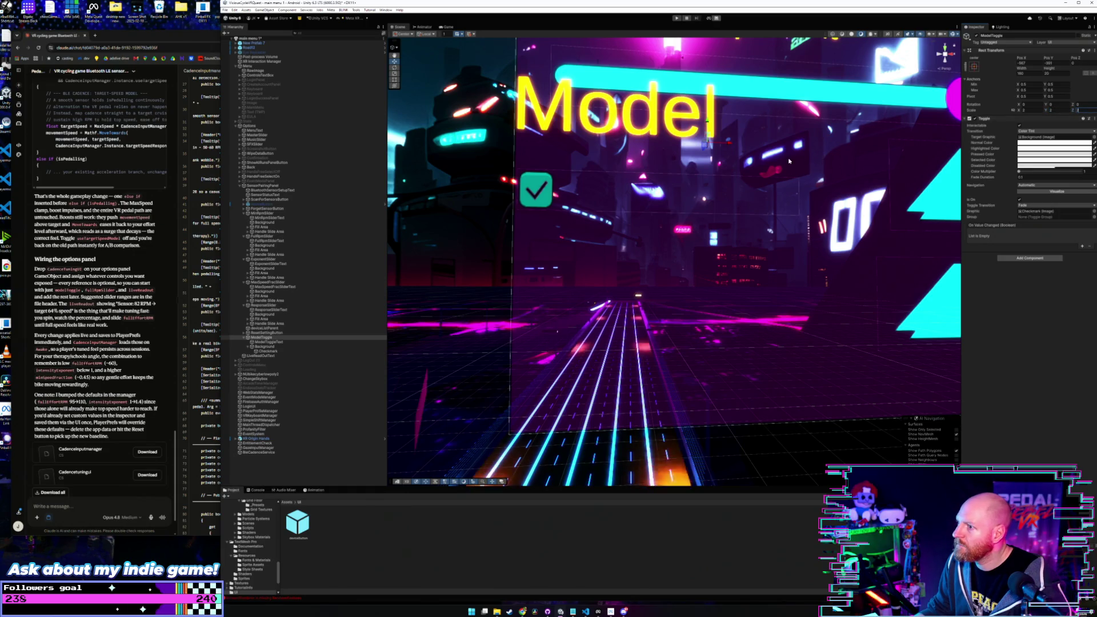
scroll(736, 168, down, 5)
drag(738, 171, 741, 176)
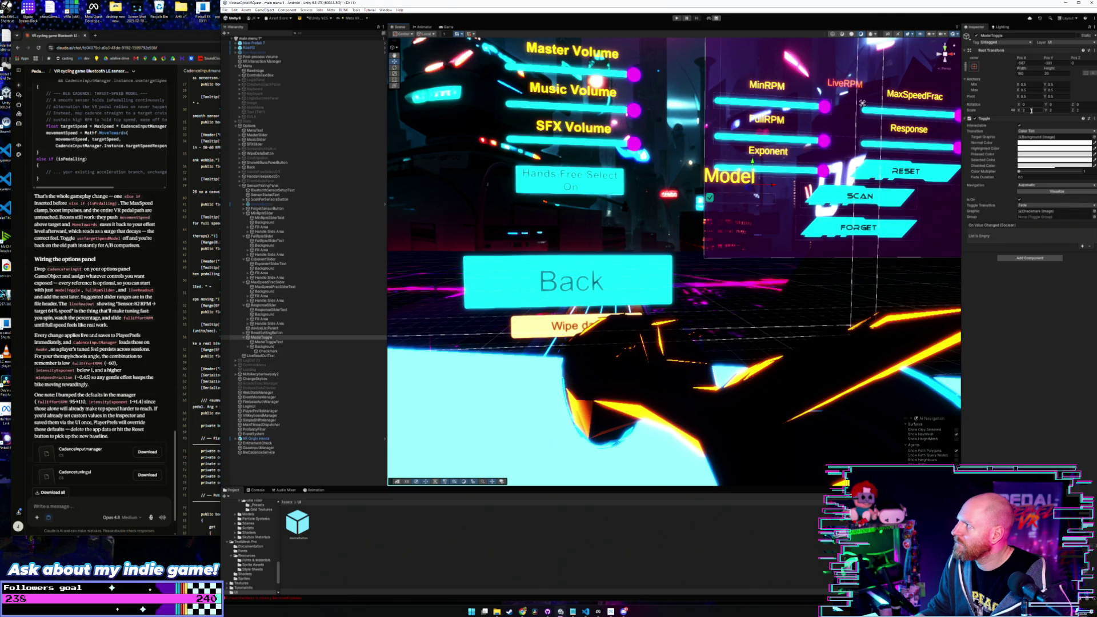
click(1030, 71)
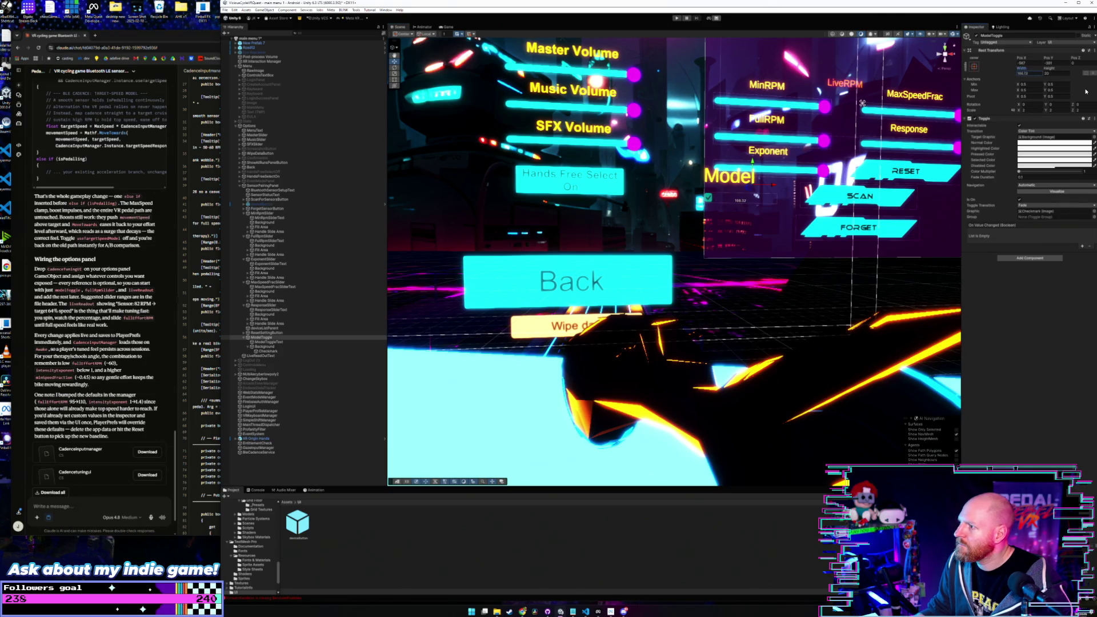
drag(711, 255, 703, 262)
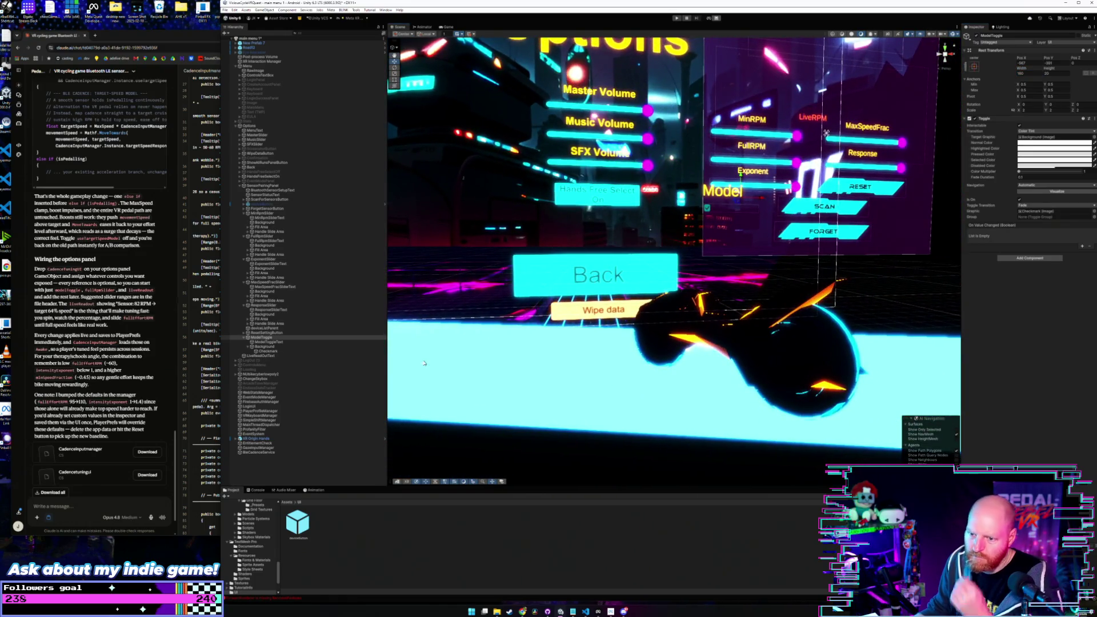
Step: Shrink ModelToggleText's scale to about 0.13
click(270, 342)
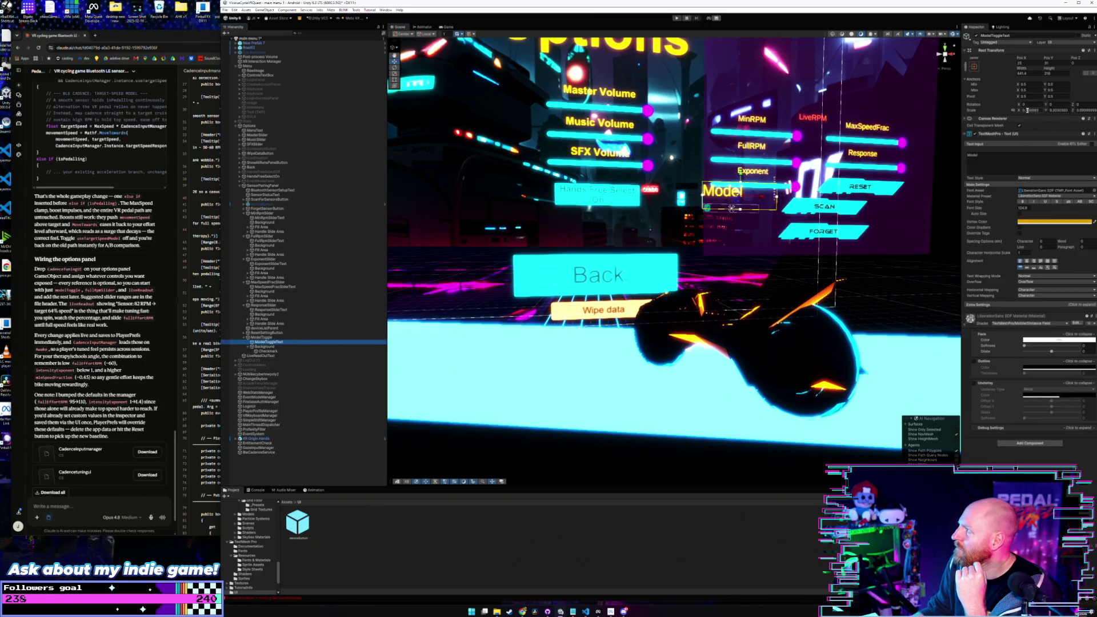
drag(1027, 110, 1047, 120)
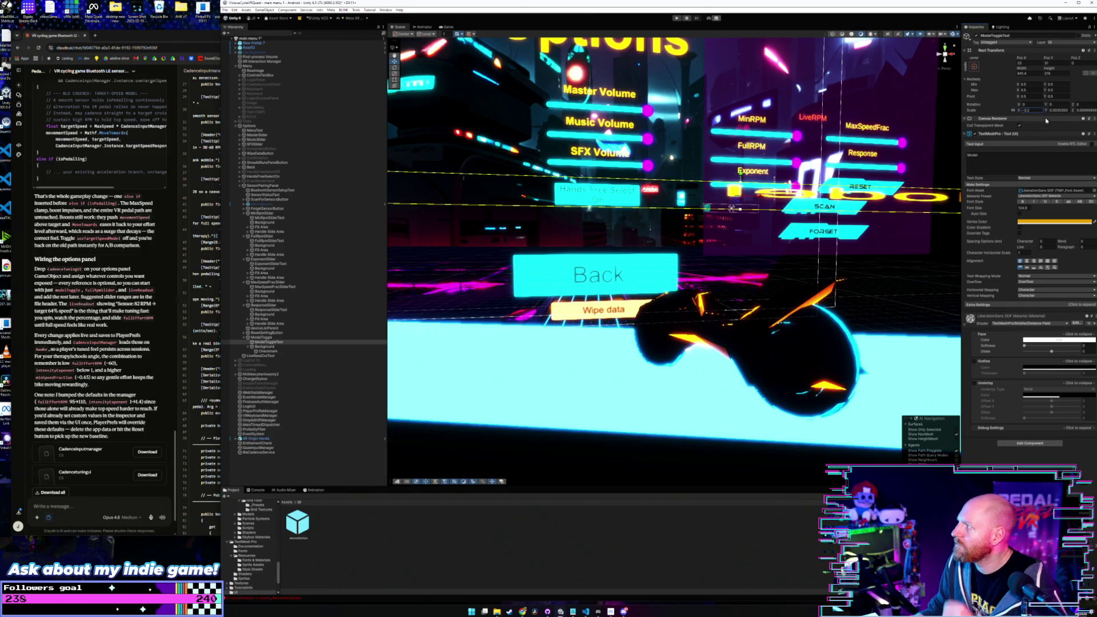
key(ctrl+z)
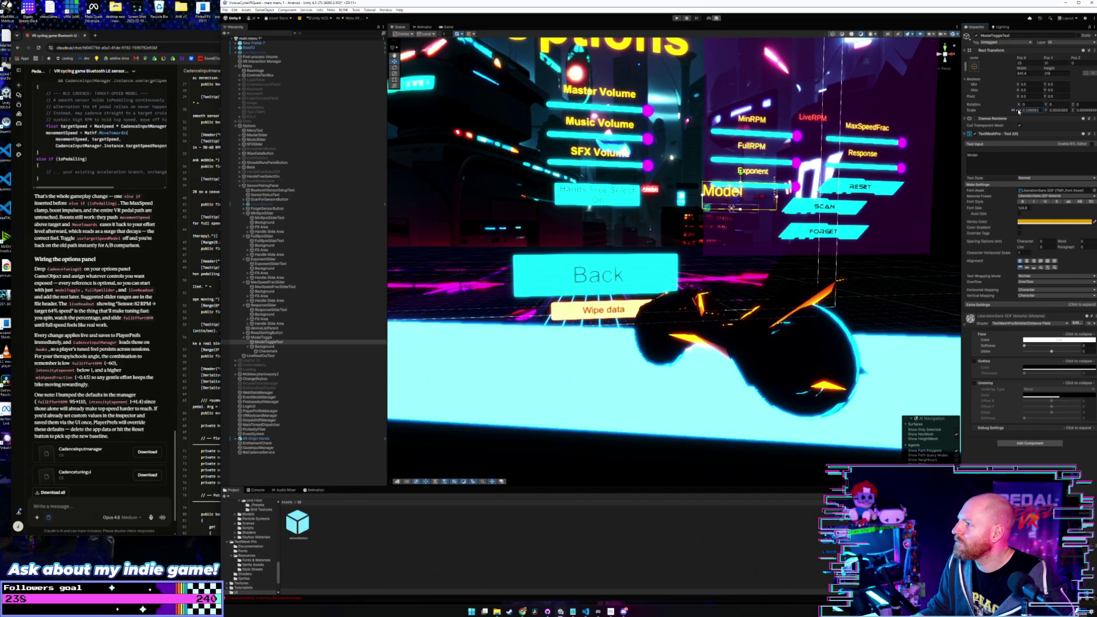
drag(1018, 111, 1016, 111)
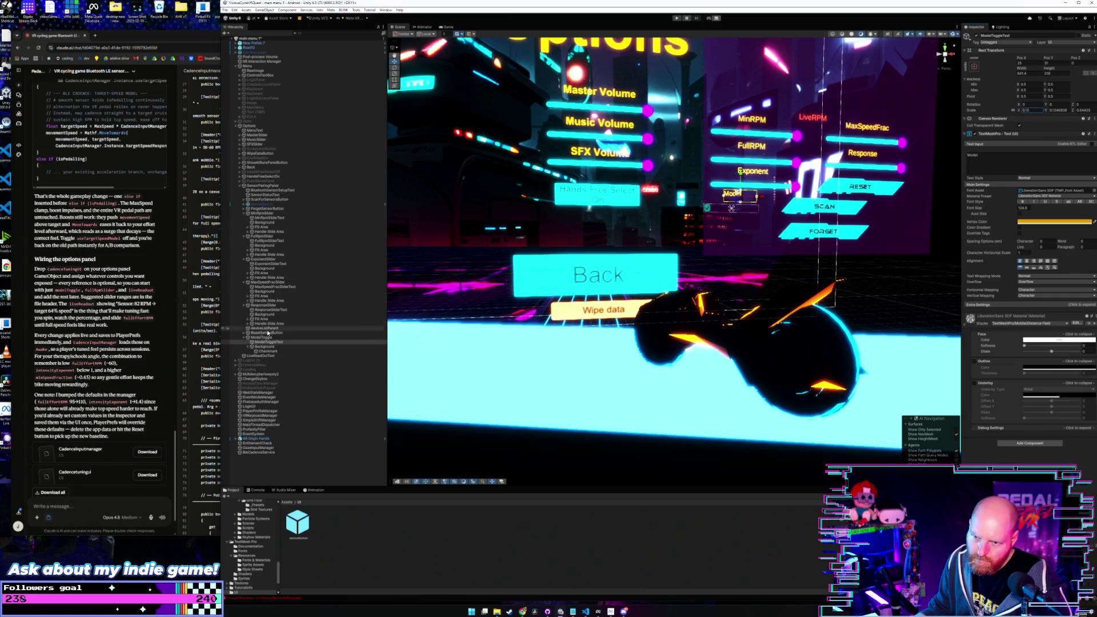
Step: Move ModelToggle right and the Model text left until they line up under Exponent
click(267, 350)
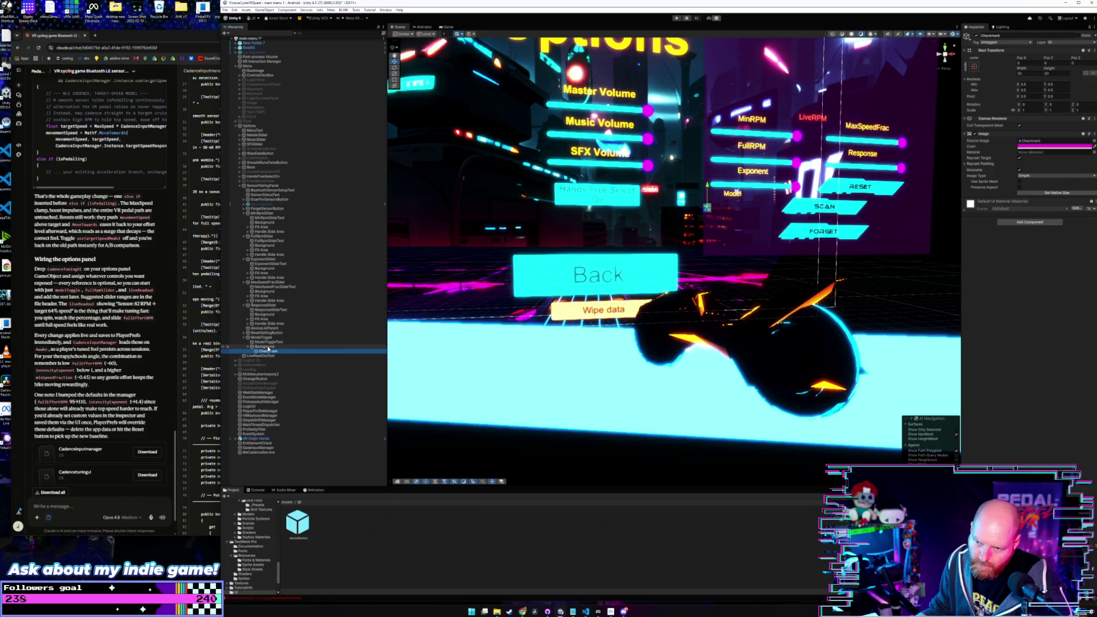
click(268, 337)
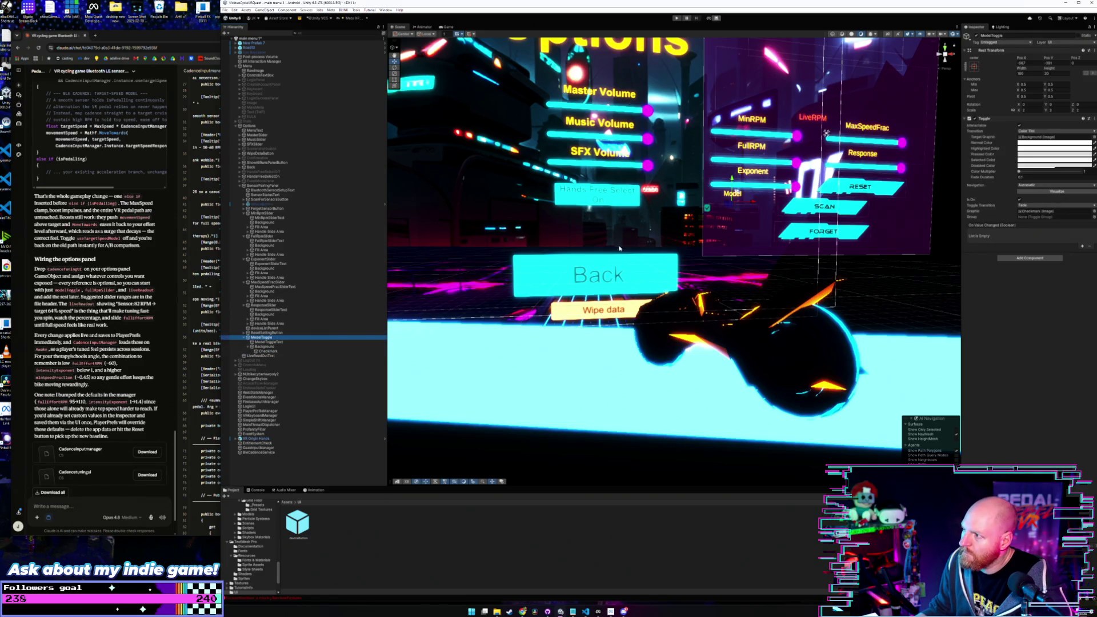
drag(758, 203, 785, 204)
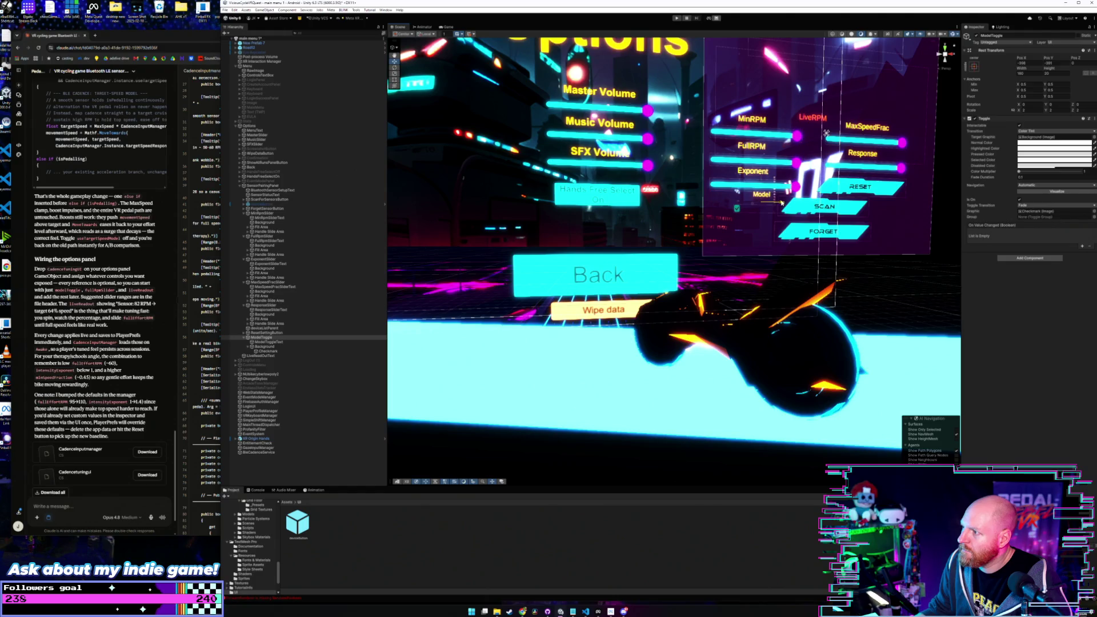
click(269, 342)
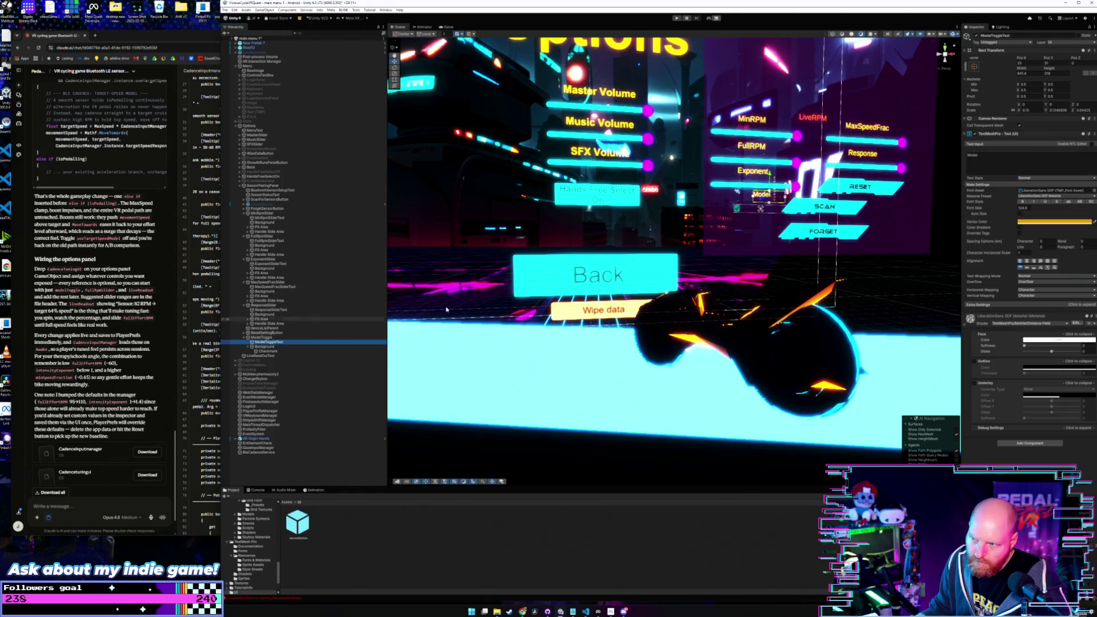
drag(788, 201, 775, 200)
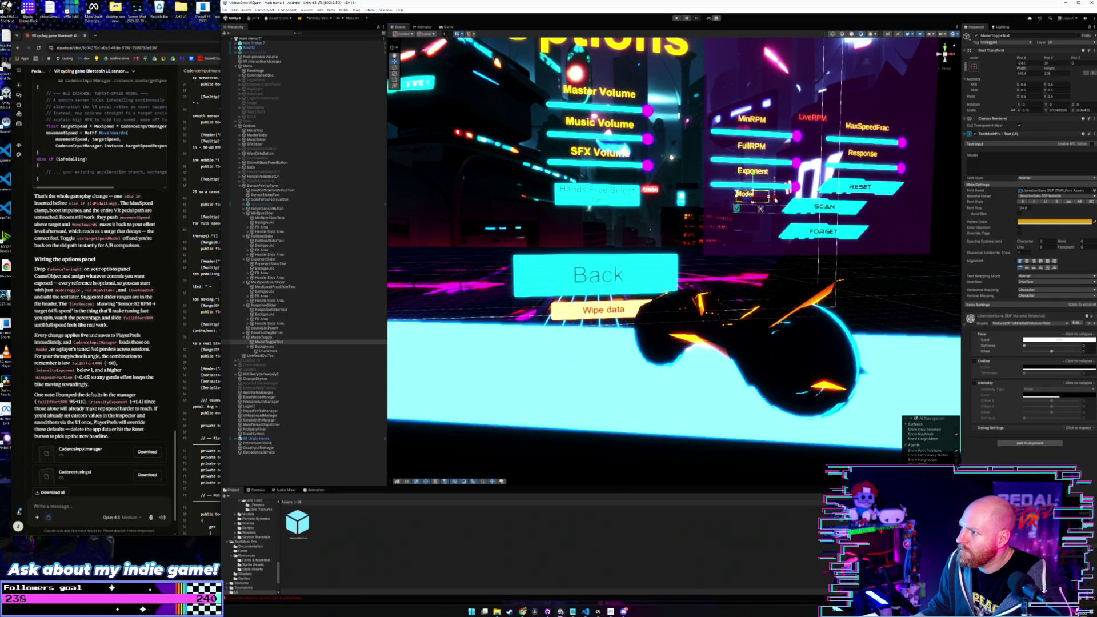
click(271, 338)
drag(780, 203, 792, 203)
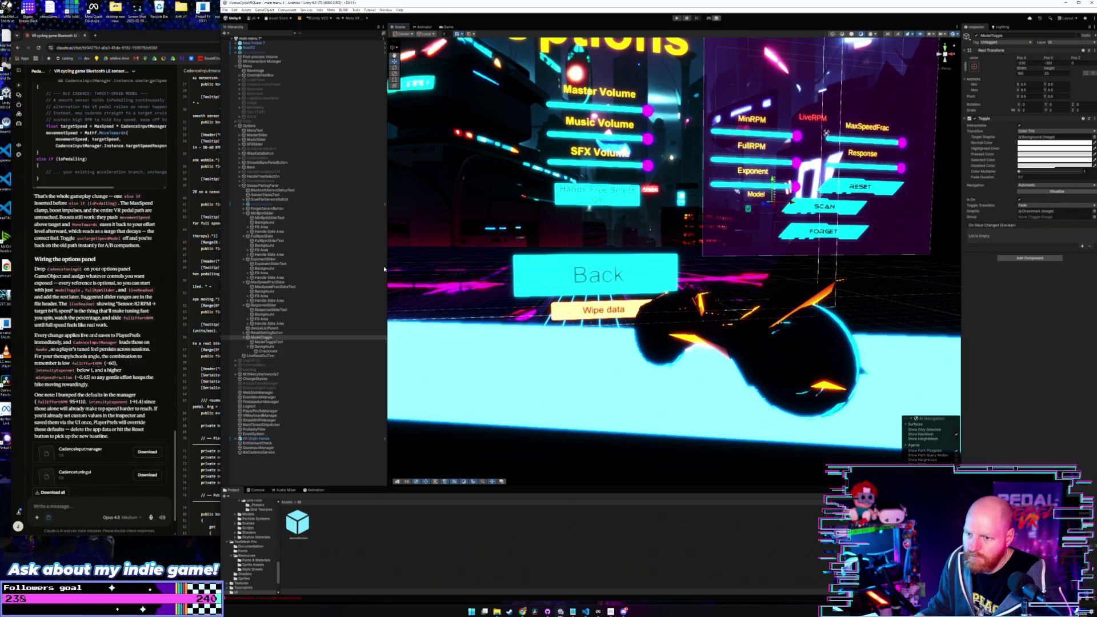
click(269, 341)
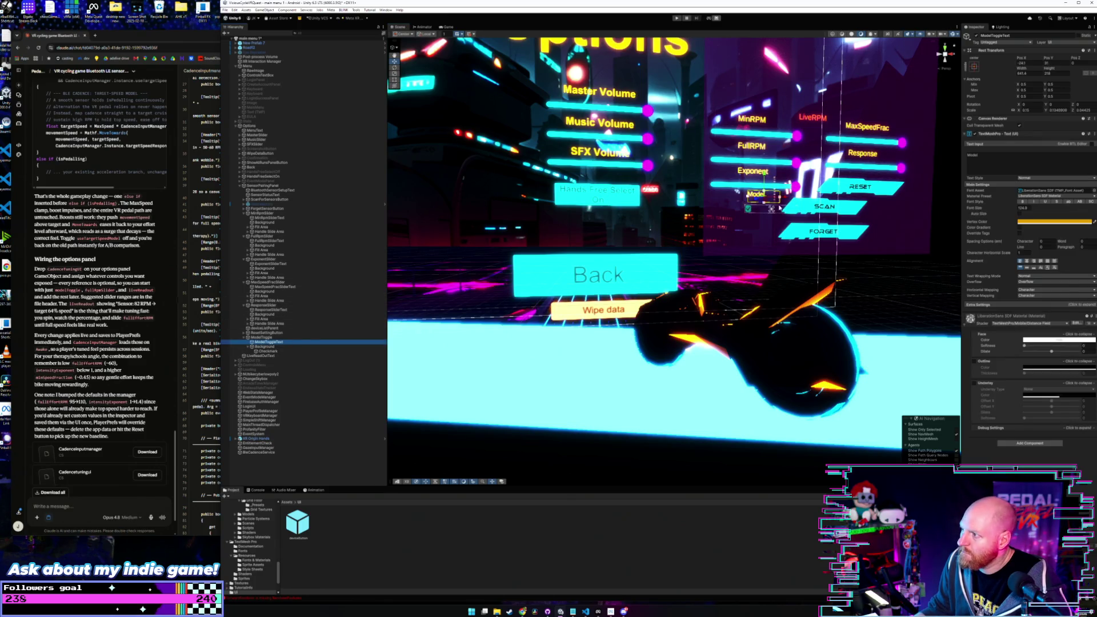
drag(785, 198, 775, 198)
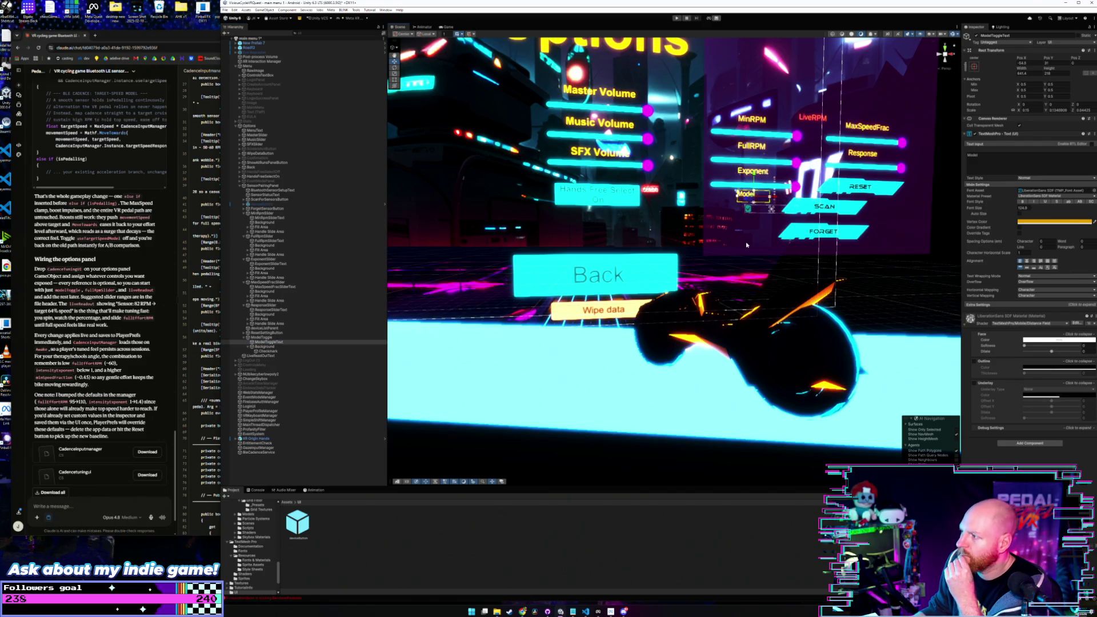
click(734, 225)
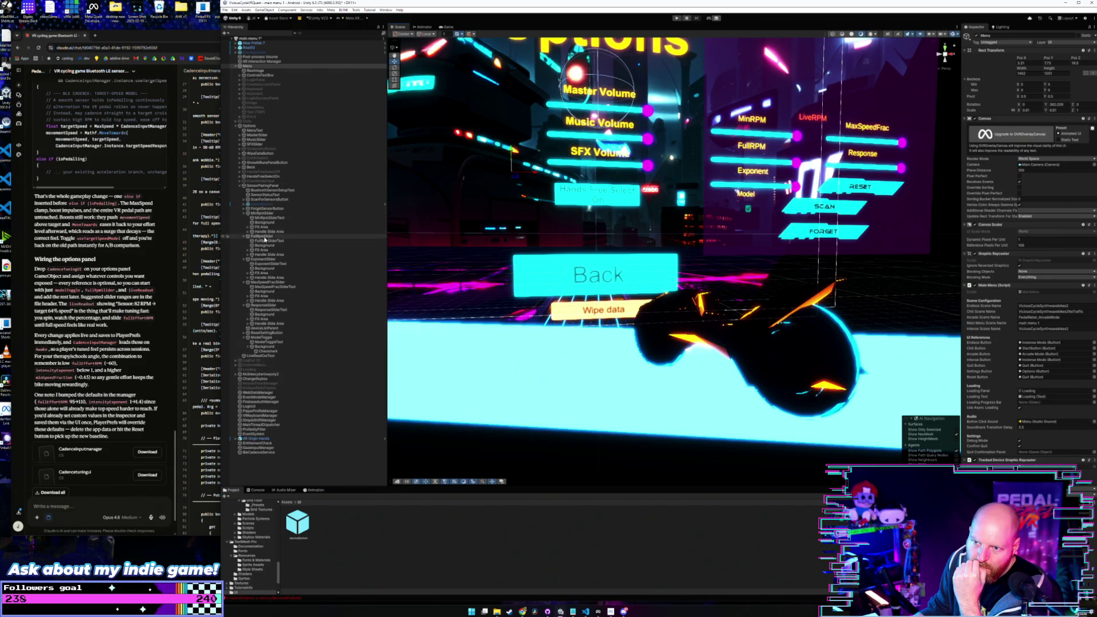
Step: Assign ModelToggle to the Model Toggle field of SensorPairingPanel's Cadence Tuning UI
click(268, 200)
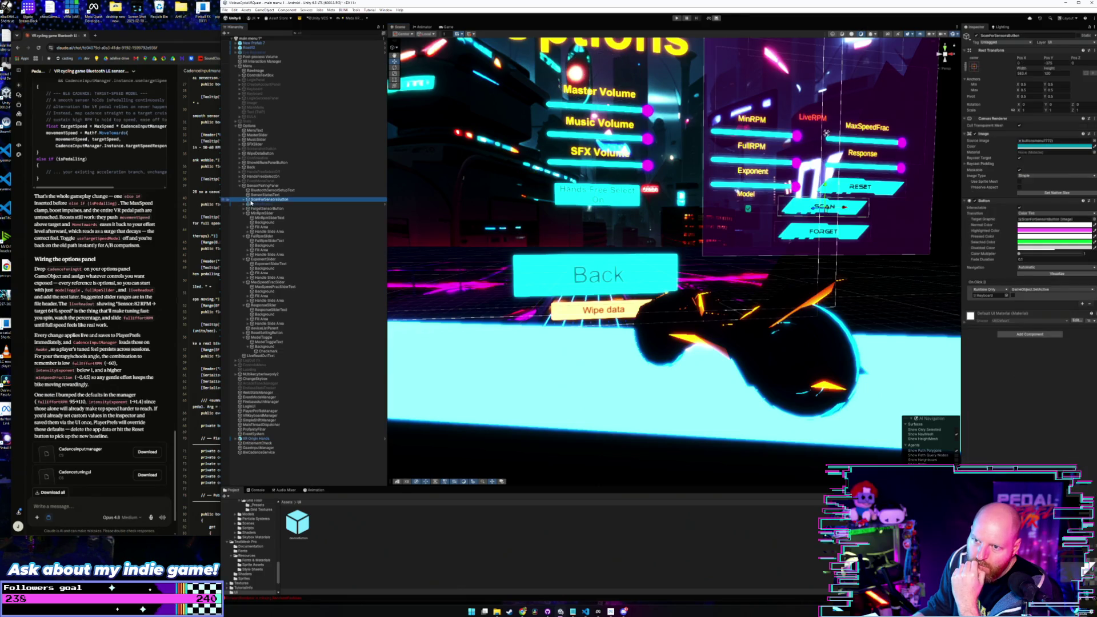
click(244, 200)
click(244, 200)
key(Left)
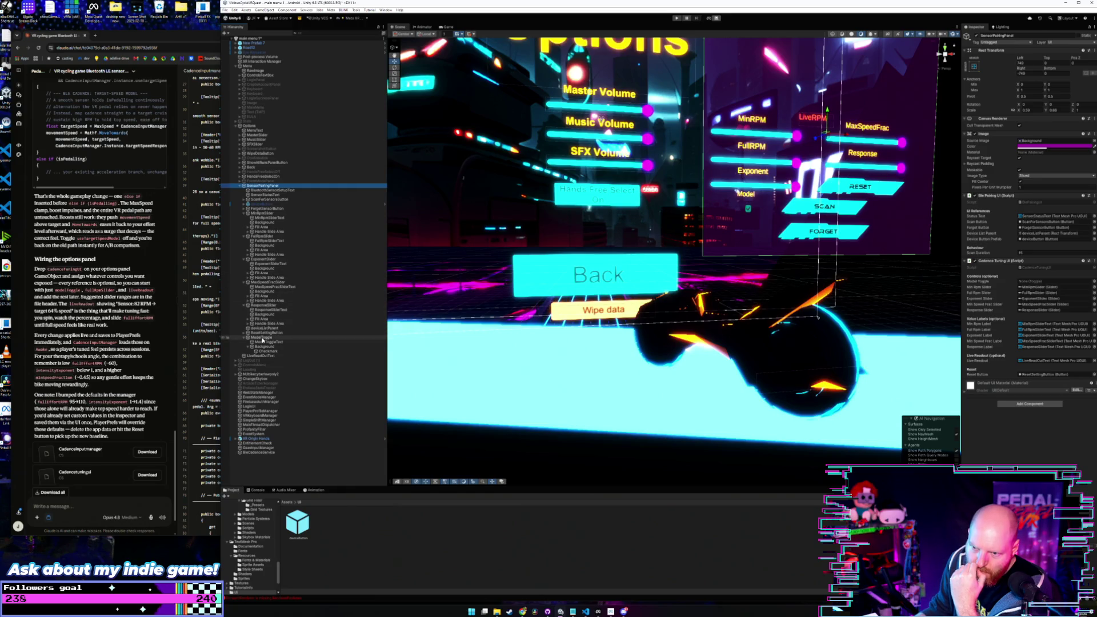
drag(895, 287, 1051, 281)
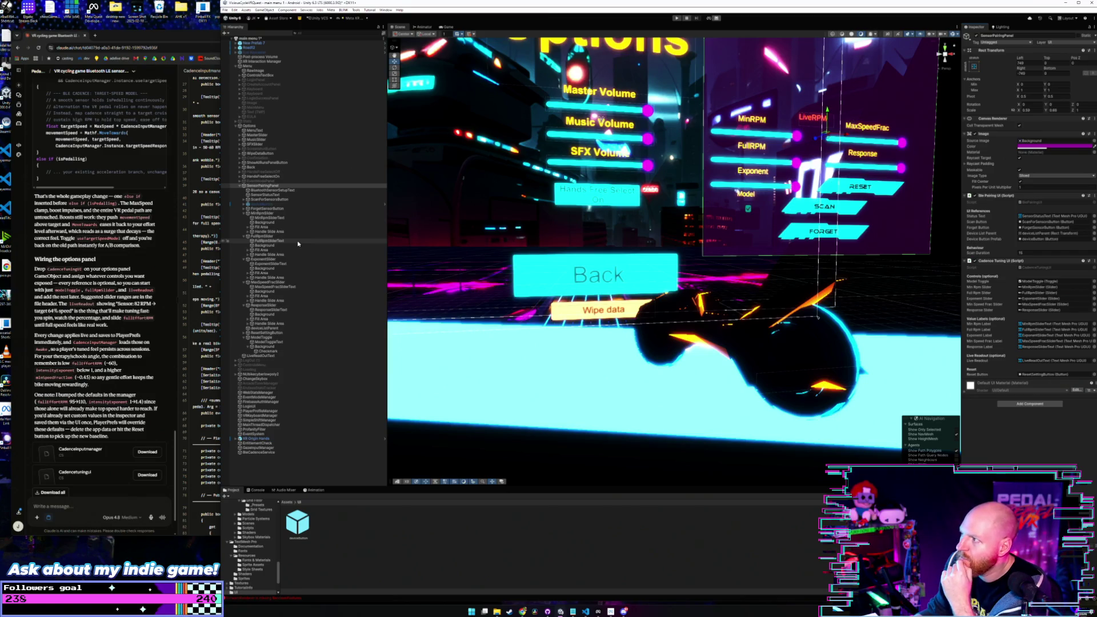
click(226, 10)
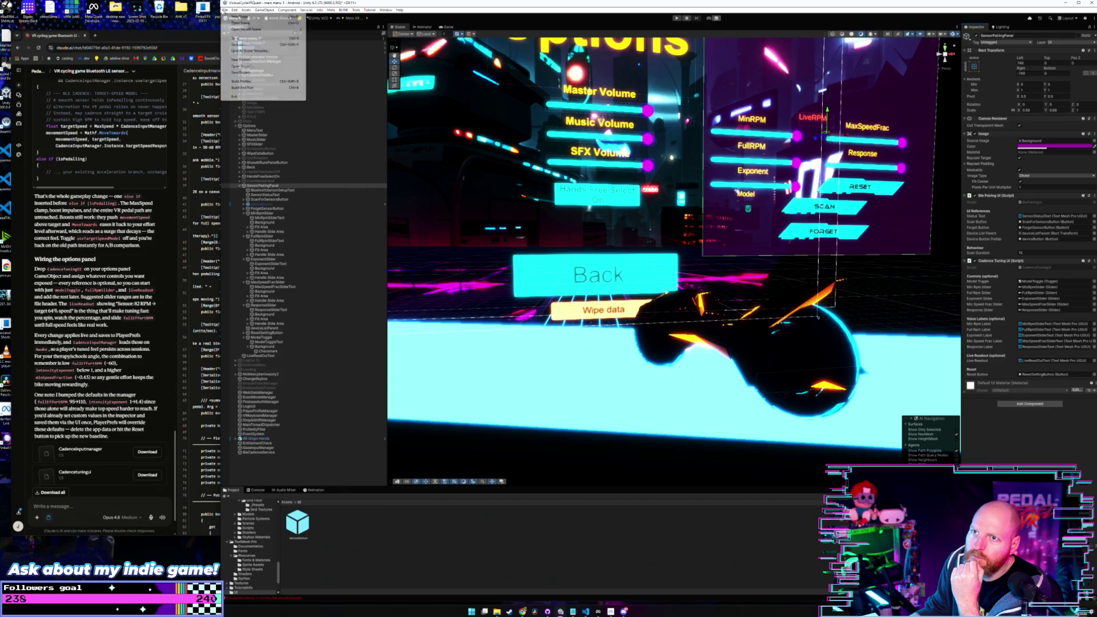
Step: Read the Claude chat paragraph about the bumped cadence defaults
click(251, 73)
click(153, 266)
scroll(153, 266, down, 2)
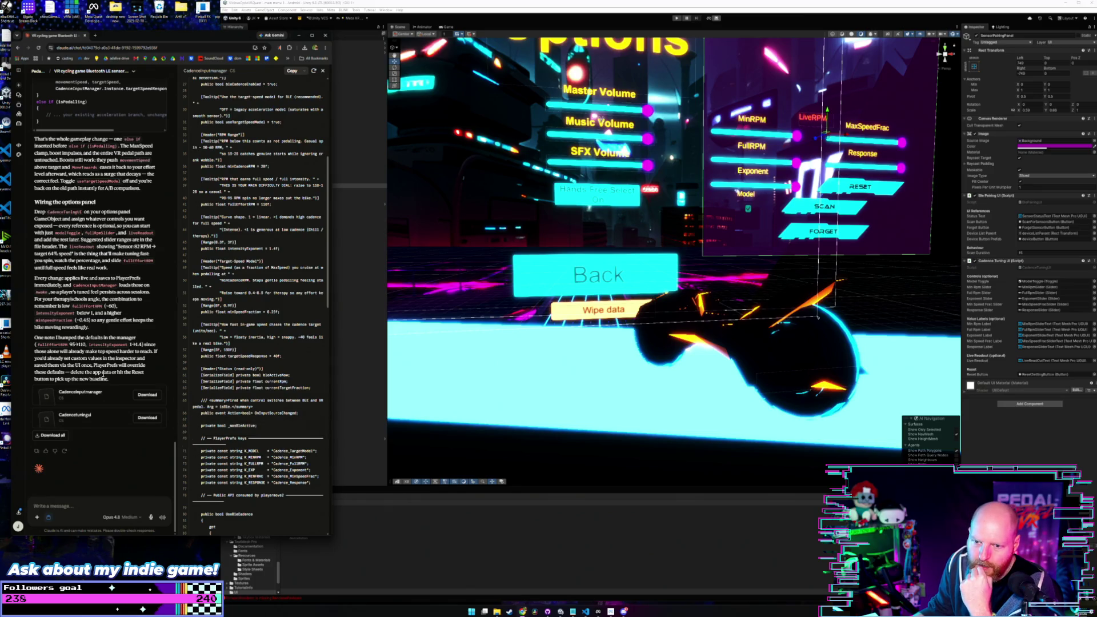
drag(112, 380, 34, 338)
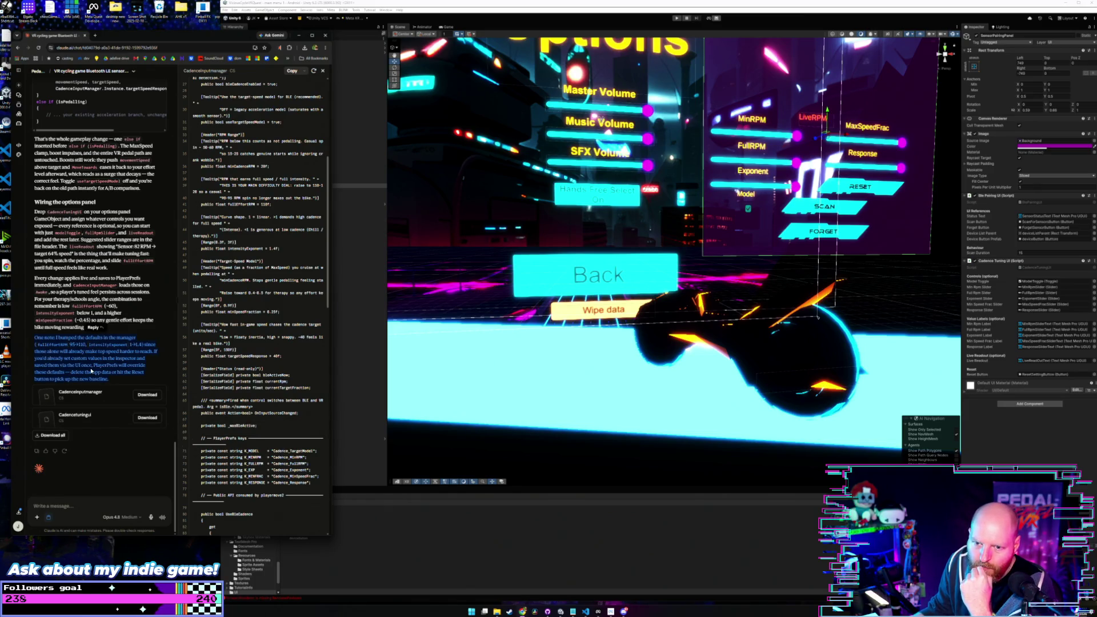
click(143, 369)
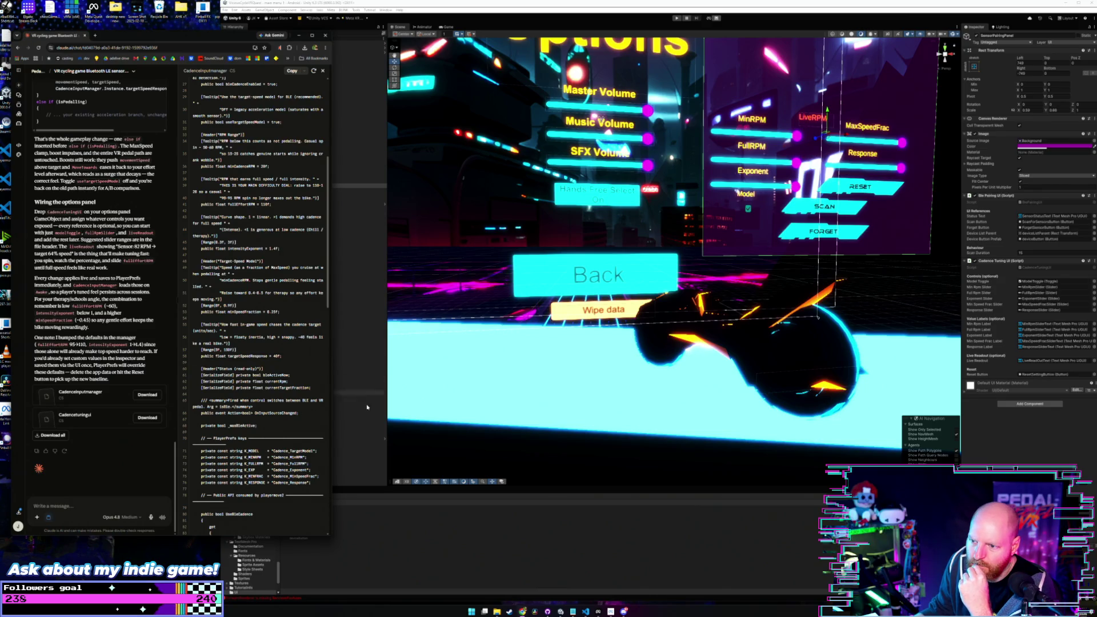
Step: Save the whole Unity project with File > Save Project
click(379, 454)
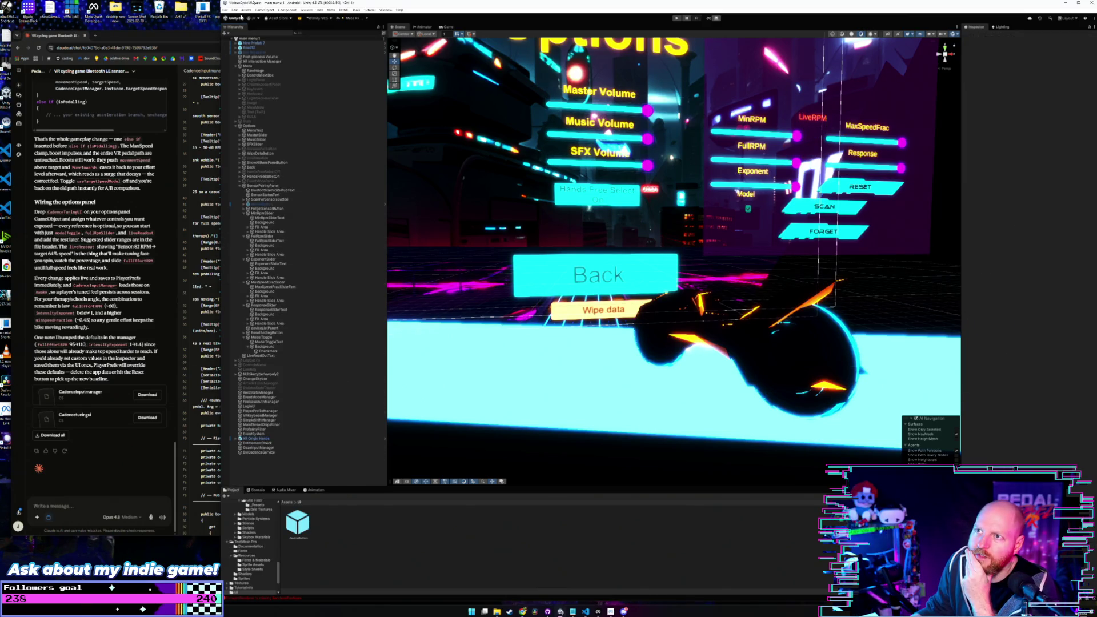
click(225, 21)
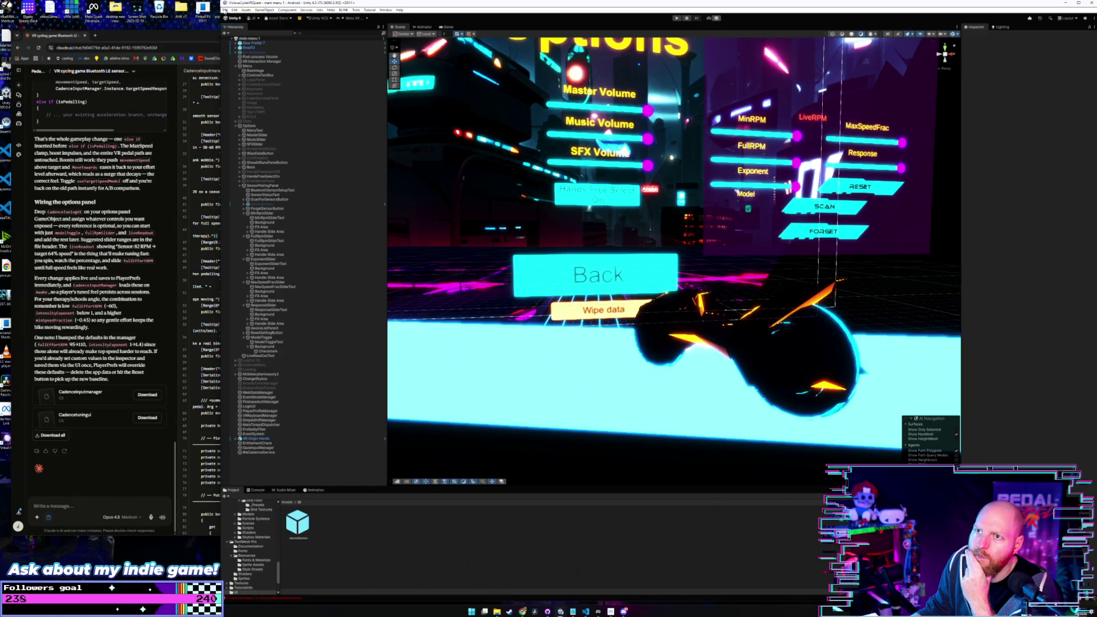
click(225, 10)
click(247, 73)
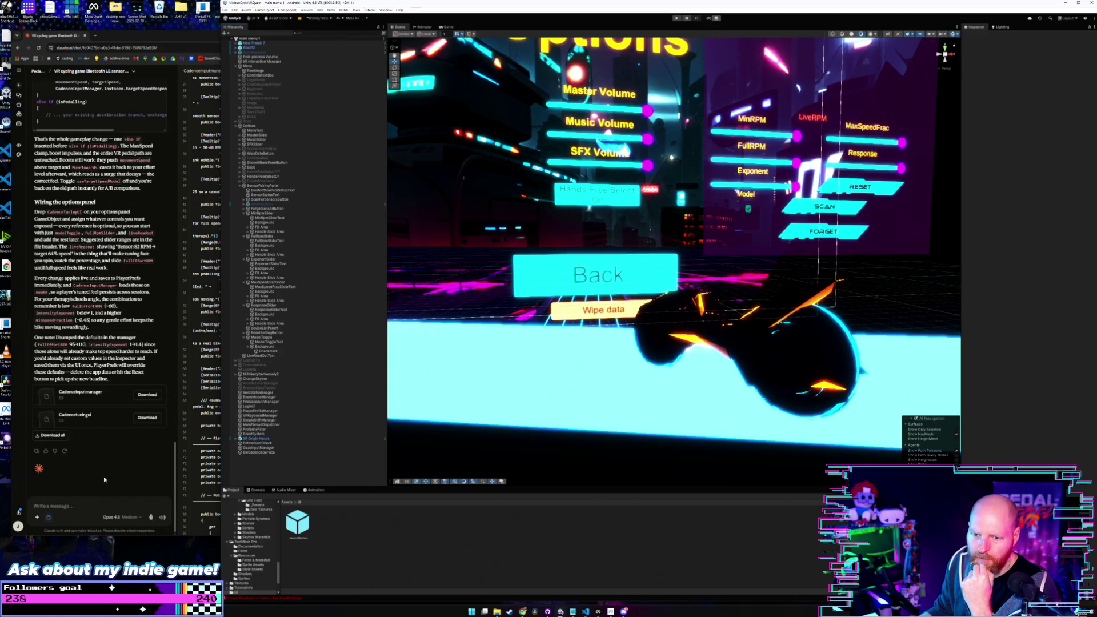
key(alt+Tab)
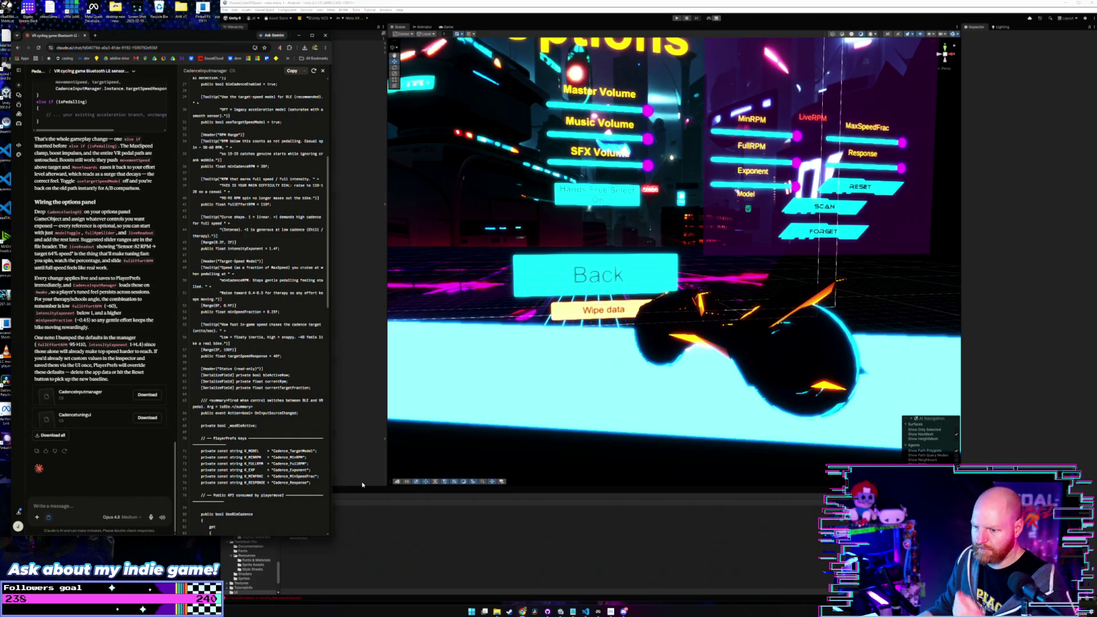
click(353, 477)
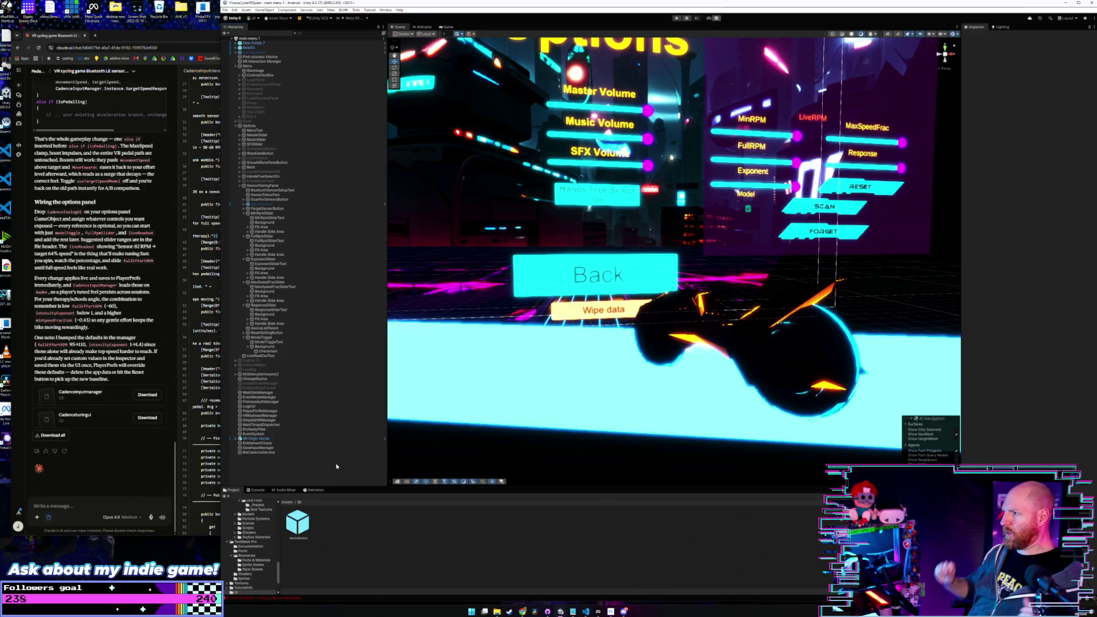
Step: Deactivate the Options menu object, activate the EULA safety-warning panel and frame it
mouse_move(611, 307)
mouse_down()
mouse_move(598, 227)
mouse_move(474, 239)
mouse_move(308, 159)
mouse_up()
click(258, 126)
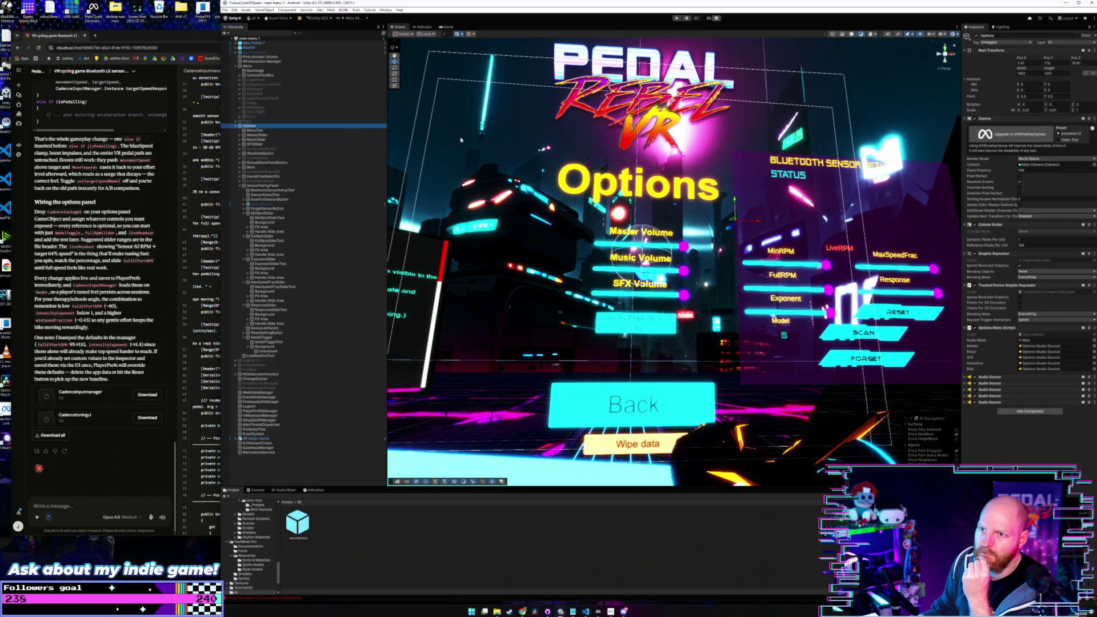
click(970, 36)
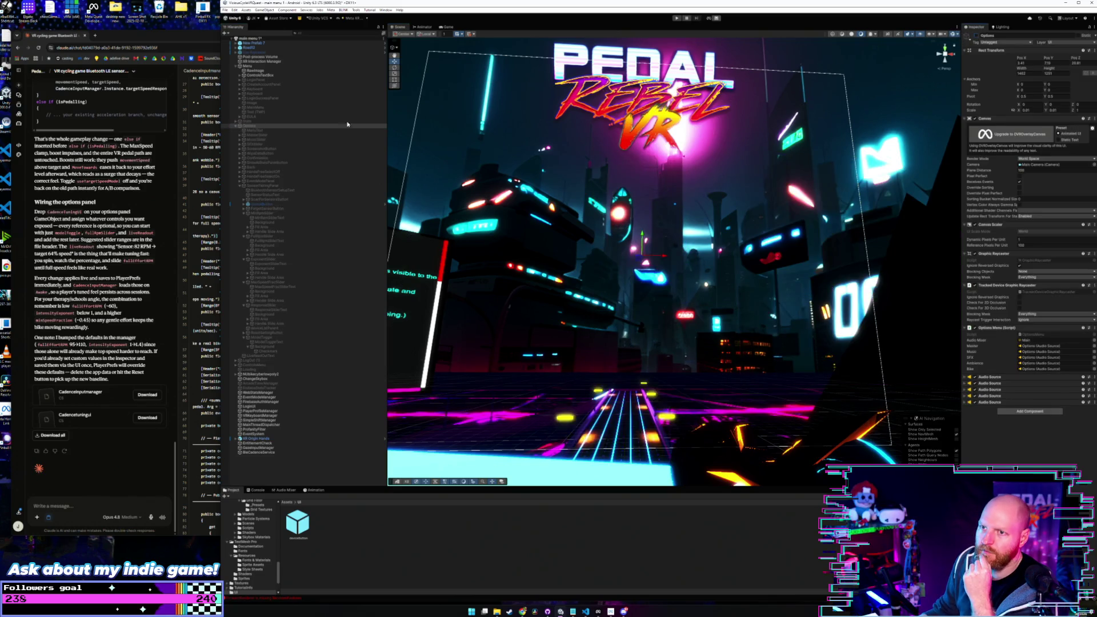
click(240, 126)
click(250, 117)
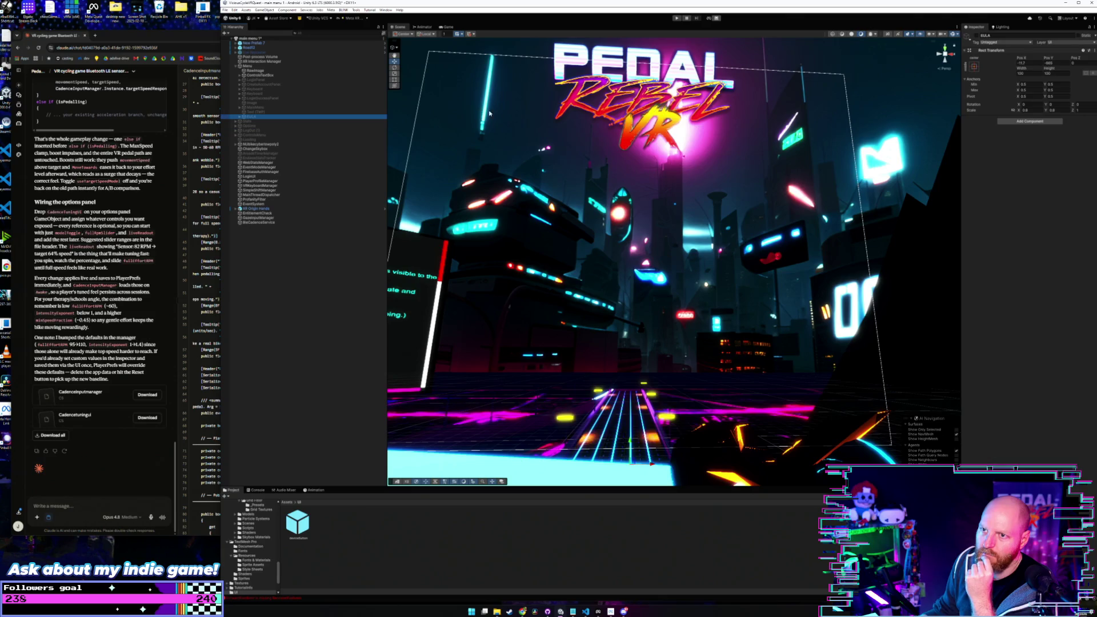
click(976, 35)
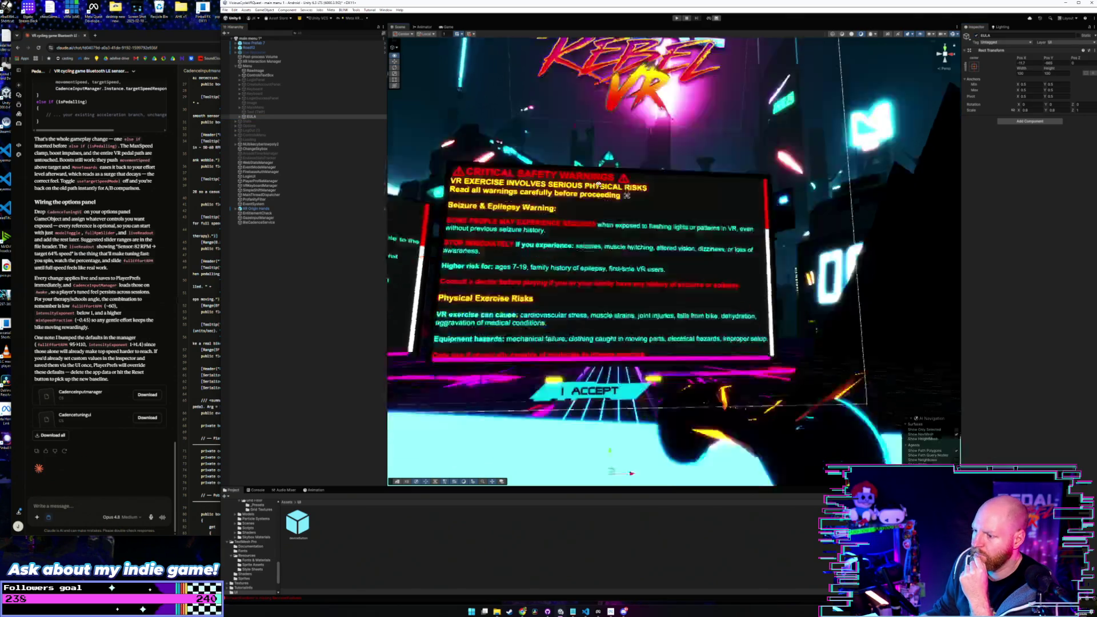
key(f)
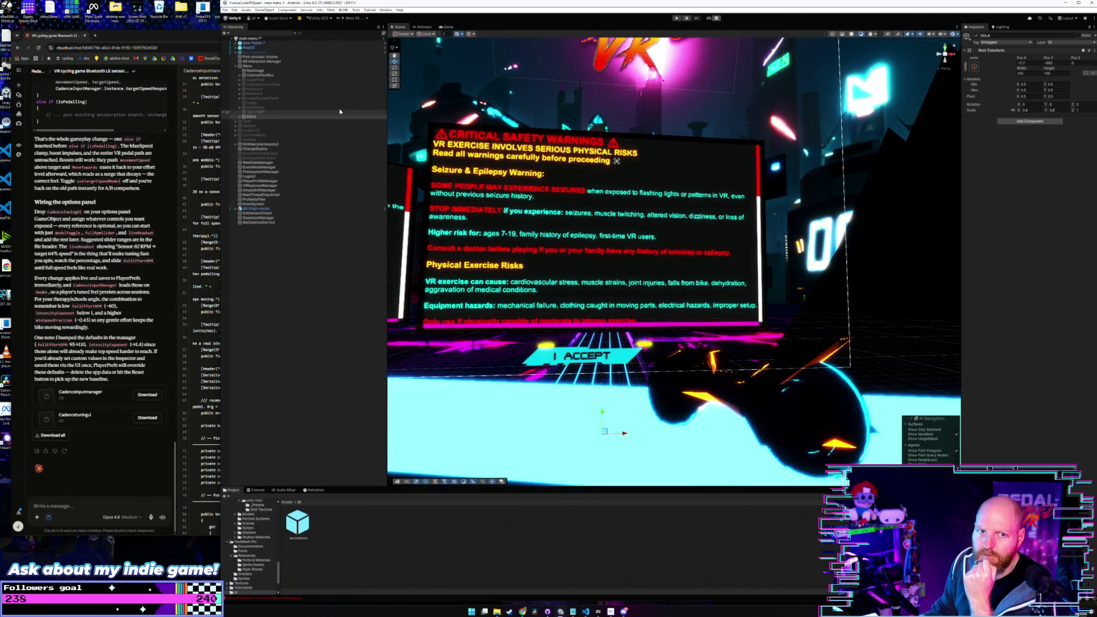
Step: Show the top-level Assets folder in the project browser
click(224, 11)
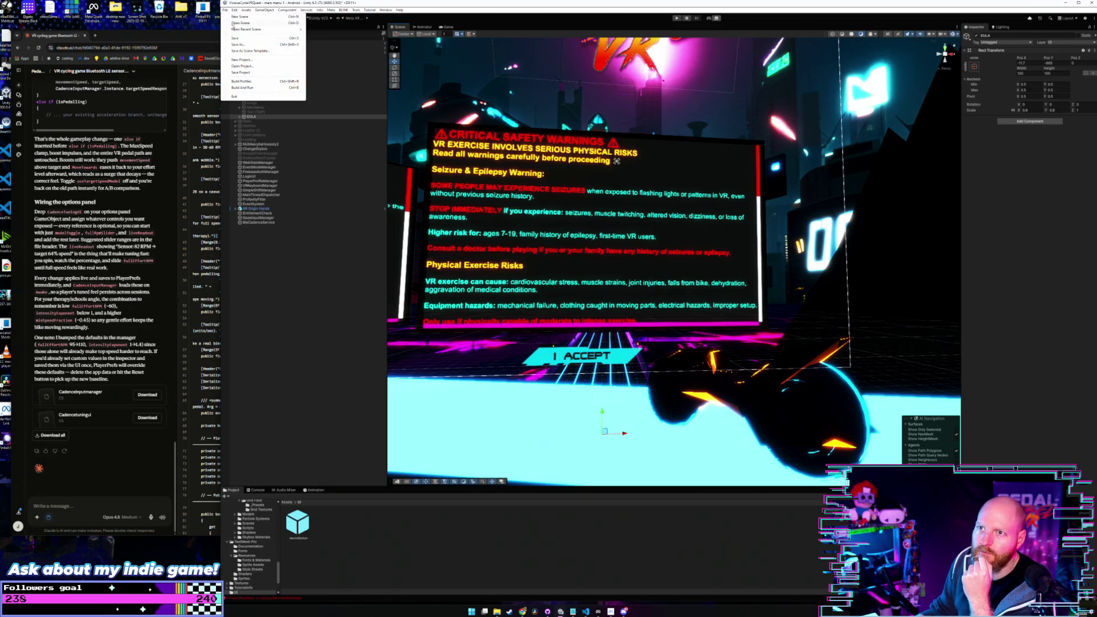
click(224, 10)
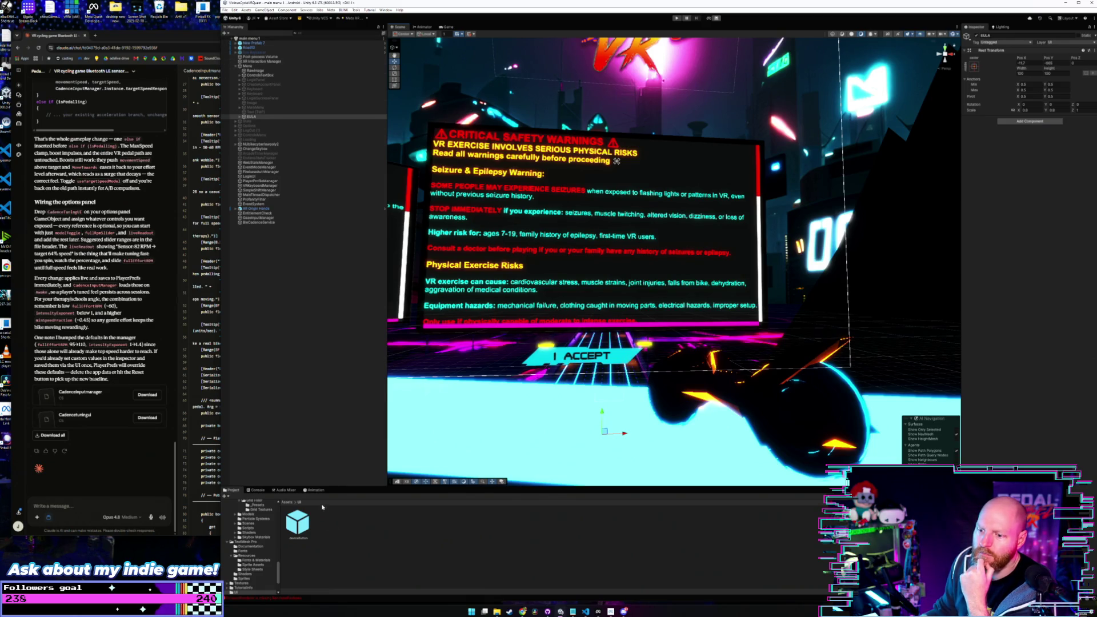
click(286, 502)
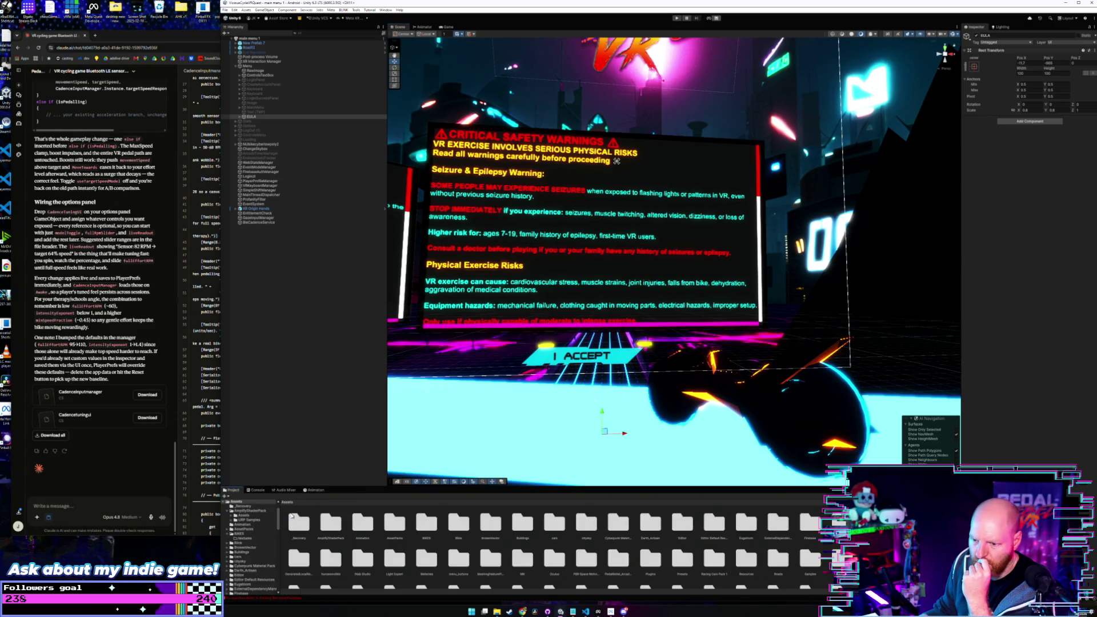
Step: Scroll through the Assets root folder, then bring up Claude's CadenceInputManager code view
scroll(376, 537, up, 1)
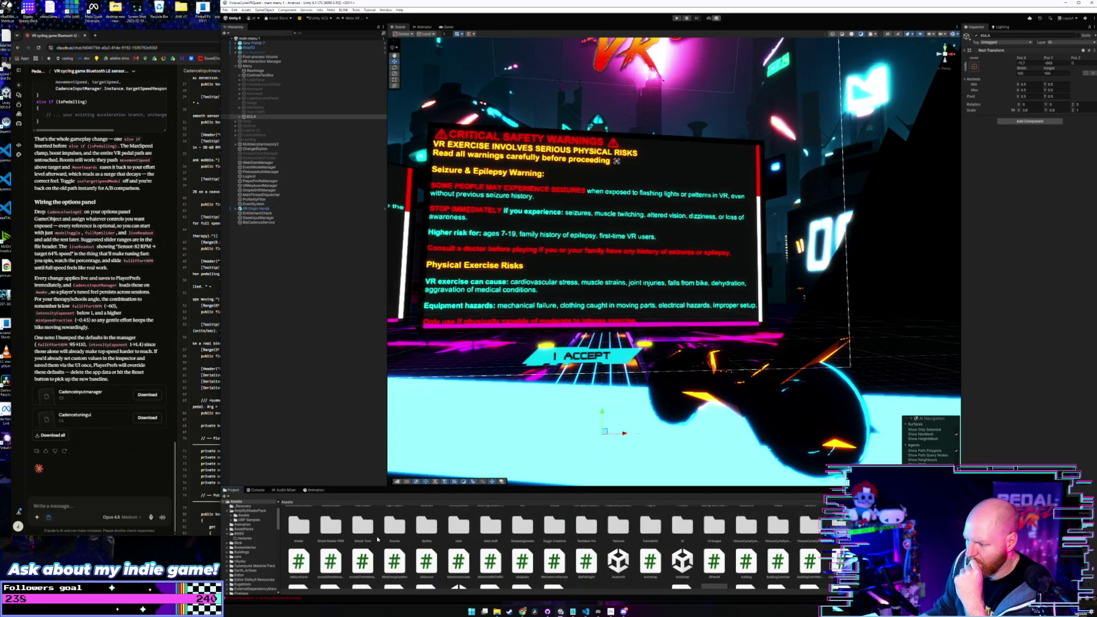
scroll(376, 536, down, 5)
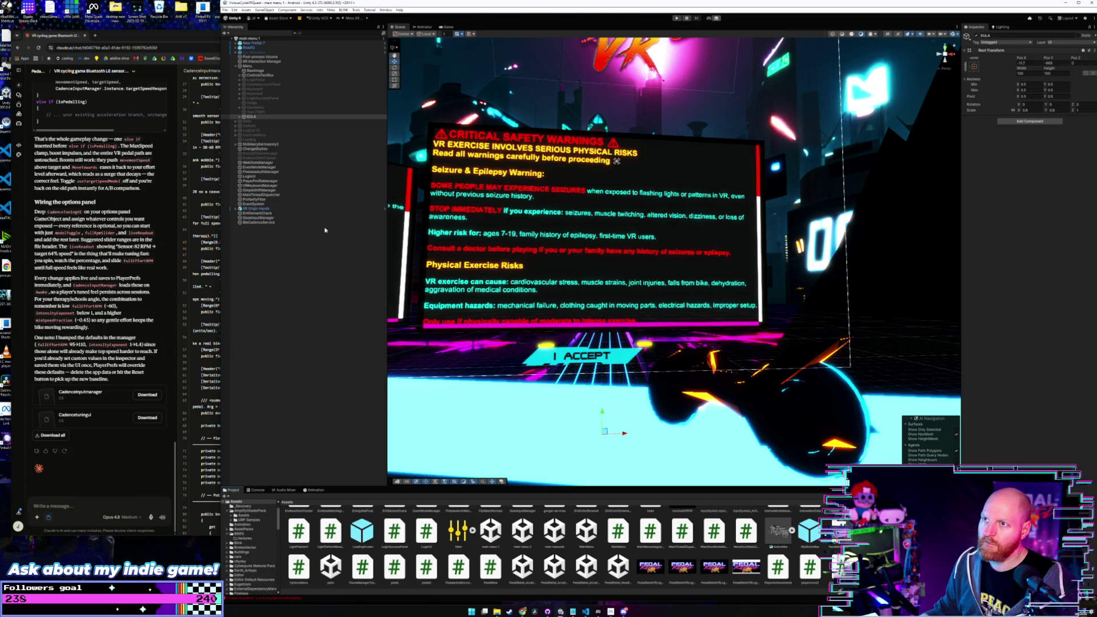
click(170, 68)
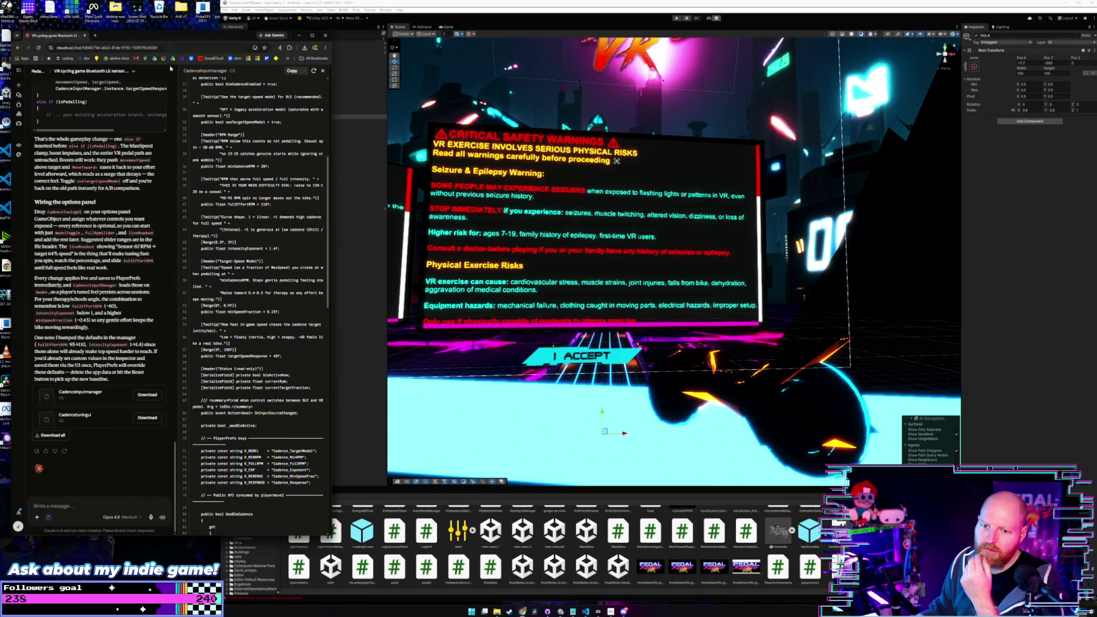
Step: Set the Android Bundle Version Code to 13 in Player Settings
click(352, 465)
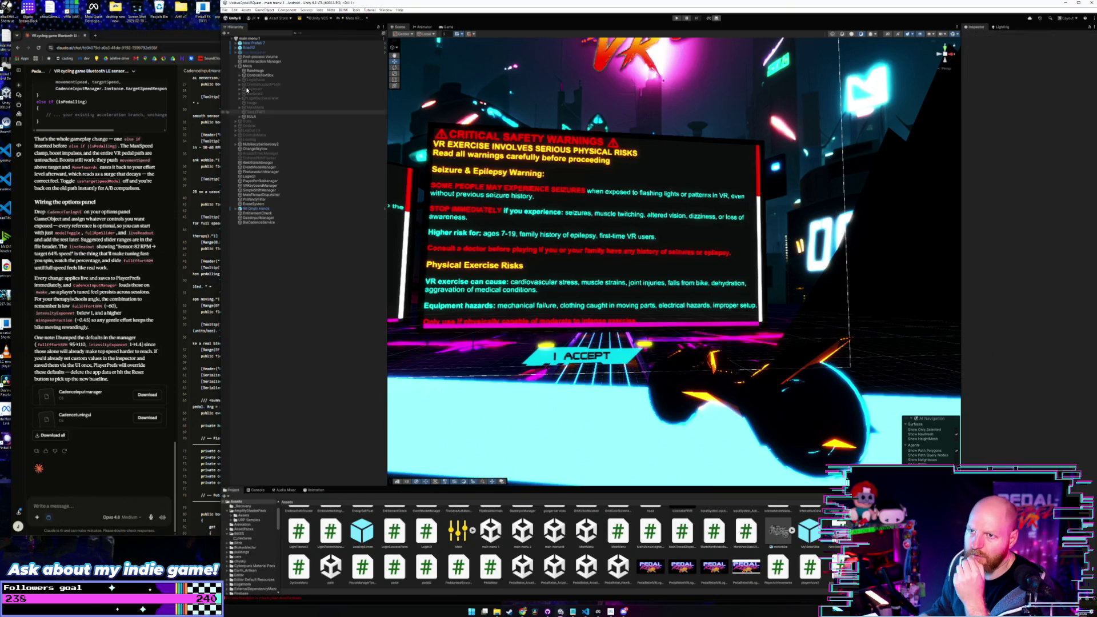
click(225, 10)
click(249, 82)
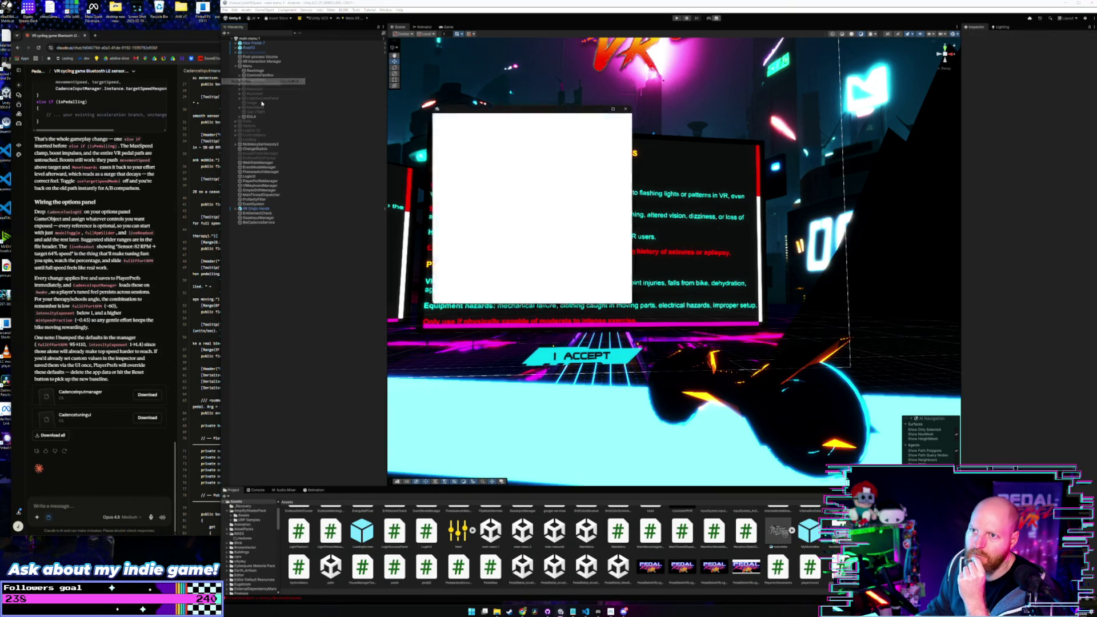
click(582, 121)
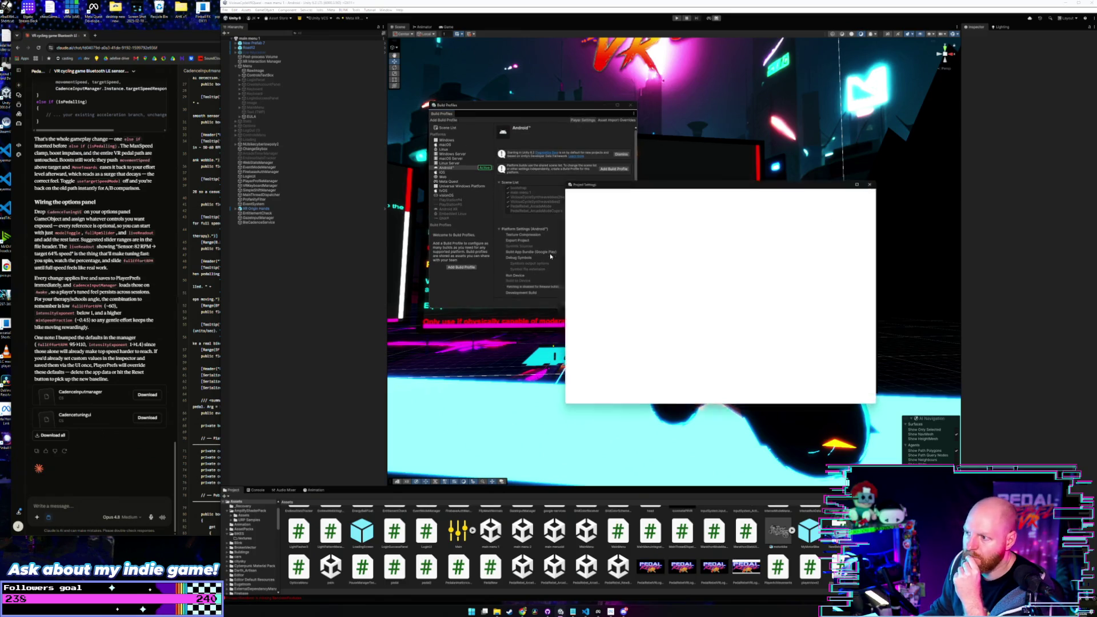
click(652, 318)
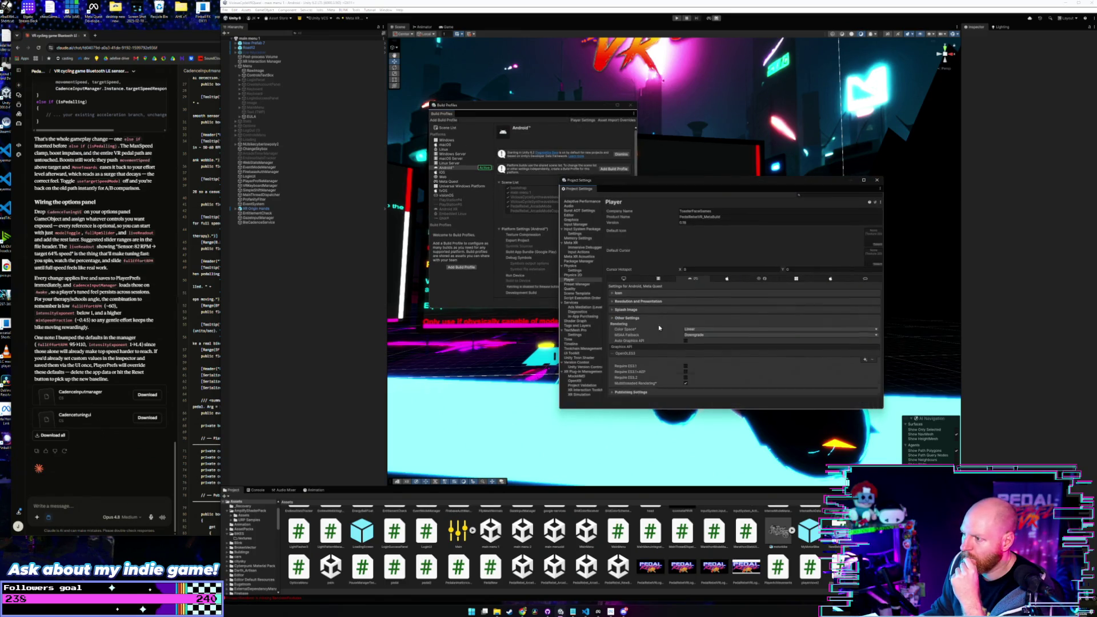
click(660, 326)
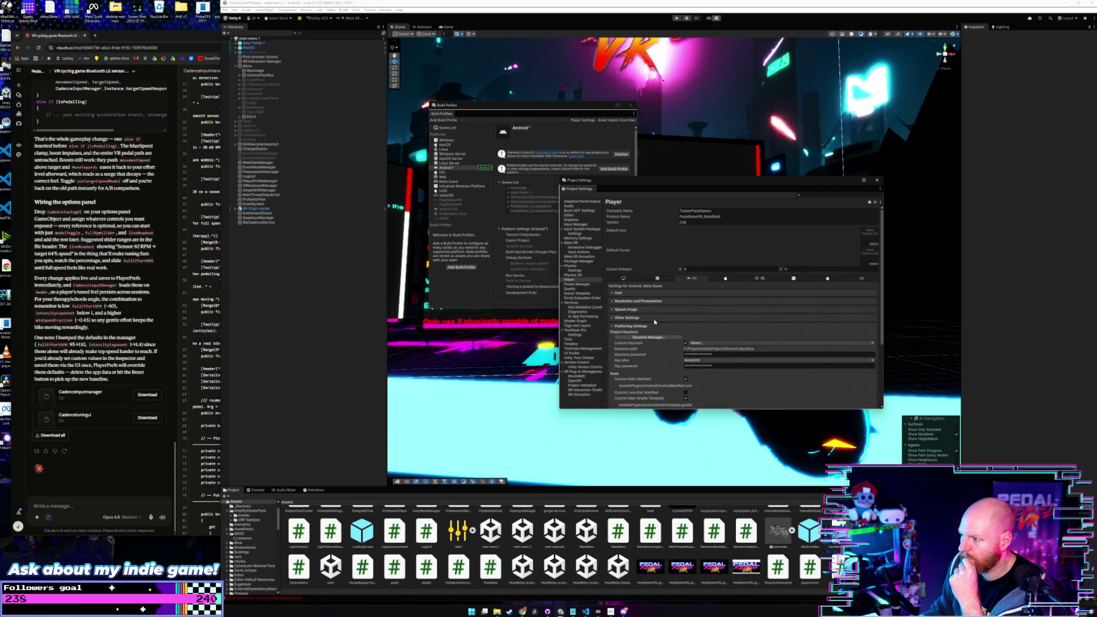
click(656, 326)
click(656, 318)
scroll(670, 348, down, 3)
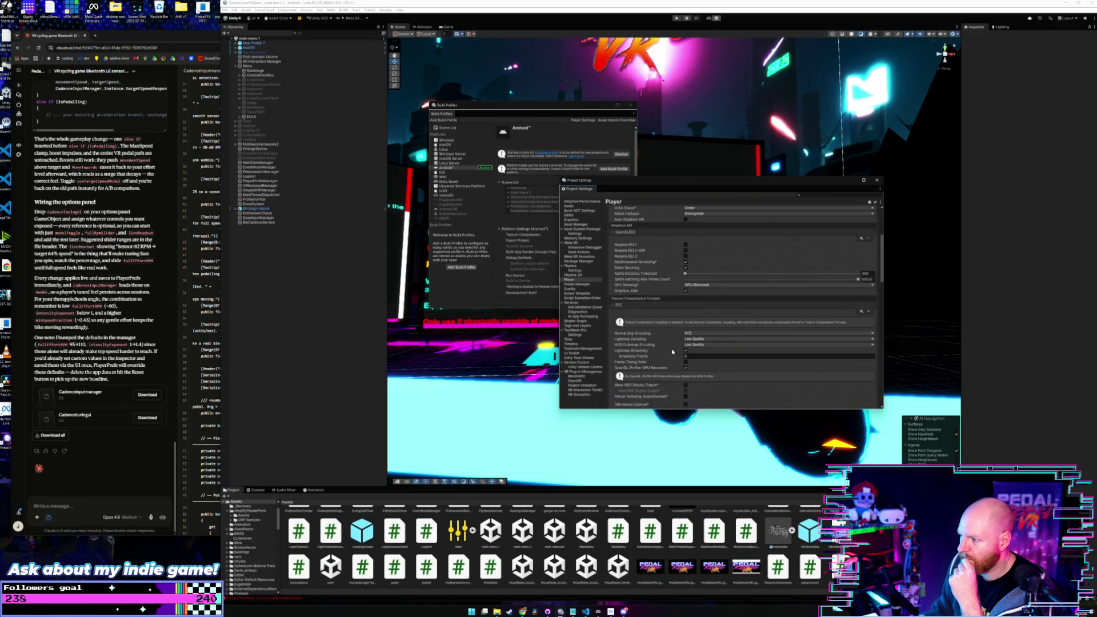
scroll(683, 357, down, 5)
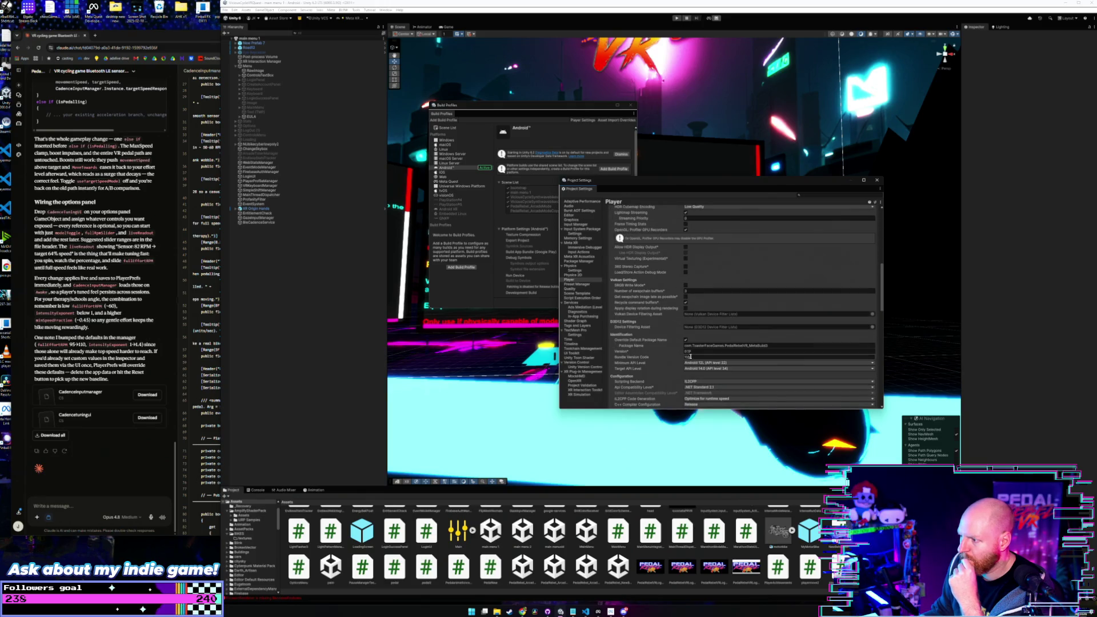
text(13)
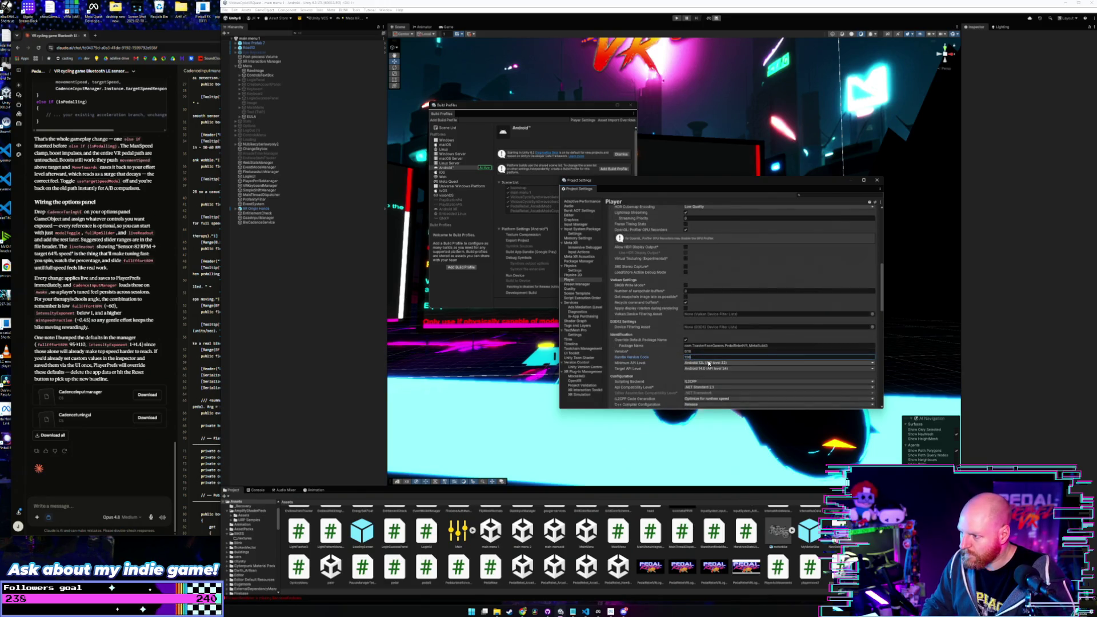
click(578, 304)
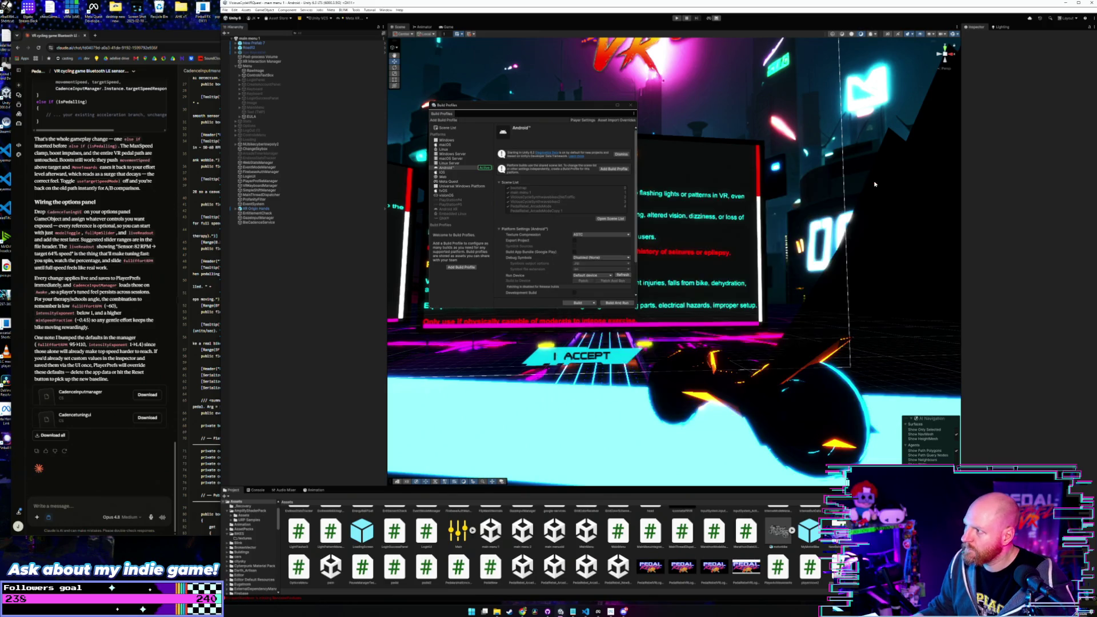
Step: Build the Android APK into a new folder named 106 under meta alpha
click(578, 304)
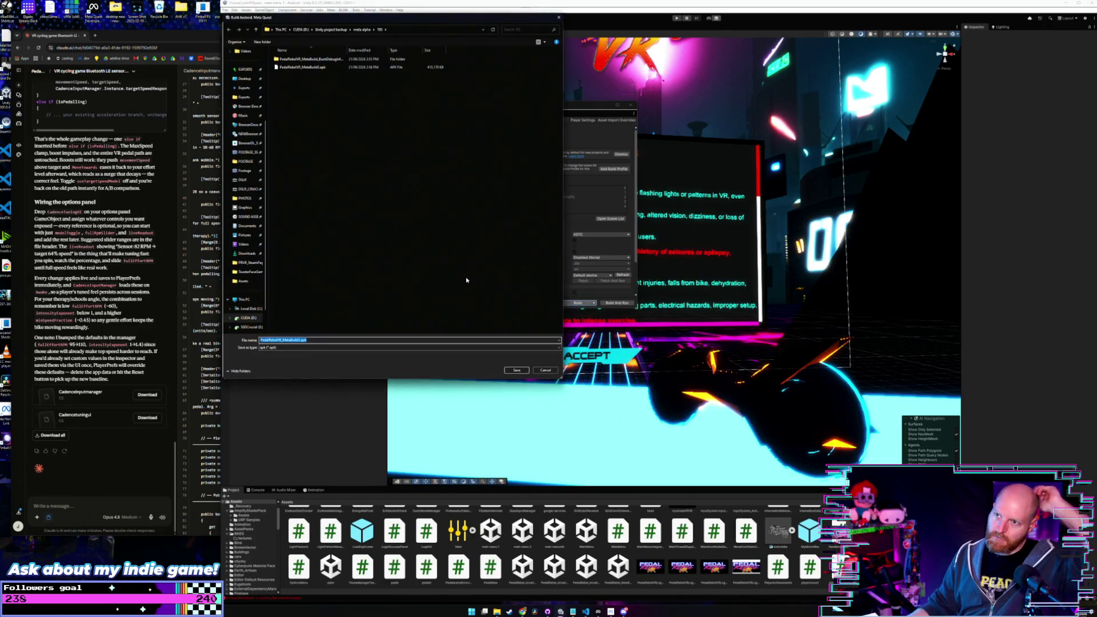
click(255, 30)
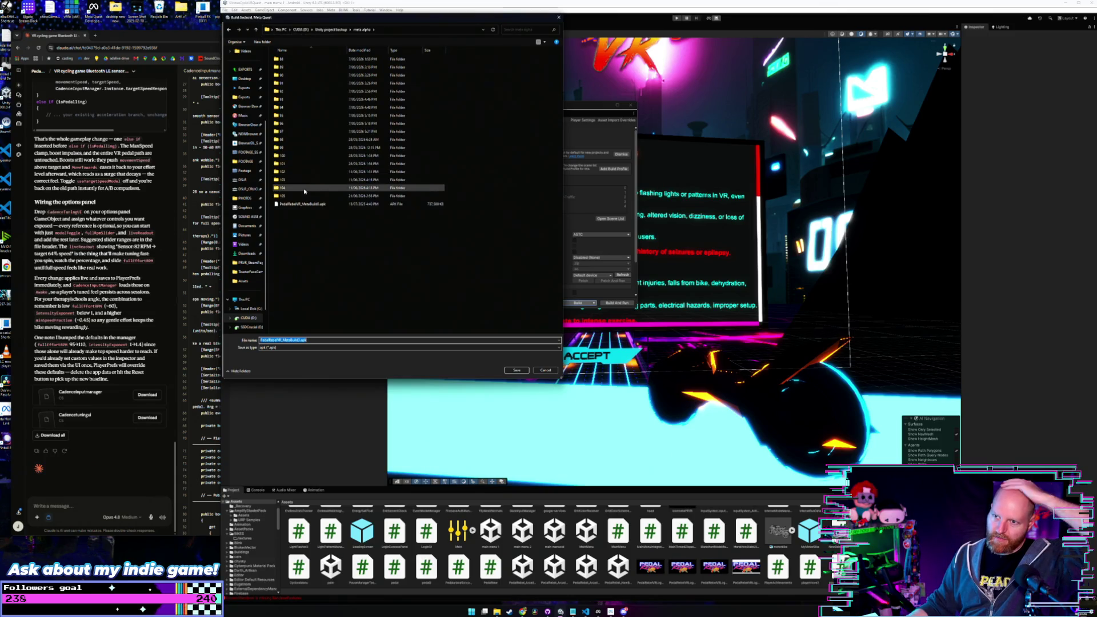
click(258, 43)
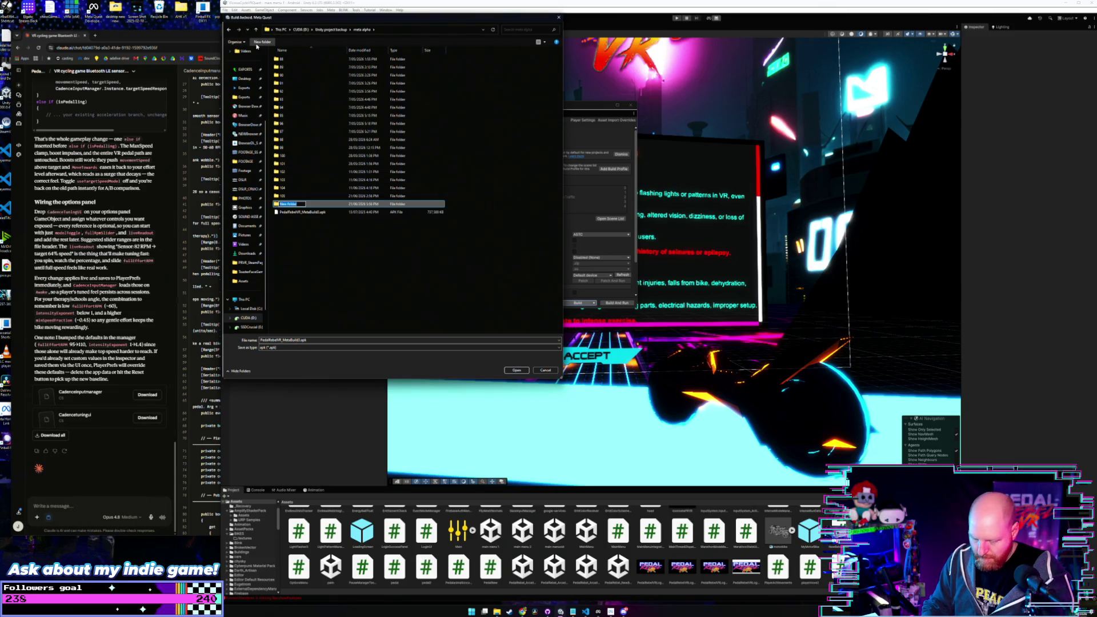
text(106)
key(Return)
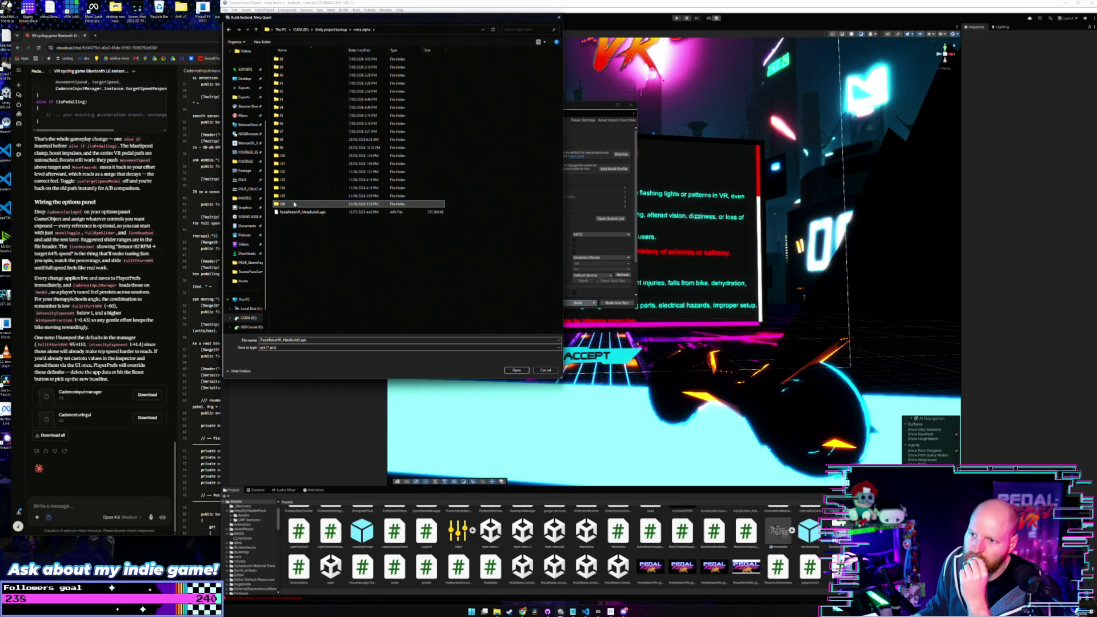
key(Return)
click(510, 371)
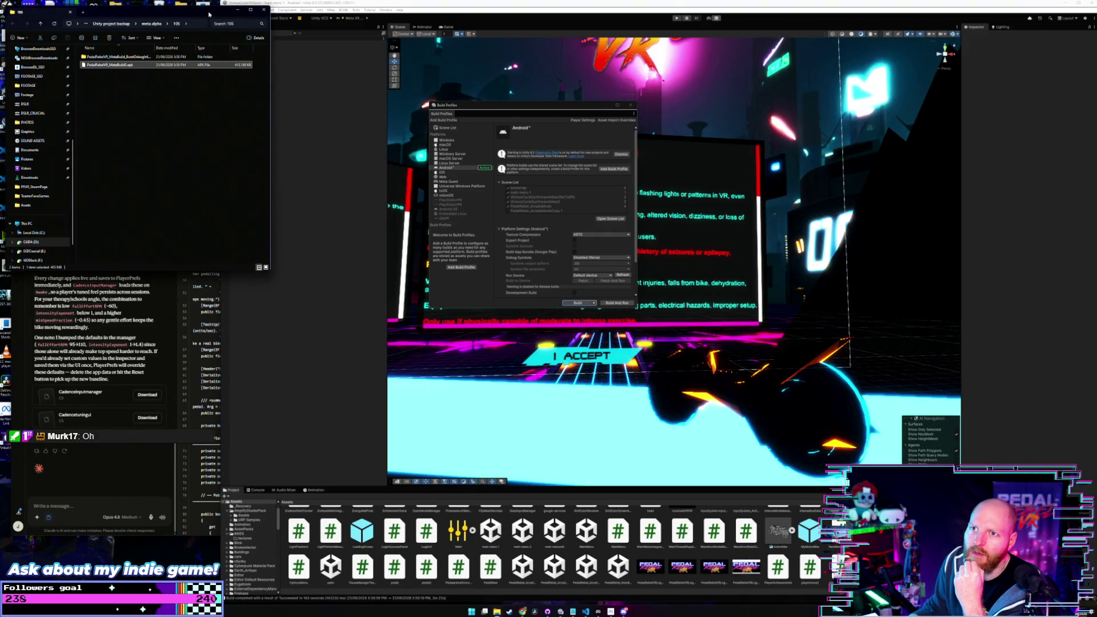
Step: Upload the new APK from meta alpha > 106 to Pedal Rebel's BETA channel
click(528, 109)
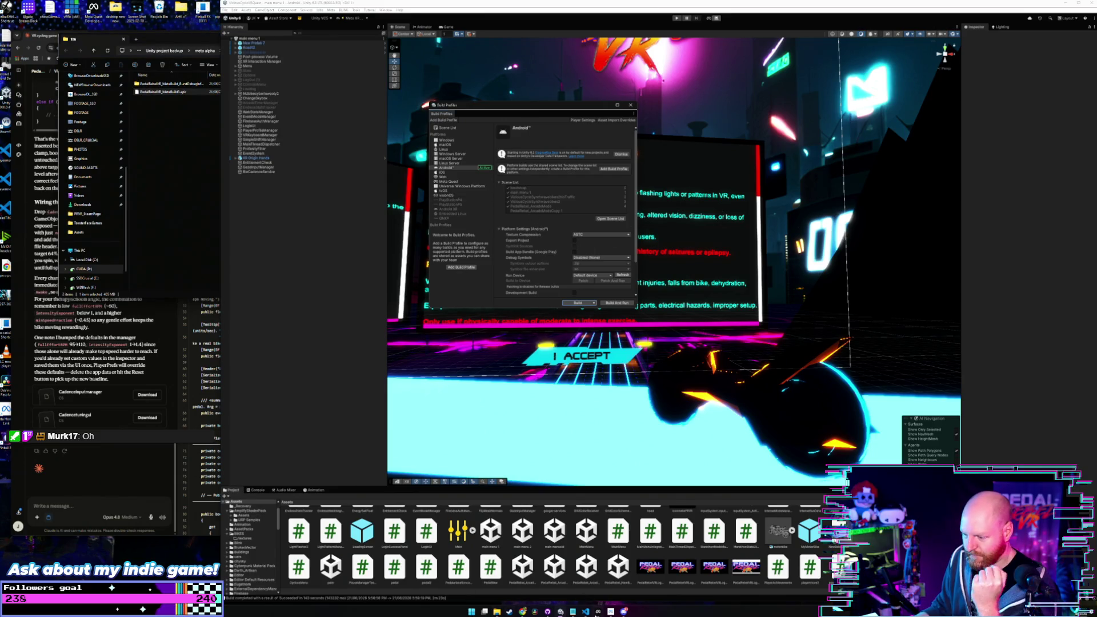
key(alt+Tab)
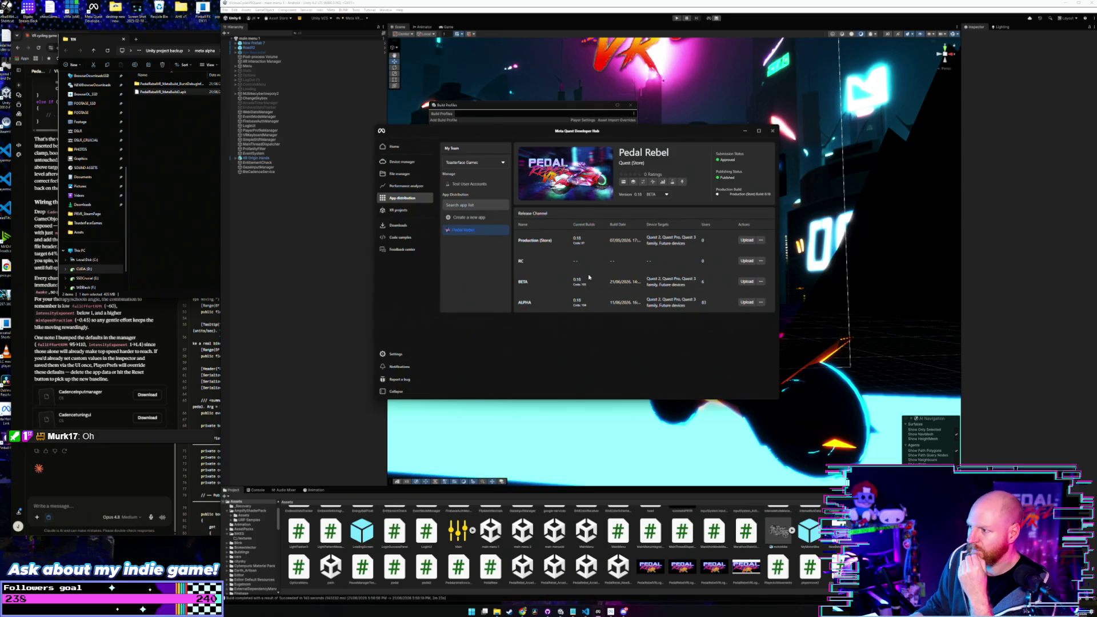
click(746, 281)
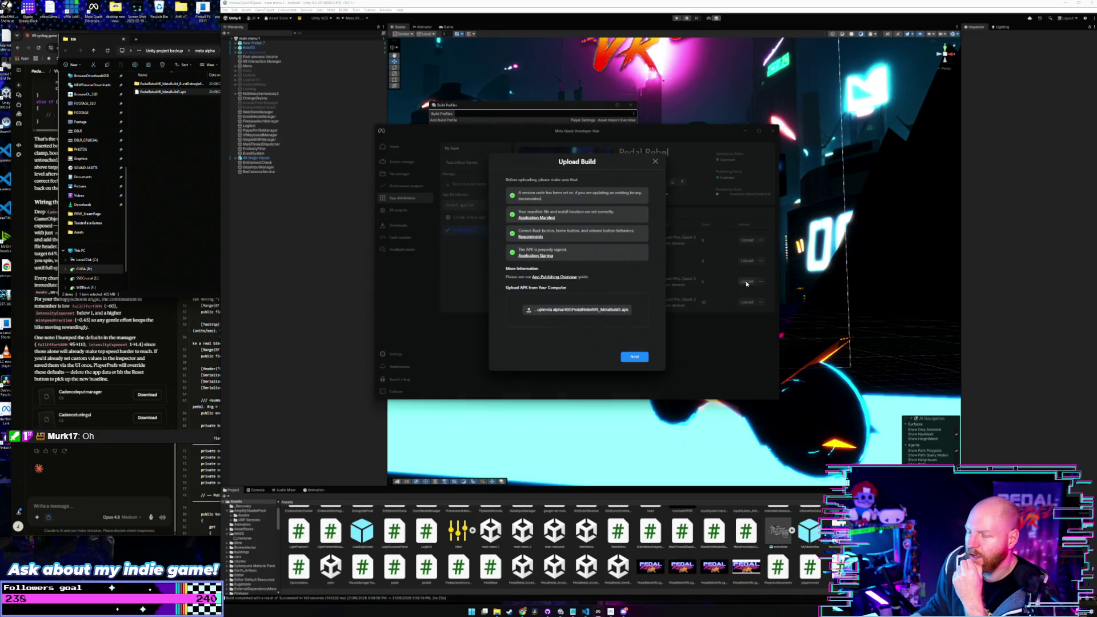
click(588, 310)
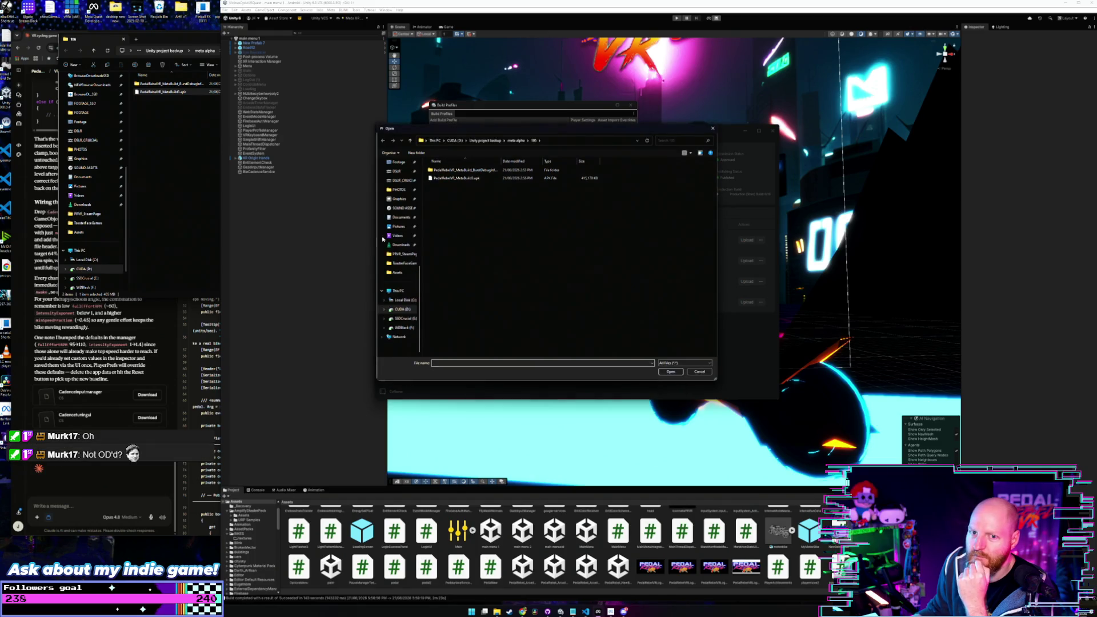
click(196, 164)
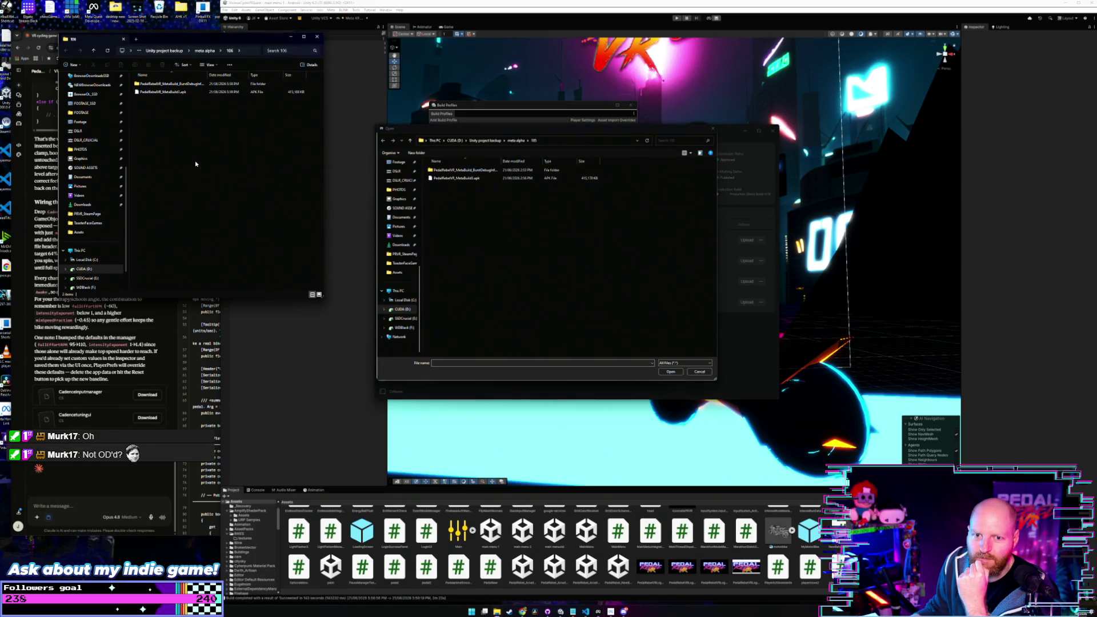
click(410, 141)
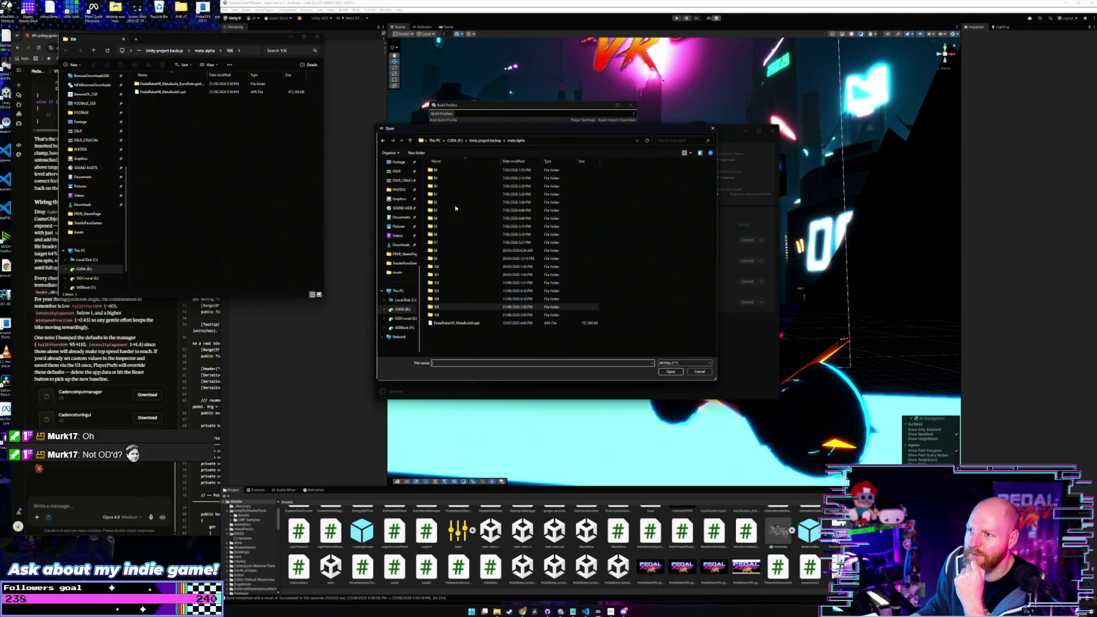
double_click(466, 316)
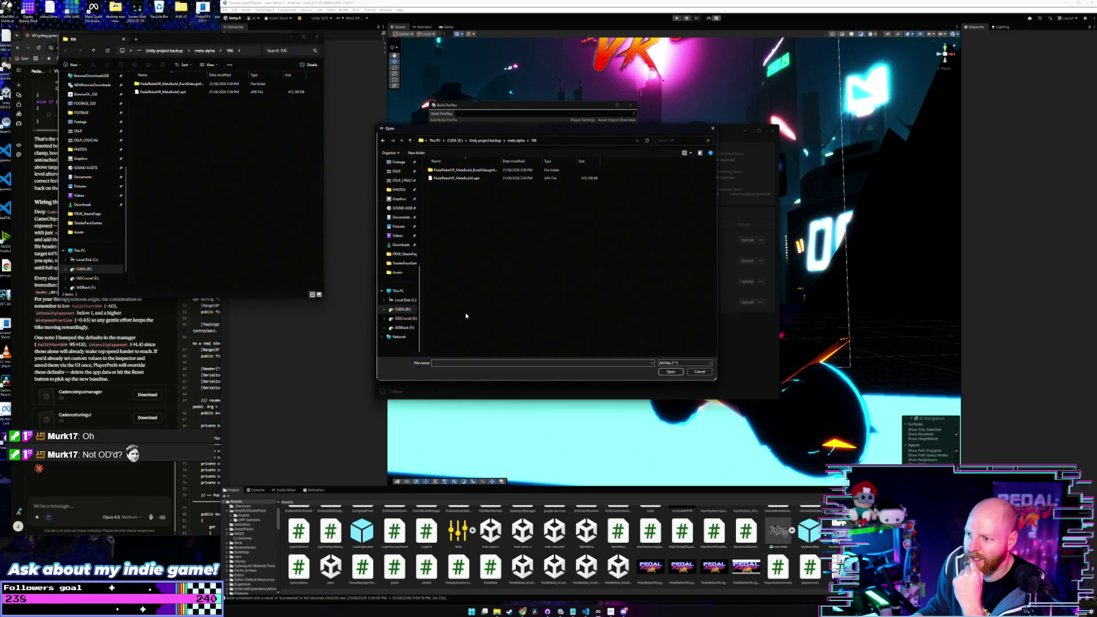
double_click(457, 178)
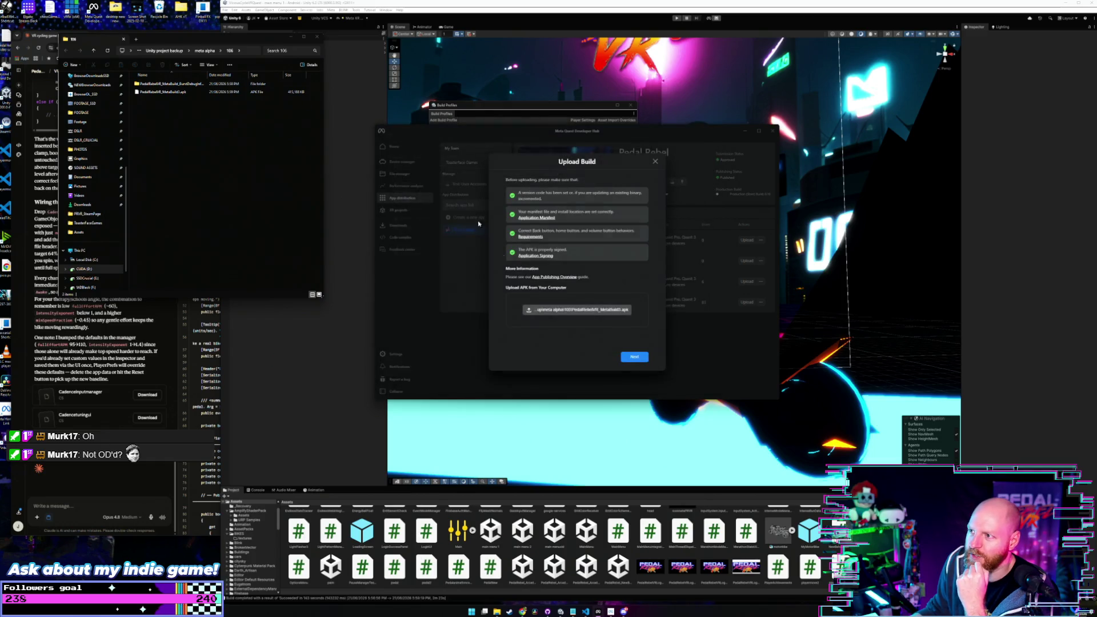
click(641, 358)
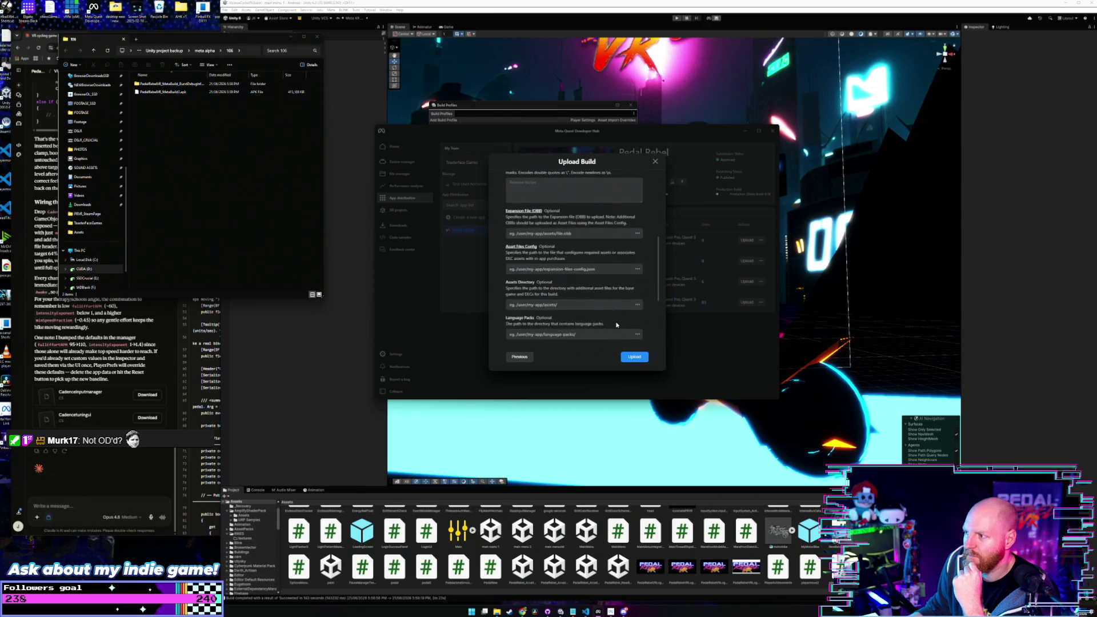
click(635, 358)
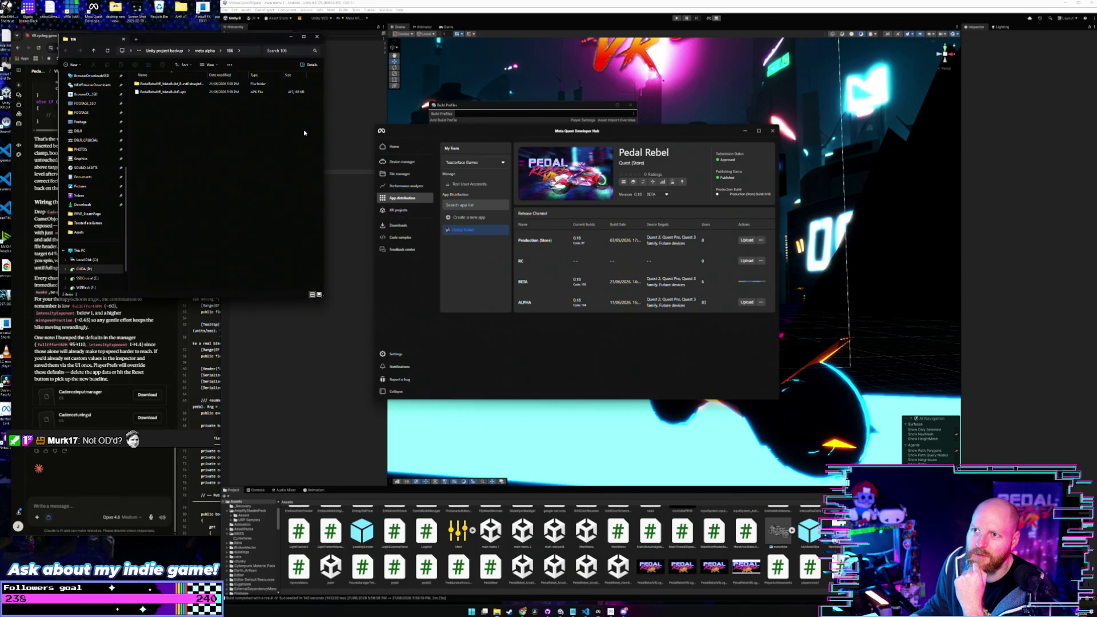
Step: Close the build folder window, then return to Unity once the BETA upload completes
click(310, 78)
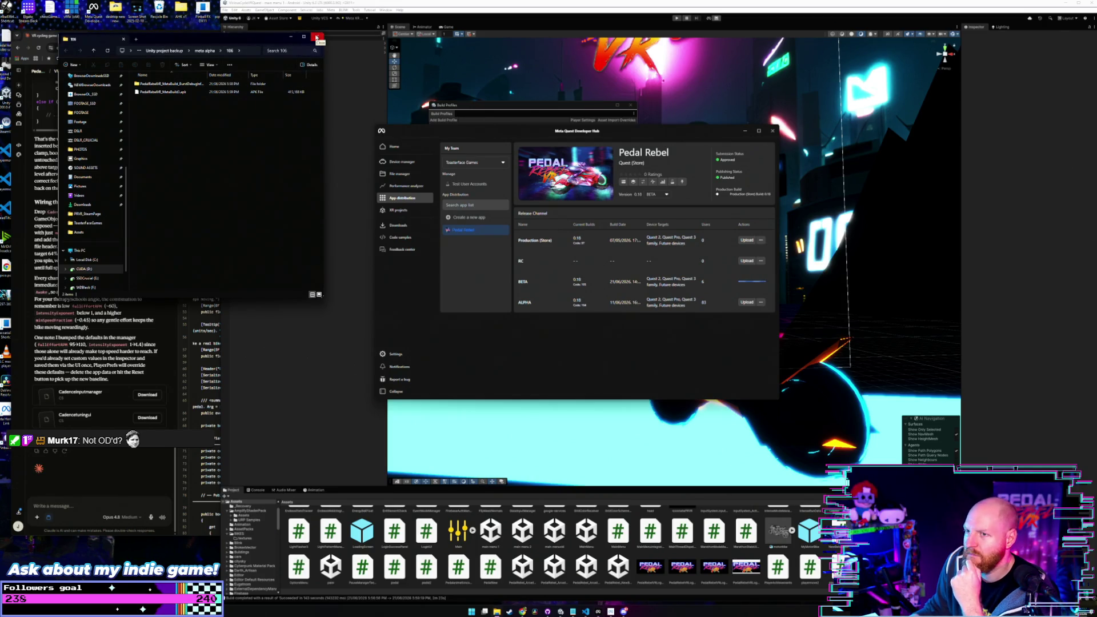
click(317, 38)
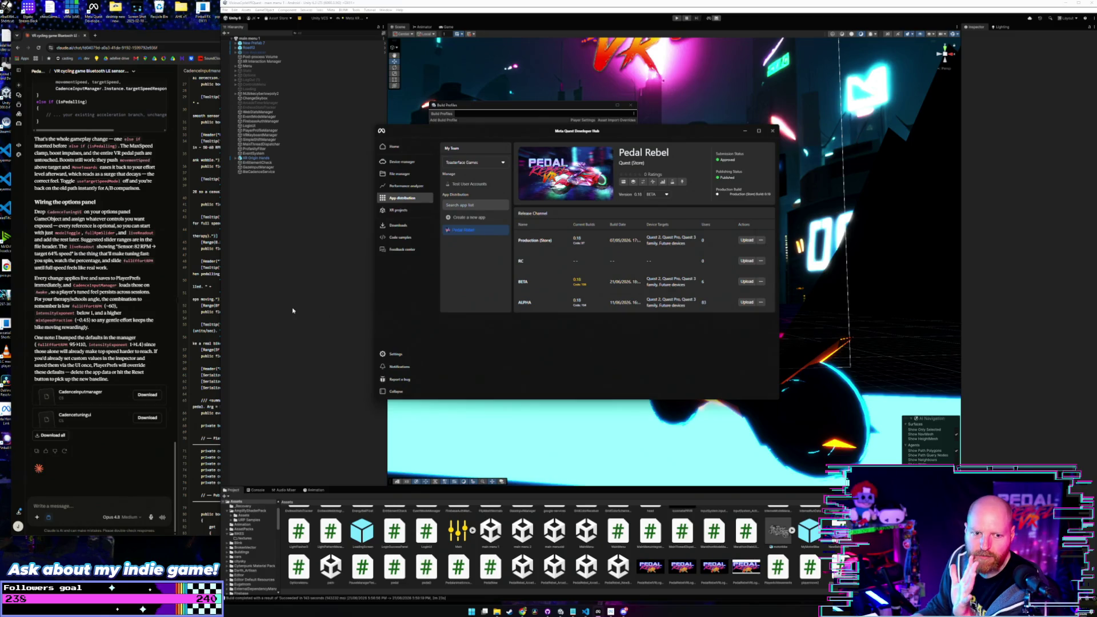
click(327, 298)
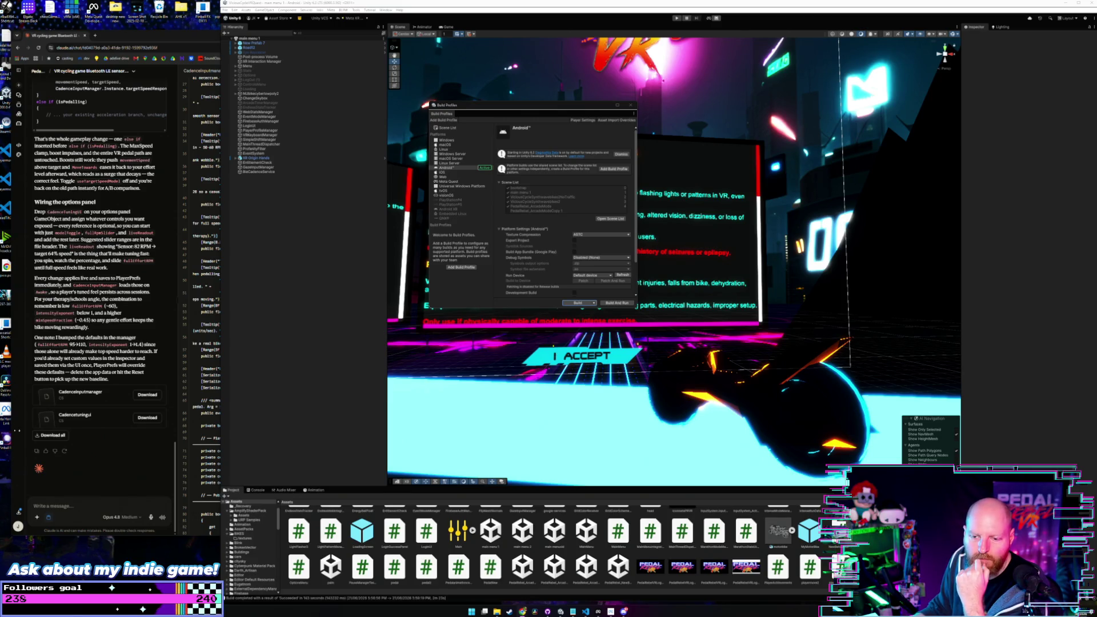
Step: Close Unity's Build Profiles window and place the developer hub's release channels beside the scene
click(147, 469)
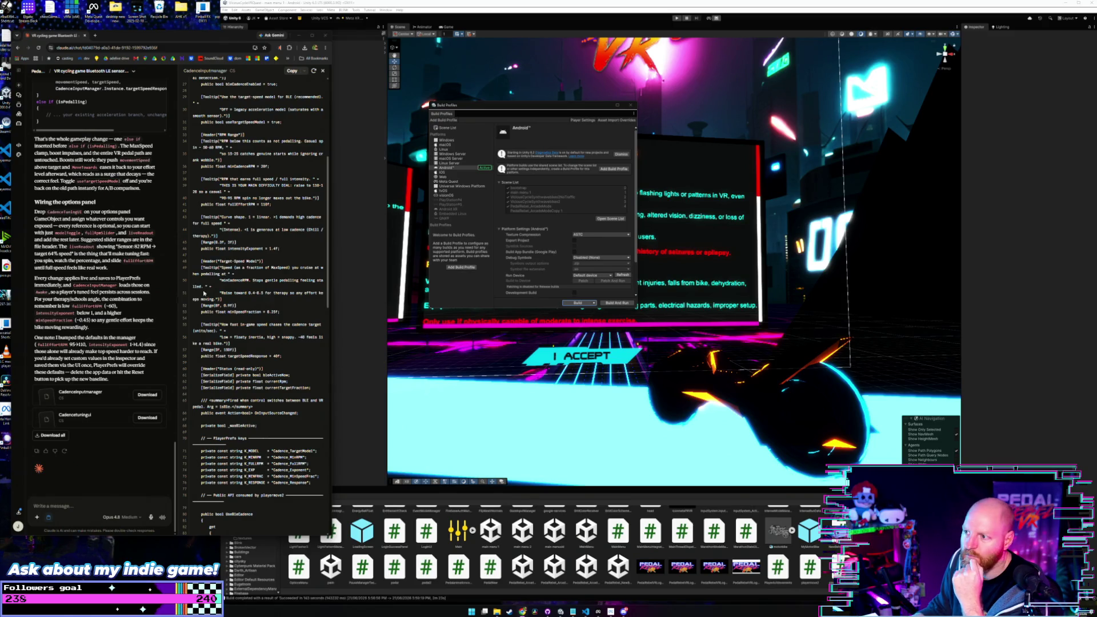
click(505, 167)
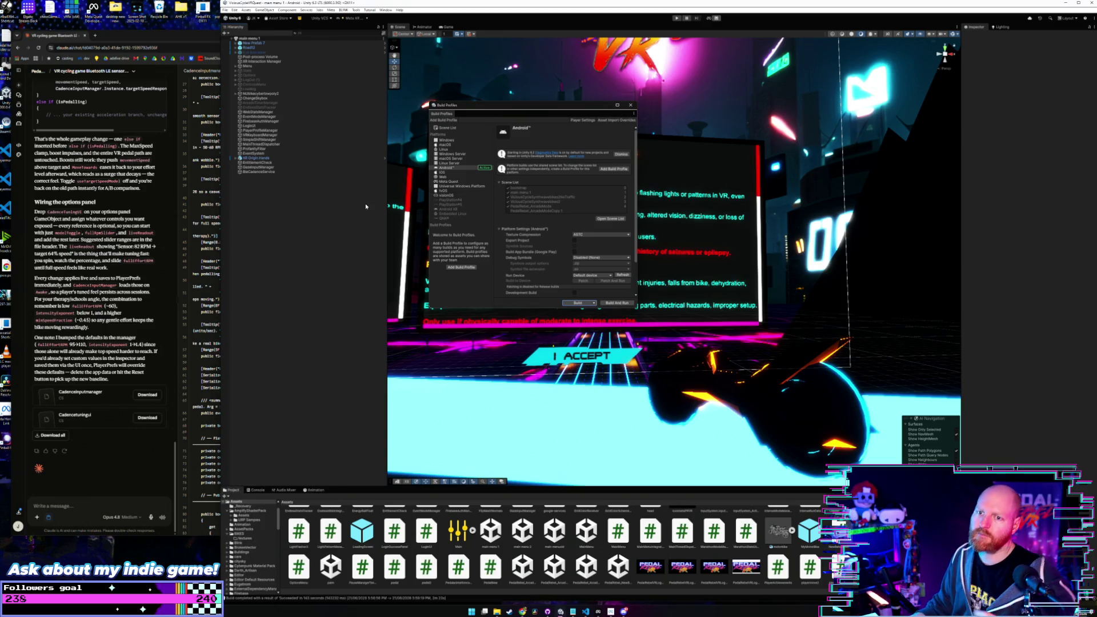
click(630, 105)
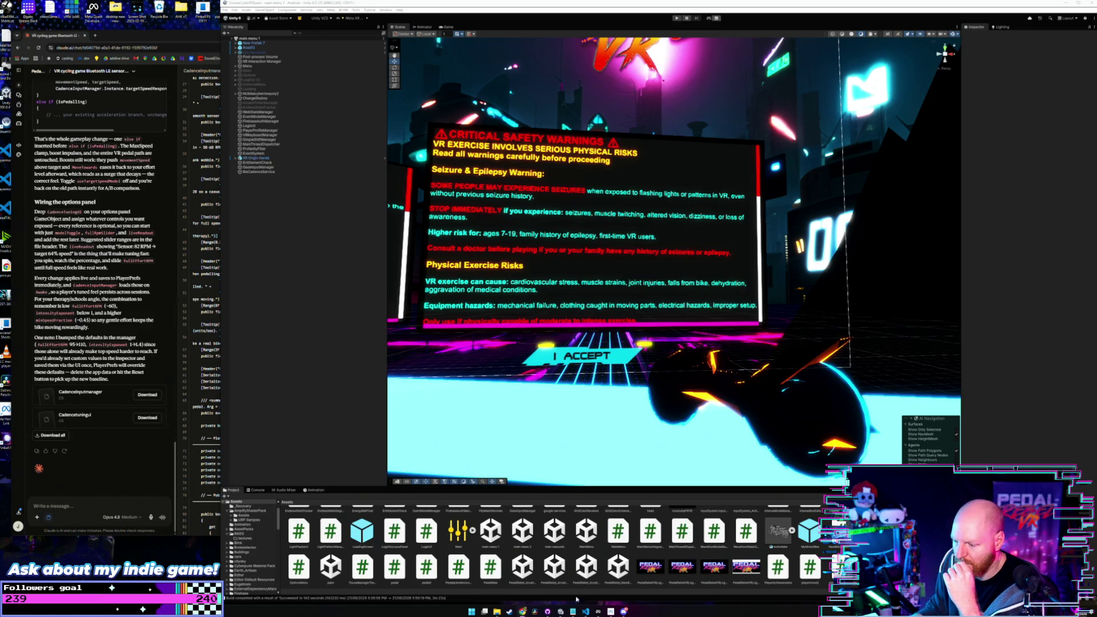
click(596, 613)
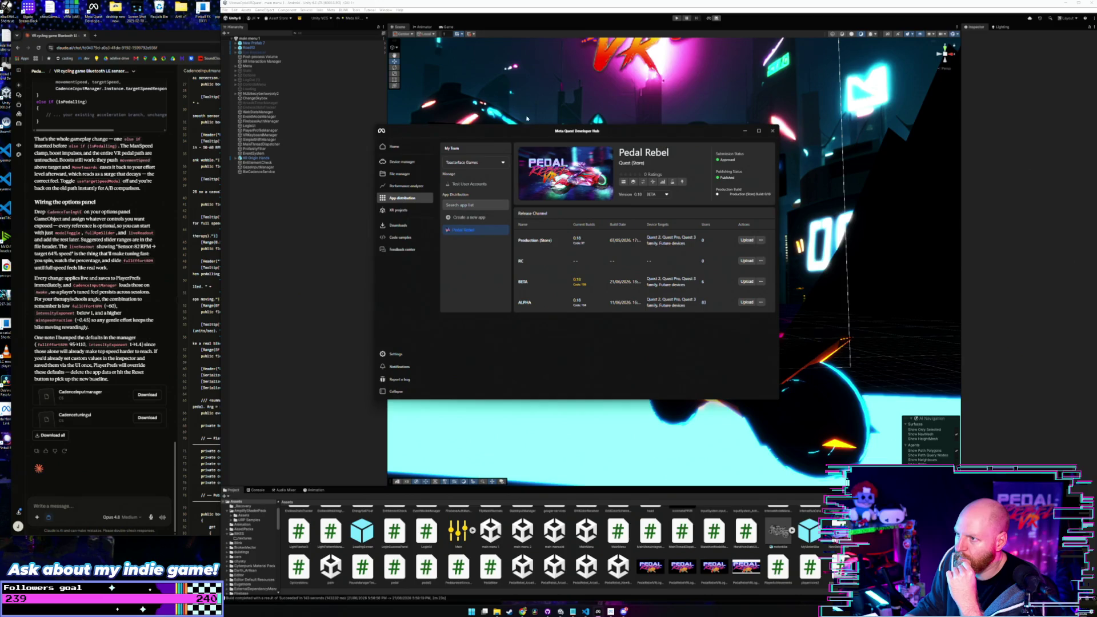
mouse_move(527, 132)
mouse_down()
mouse_move(380, 223)
mouse_move(152, 333)
mouse_up()
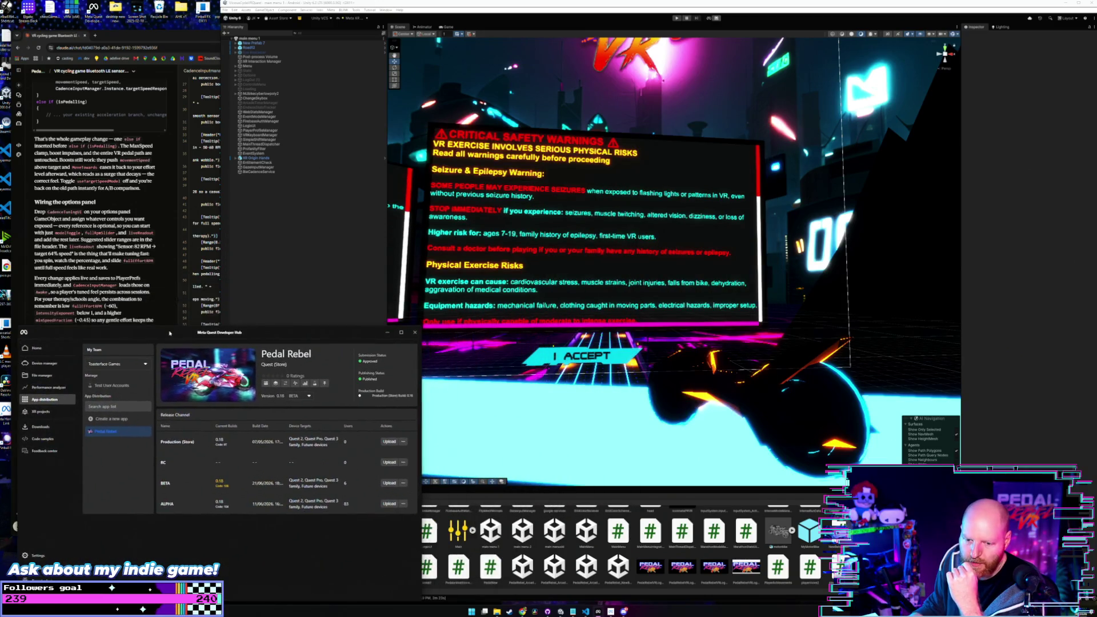